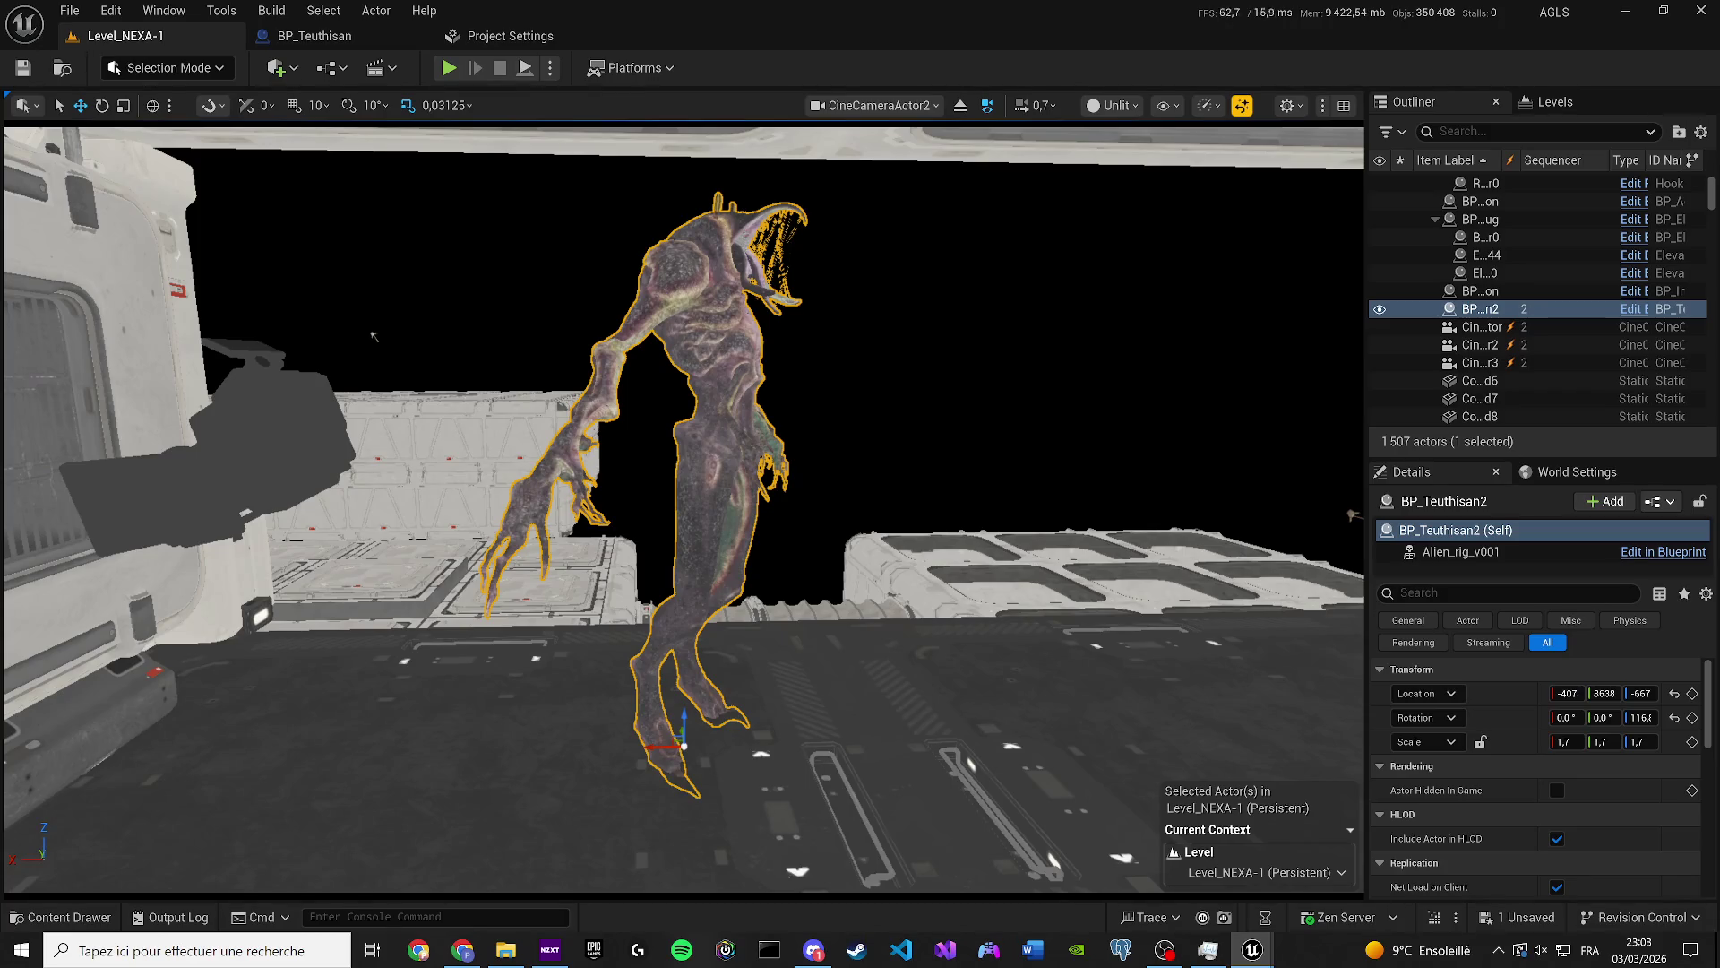
# Enter Animation Mode, save the level, and select the creature's right calf control.
pyautogui.hotkey('shift', '2')
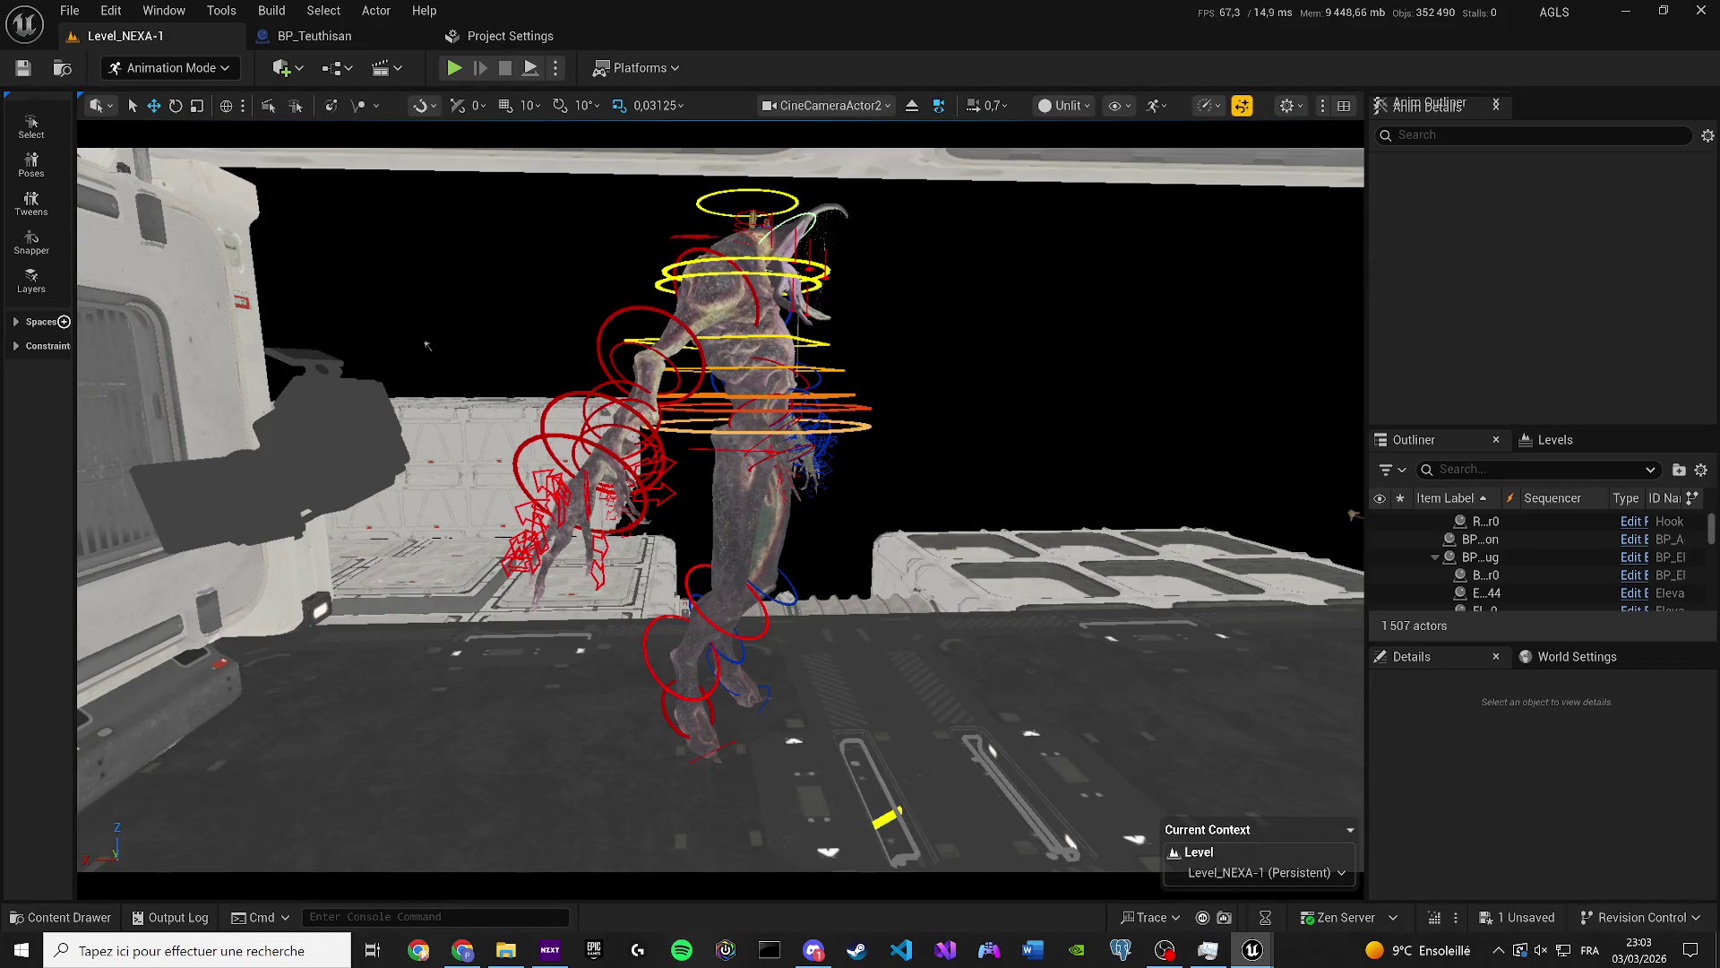
pyautogui.hotkey('ctrl', 's')
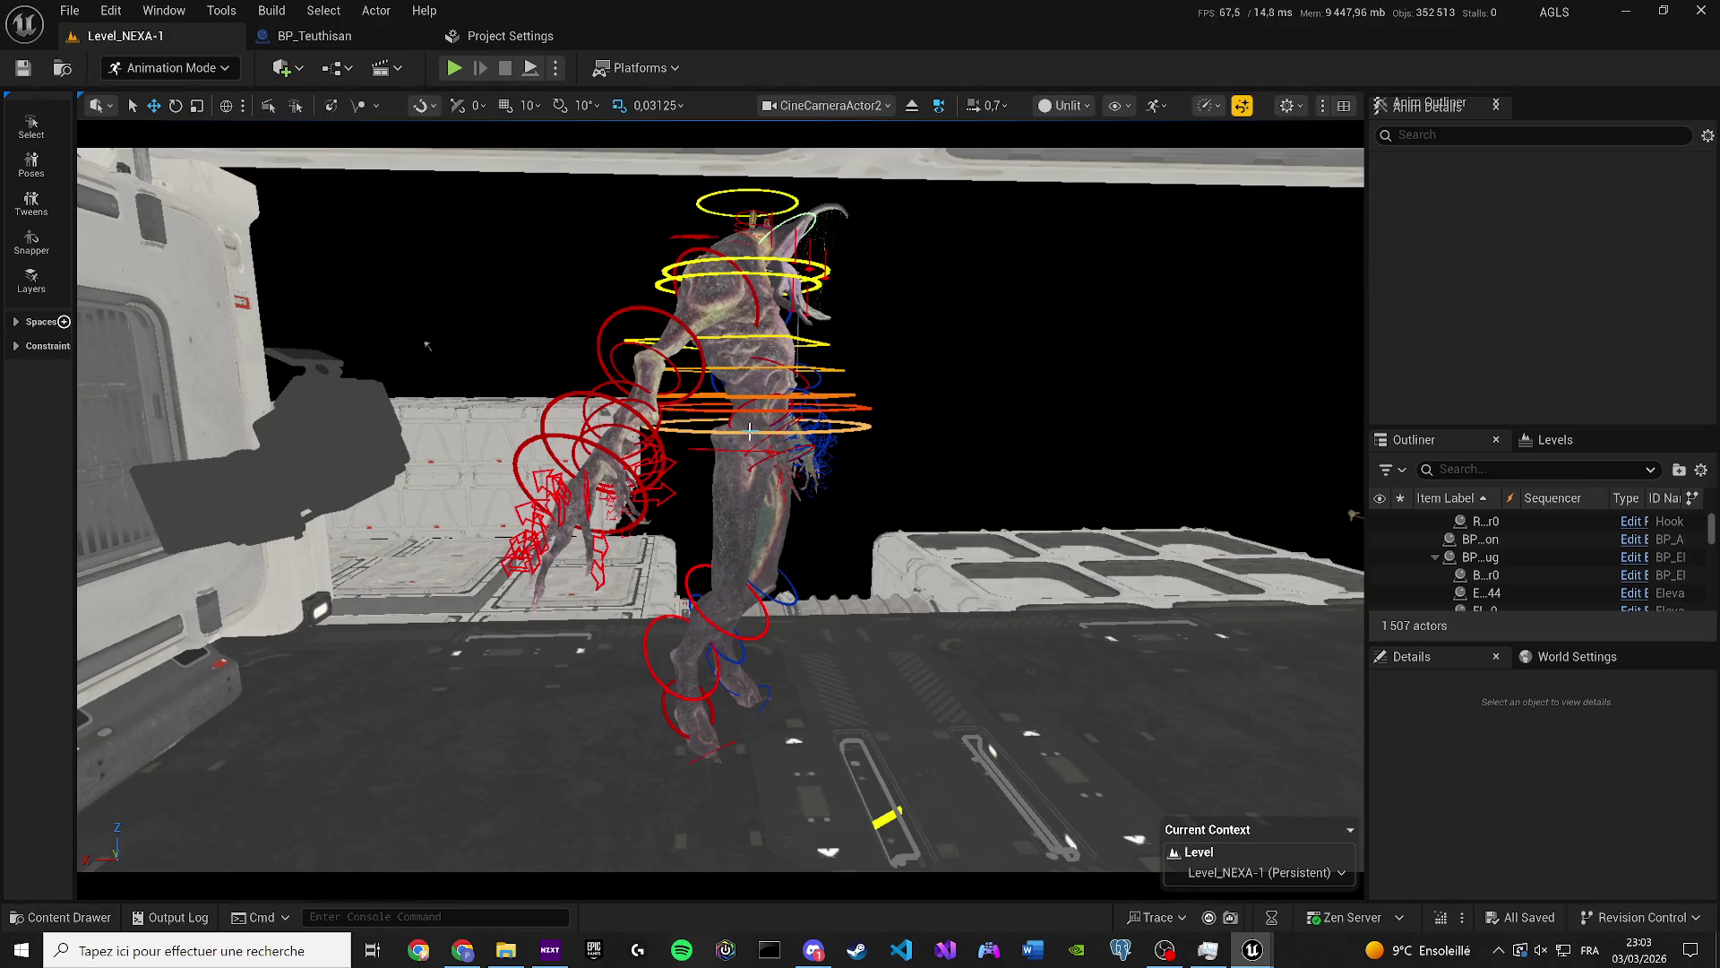
pyautogui.click(706, 612)
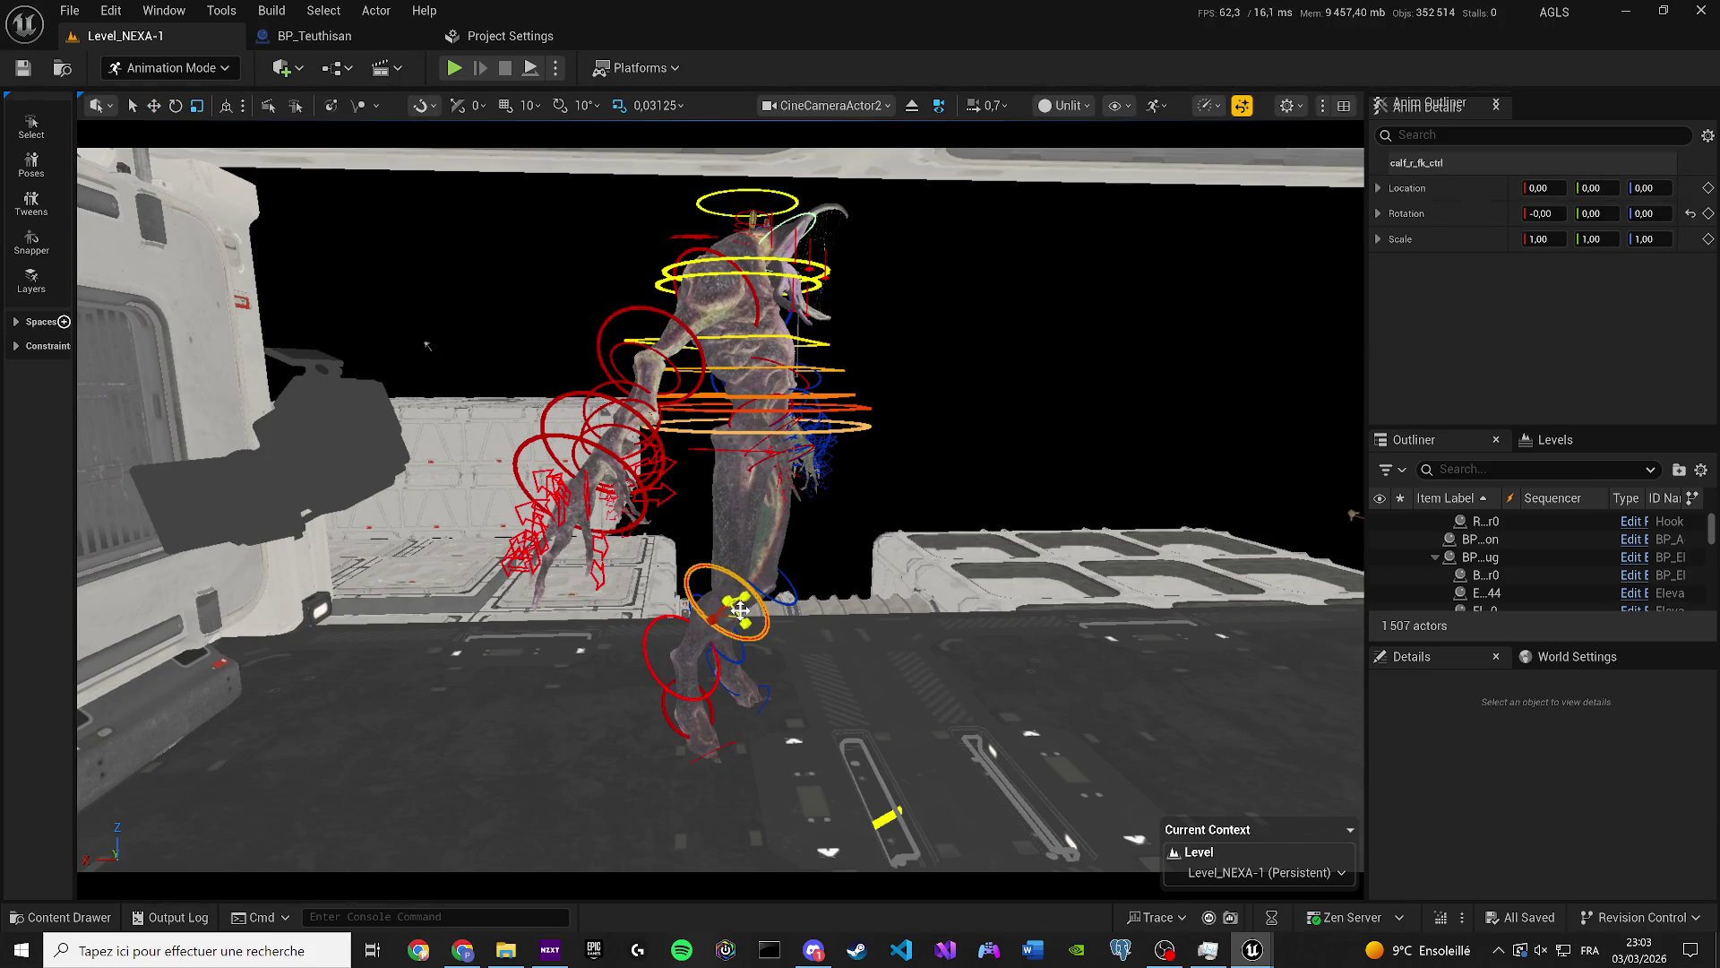
pyautogui.moveTo(727, 599)
pyautogui.mouseDown()
pyautogui.moveTo(692, 593)
pyautogui.moveTo(712, 597)
pyautogui.mouseUp()
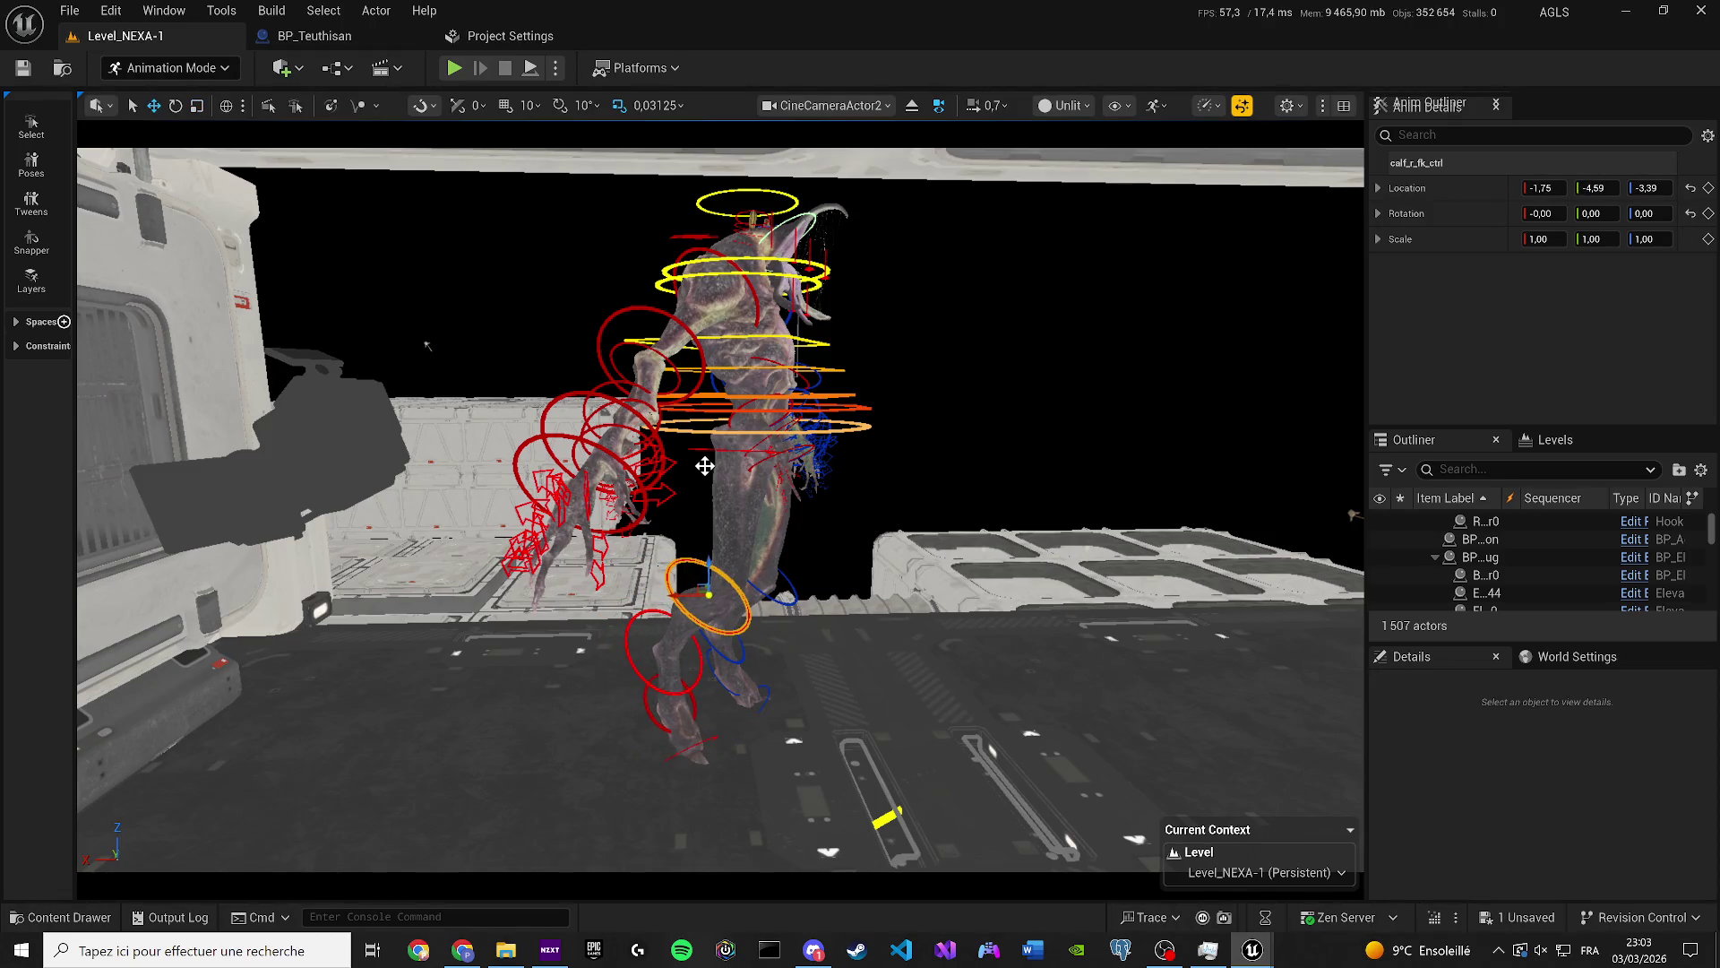
pyautogui.hotkey('ctrl', 'z')
# Rotate the right calf and lower leg controls about 38 degrees.
pyautogui.moveTo(686, 283)
pyautogui.mouseDown()
pyautogui.moveTo(192, 645)
pyautogui.moveTo(491, 278)
pyautogui.mouseUp()
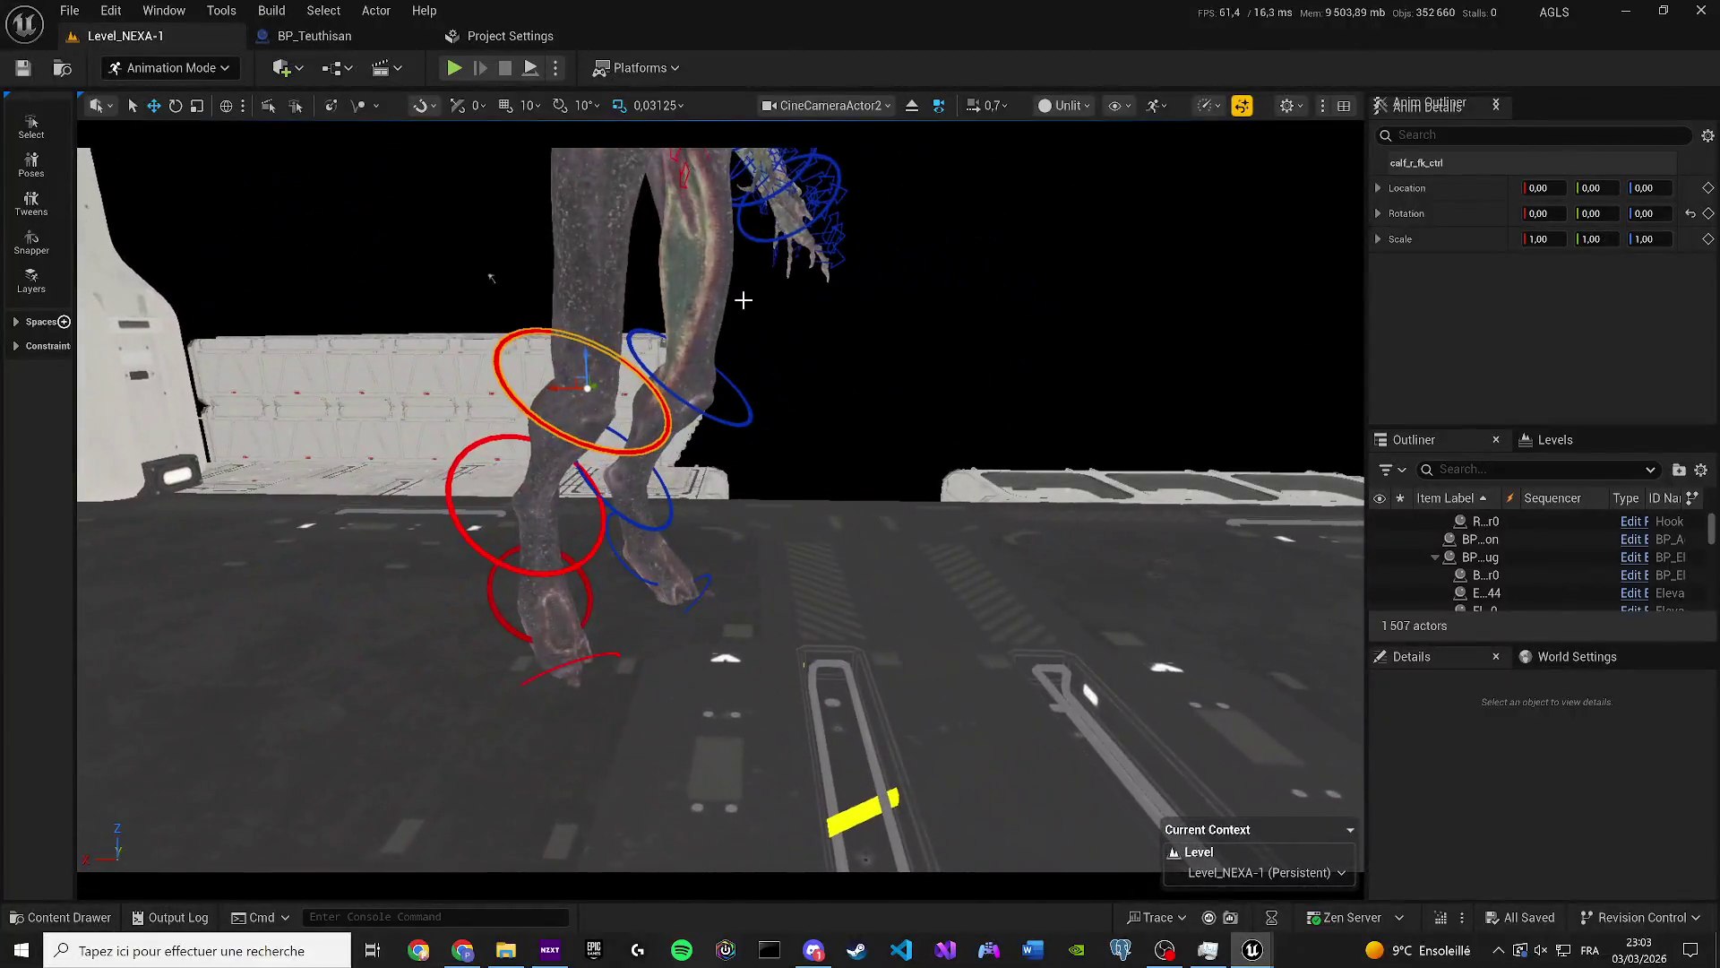
pyautogui.keyDown('ctrl'); pyautogui.click(593, 549); pyautogui.keyUp('ctrl')
pyautogui.press('e')
pyautogui.moveTo(607, 369)
pyautogui.mouseDown()
pyautogui.moveTo(531, 351)
pyautogui.moveTo(576, 333)
pyautogui.mouseUp()
pyautogui.moveTo(491, 278); pyautogui.dragTo(491, 277)
# Return the gizmo to Move, view the creature from the front, and clear the selection.
pyautogui.press('r')
pyautogui.press('w')
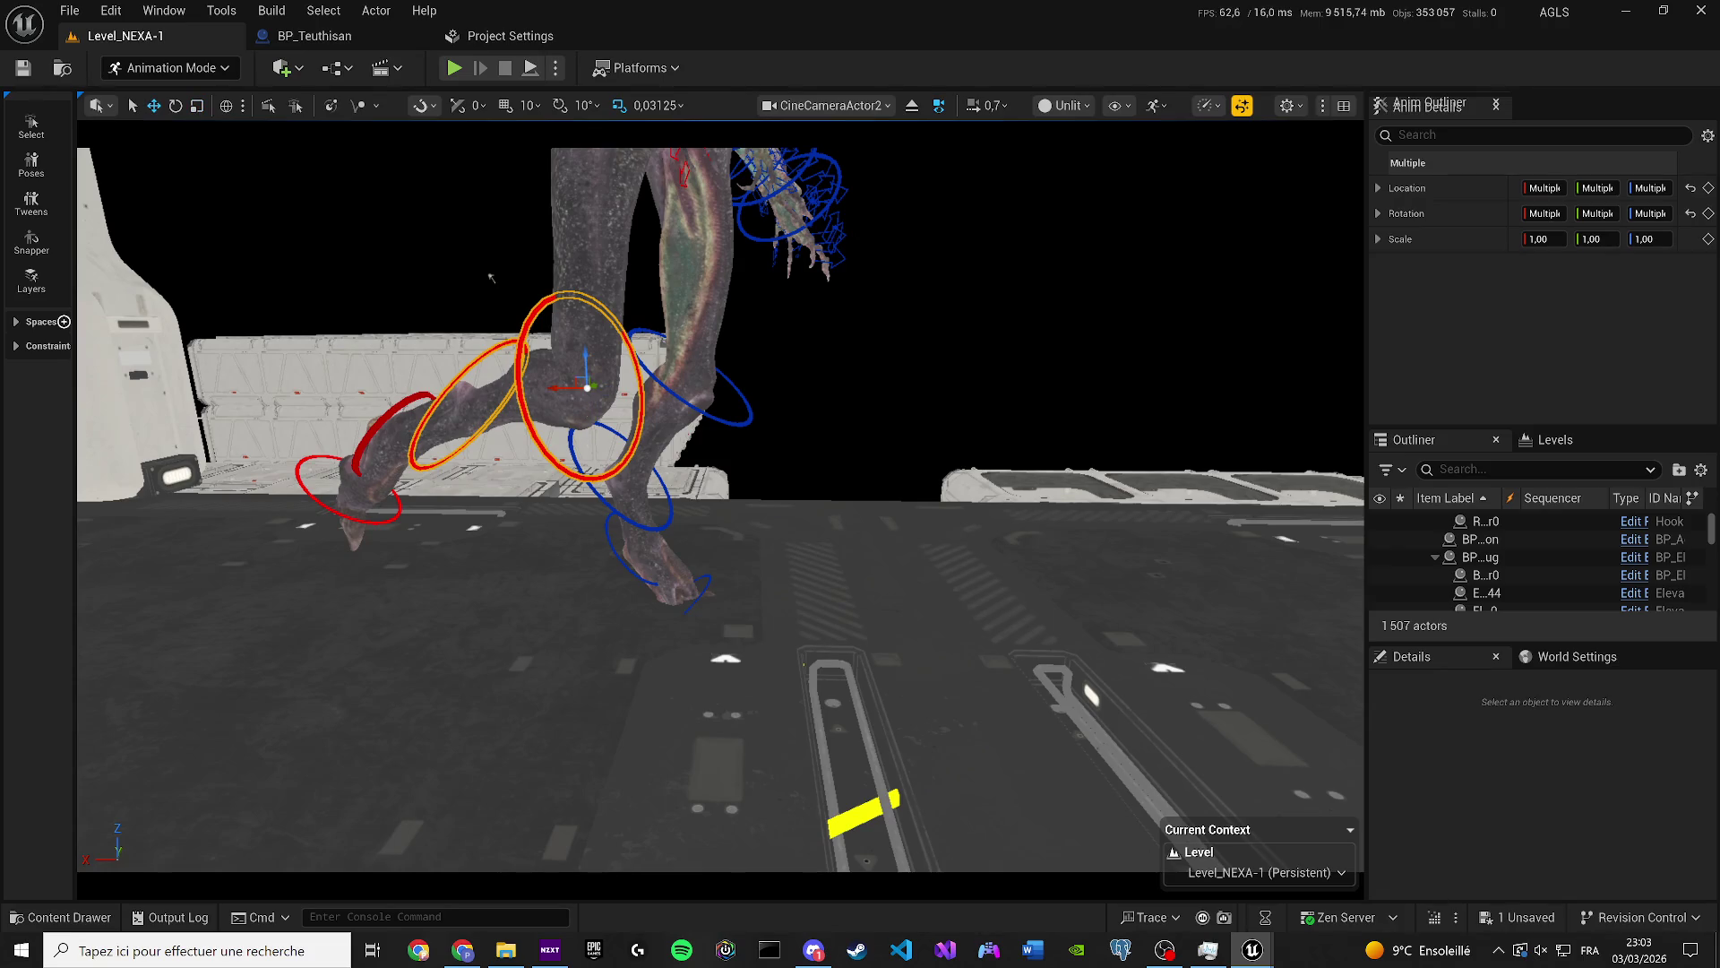
pyautogui.scroll(-5, 428, 345)
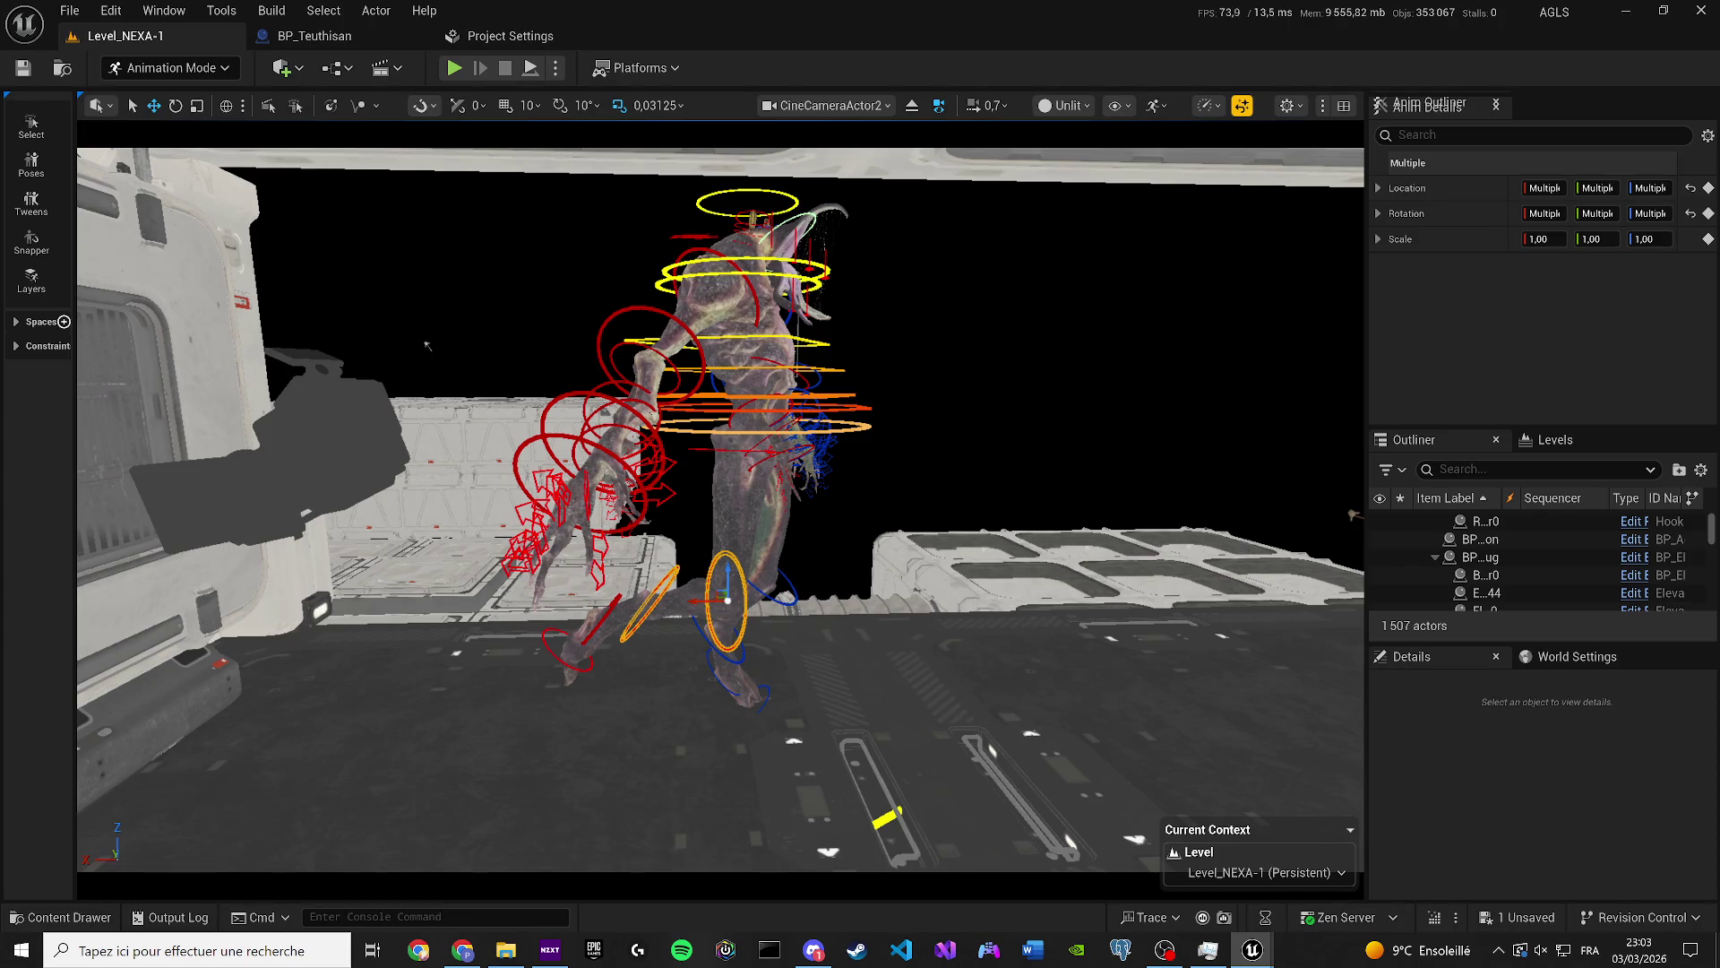
pyautogui.moveTo(427, 345)
pyautogui.mouseDown()
pyautogui.moveTo(1039, 420)
pyautogui.moveTo(292, 512)
pyautogui.mouseUp()
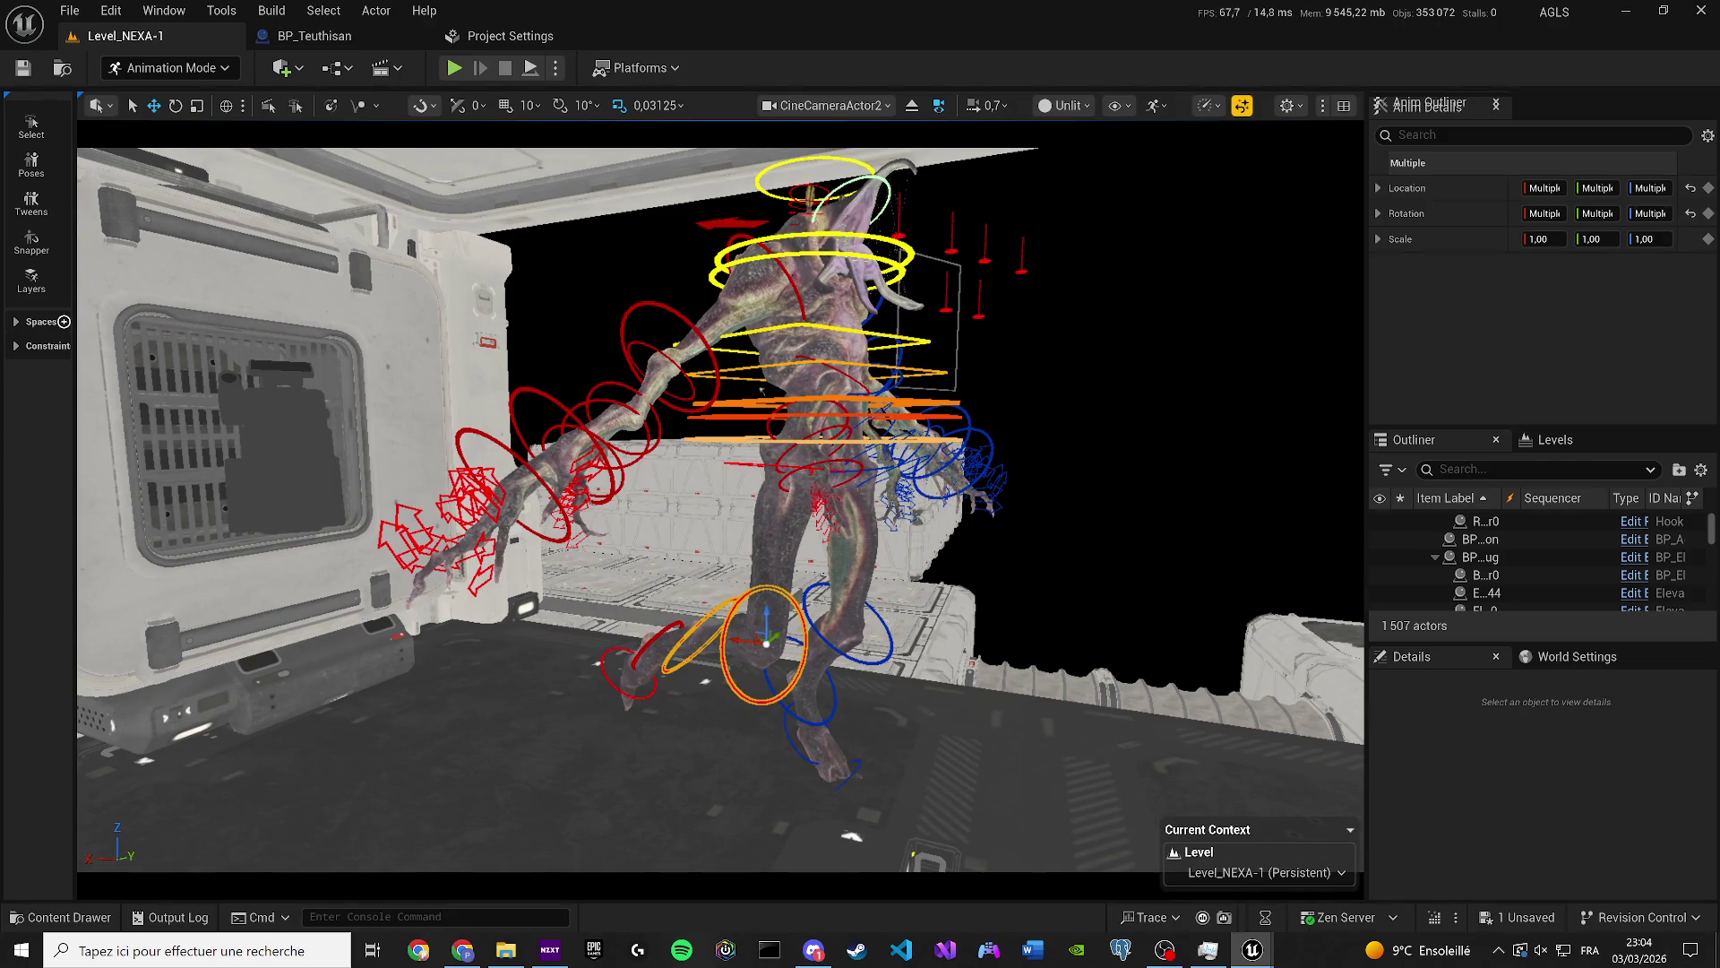
pyautogui.click(761, 390)
# Save, then rotate the left calf, foot and lower leg controls about 36 degrees.
pyautogui.hotkey('ctrl', 's')
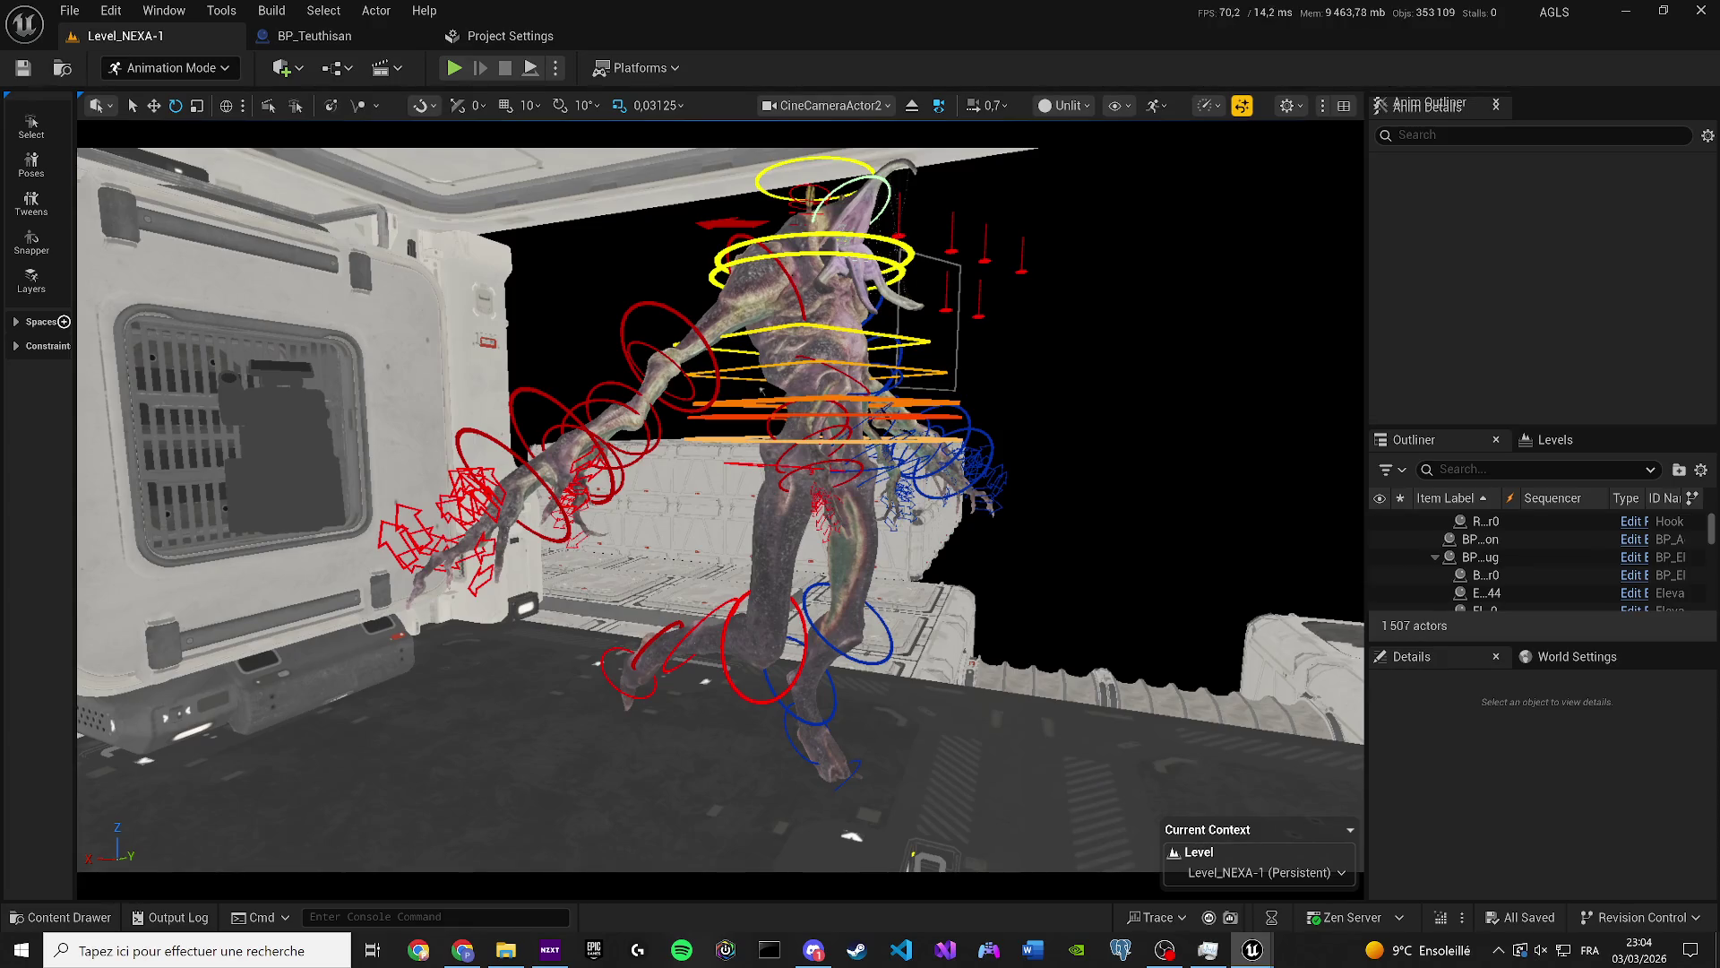
pyautogui.hotkey('ctrl', 'z')
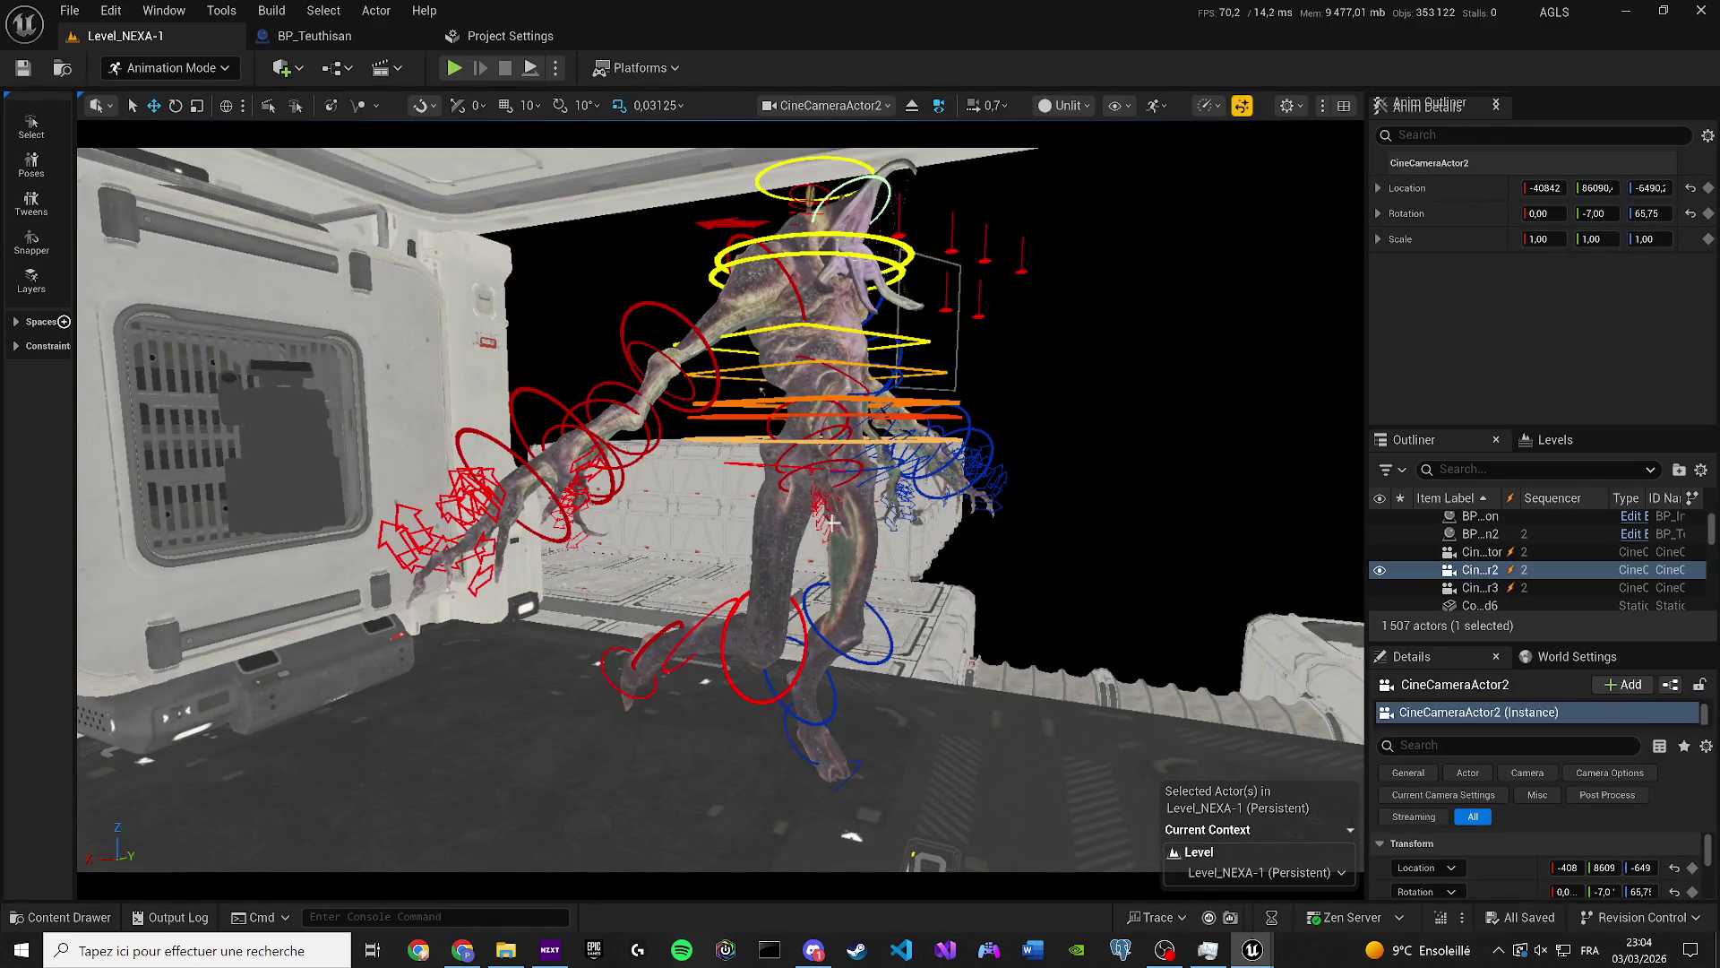
pyautogui.click(829, 643)
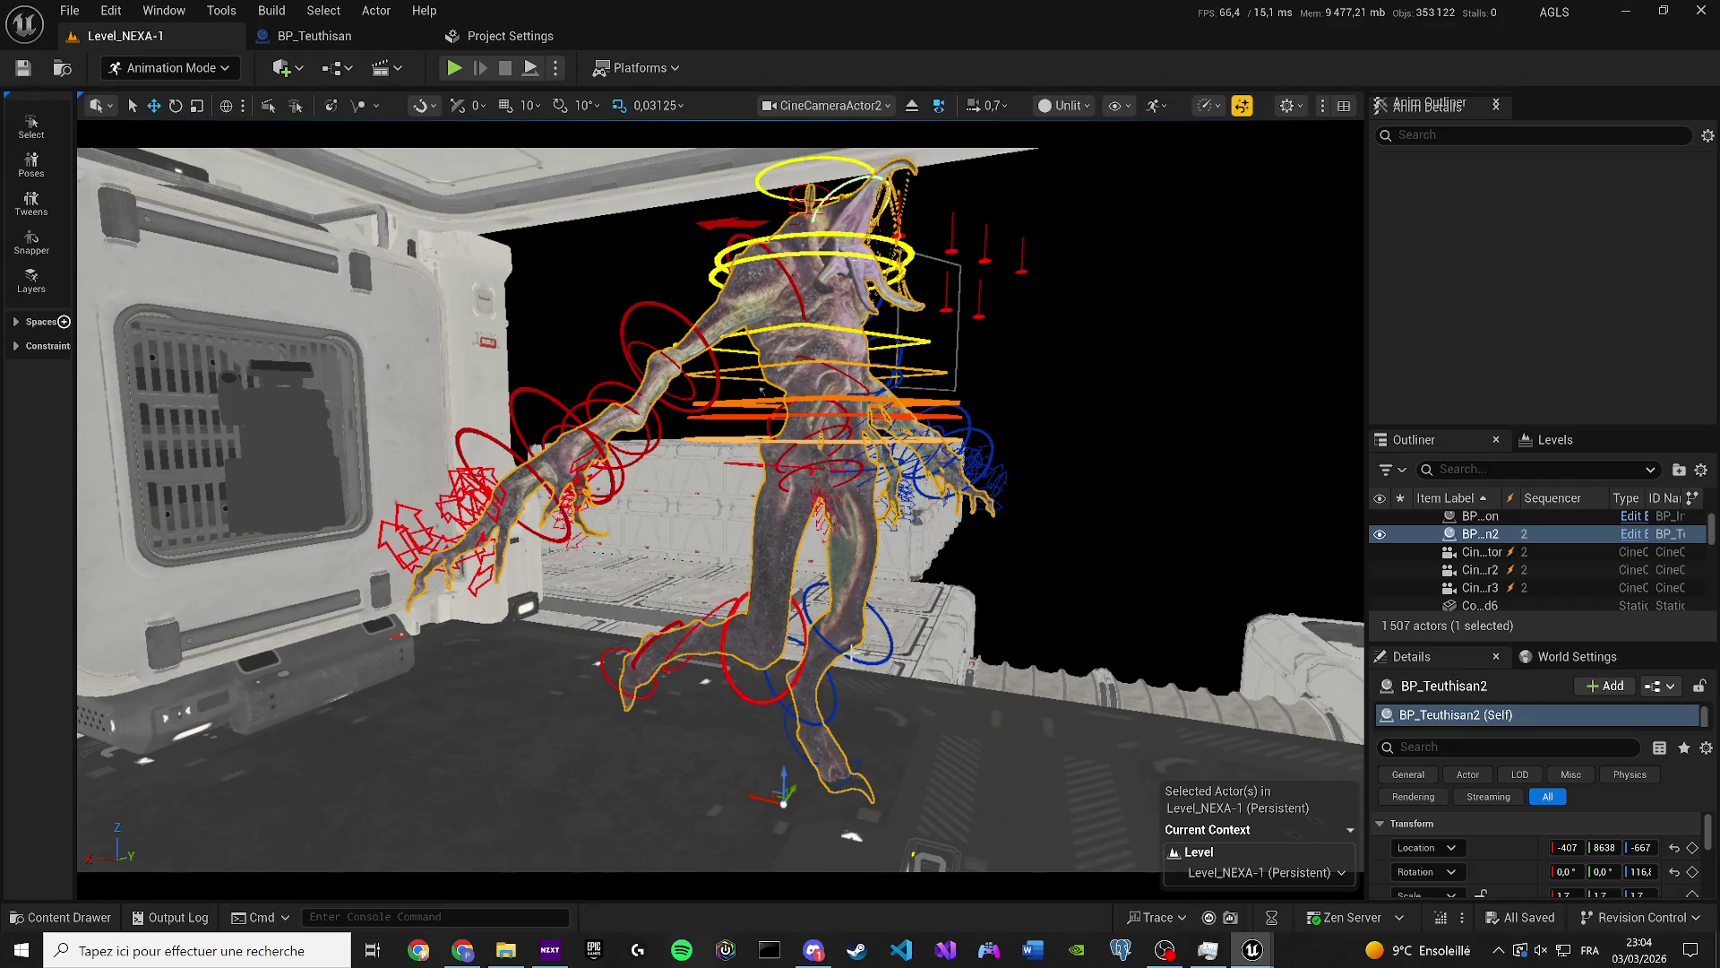
pyautogui.click(840, 648)
pyautogui.keyDown('ctrl'); pyautogui.click(813, 730); pyautogui.keyUp('ctrl')
pyautogui.keyDown('ctrl'); pyautogui.click(799, 714); pyautogui.keyUp('ctrl')
pyautogui.press('e')
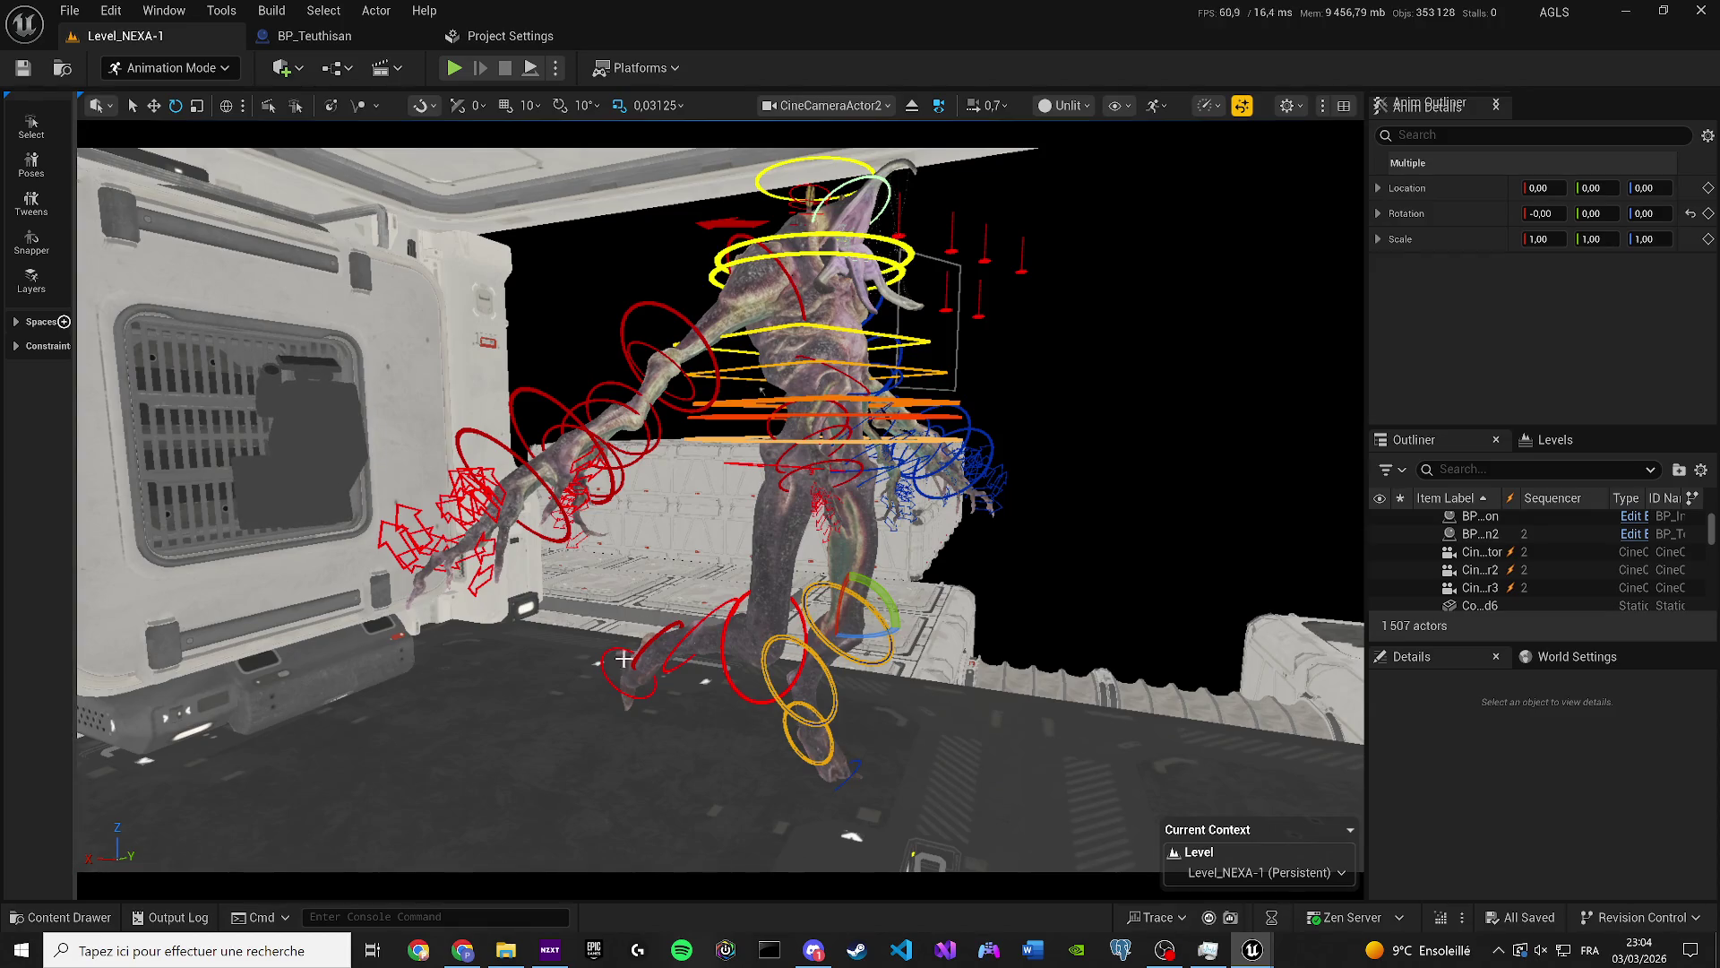
pyautogui.moveTo(912, 613); pyautogui.dragTo(798, 613)
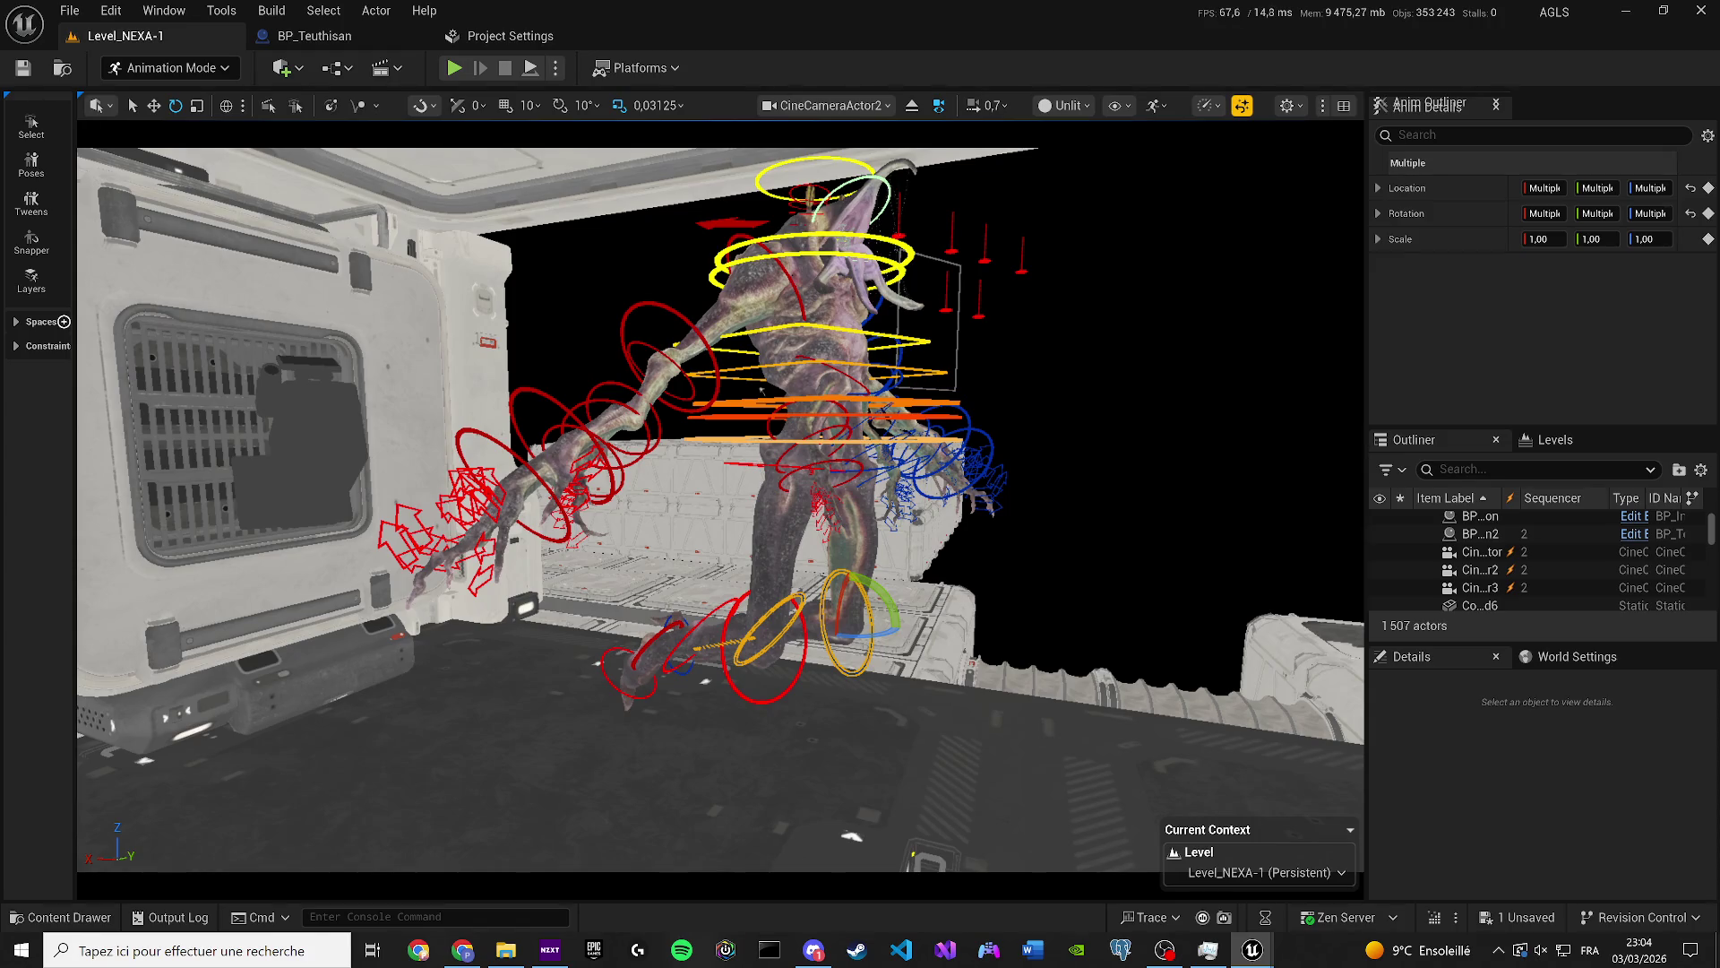
# Frame the right front hand control and undo its last move.
pyautogui.moveTo(1177, 417); pyautogui.dragTo(1194, 309)
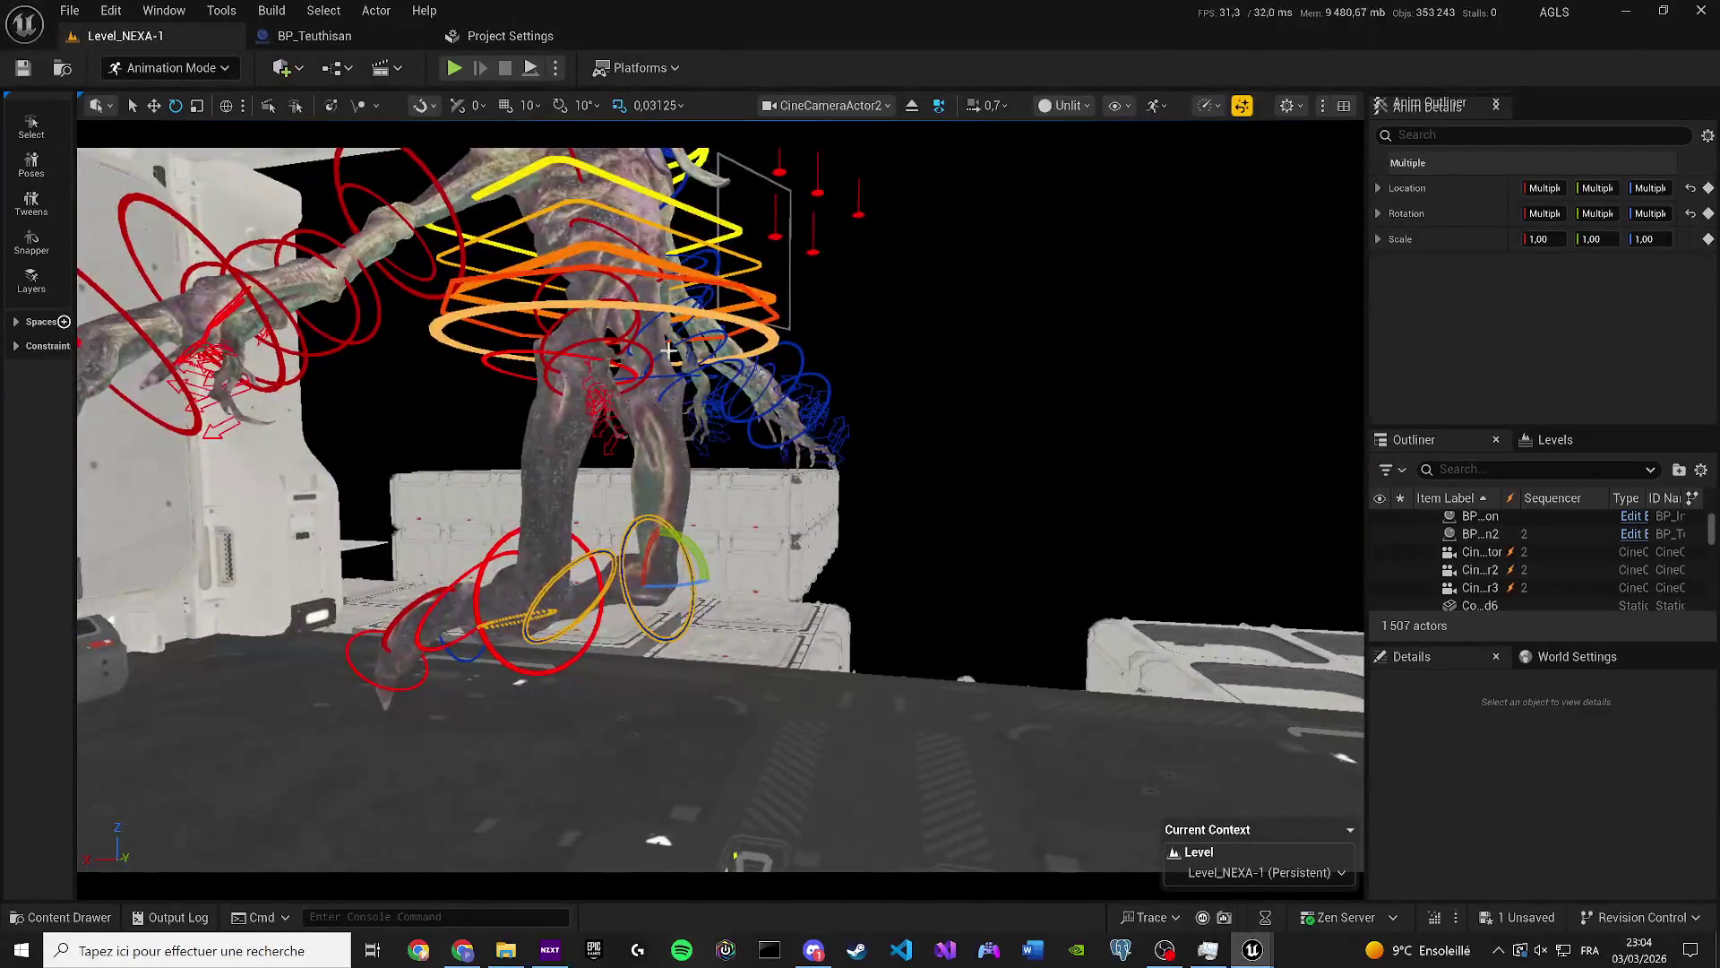
pyautogui.click(625, 339)
pyautogui.press('f')
pyautogui.moveTo(682, 413); pyautogui.dragTo(681, 413)
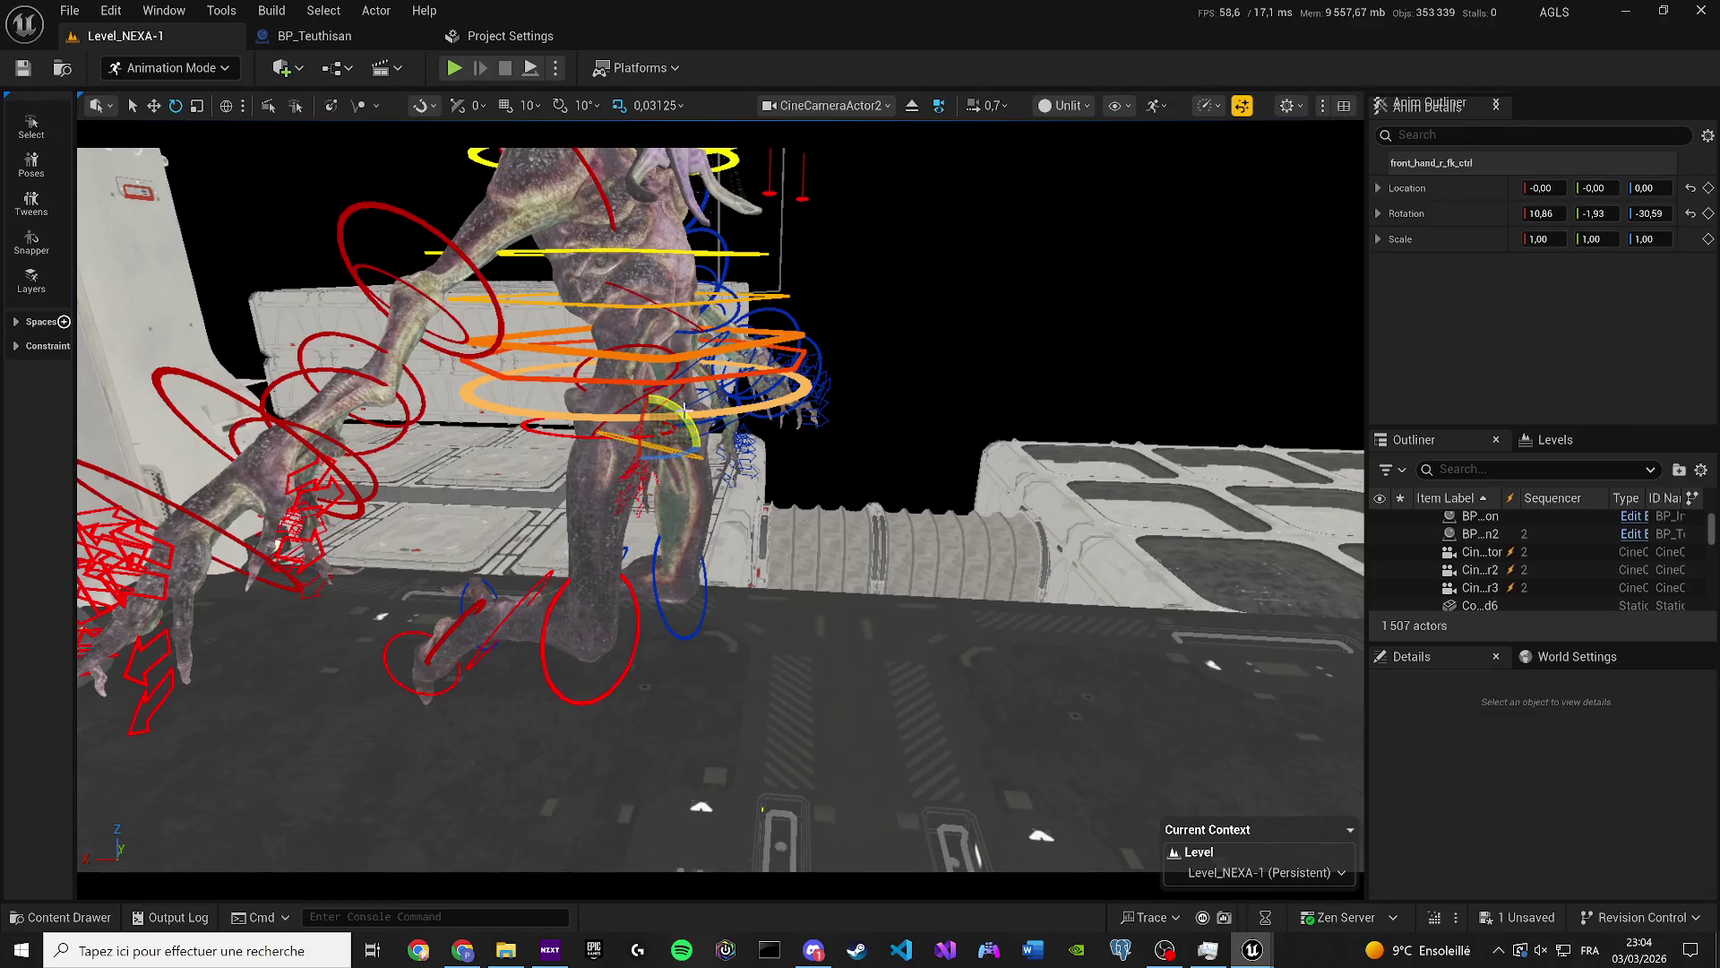
pyautogui.hotkey('ctrl', 'z')
pyautogui.hotkey('ctrl', 'z')
pyautogui.moveTo(894, 113); pyautogui.dragTo(894, 112)
# Stop piloting the cine camera, dock the Outliner, and return to Selection Mode.
pyautogui.click(911, 107)
pyautogui.moveTo(1414, 439)
pyautogui.mouseDown()
pyautogui.moveTo(1534, 120)
pyautogui.moveTo(1554, 111)
pyautogui.mouseUp()
pyautogui.click(156, 69)
pyautogui.click(172, 97)
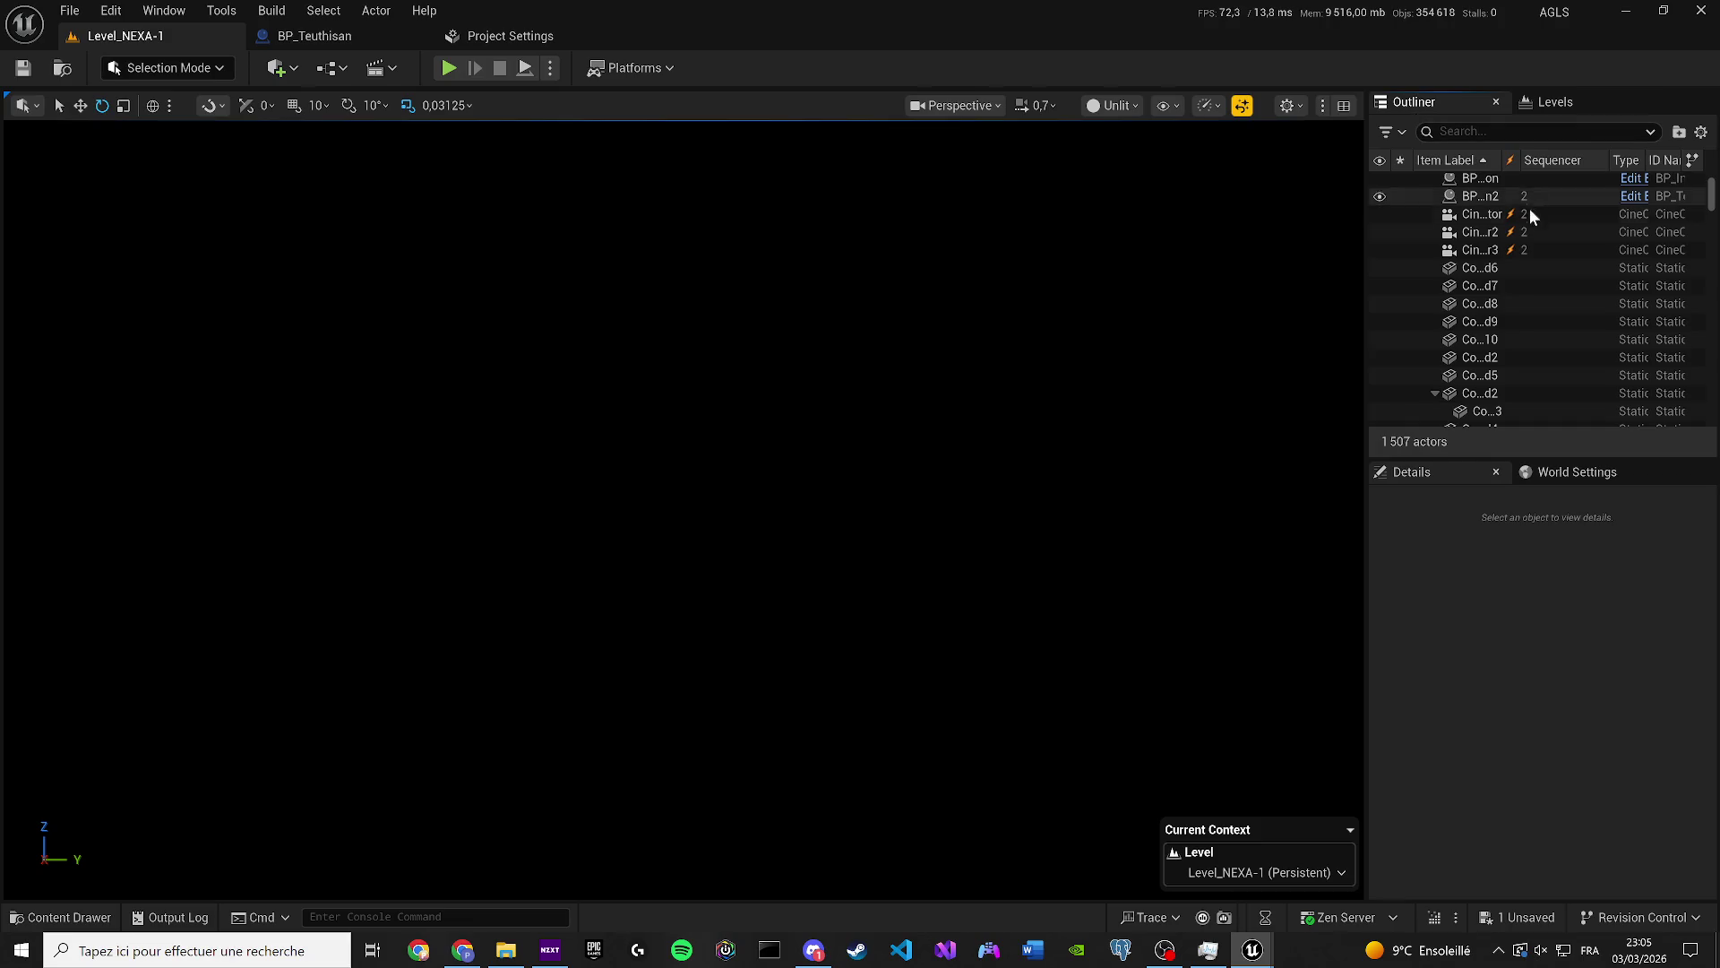
# Focus Construction_1_Merged6 in the Outliner and fly back to the creature.
pyautogui.doubleClick(1507, 269)
pyautogui.scroll(-10, 681, 511)
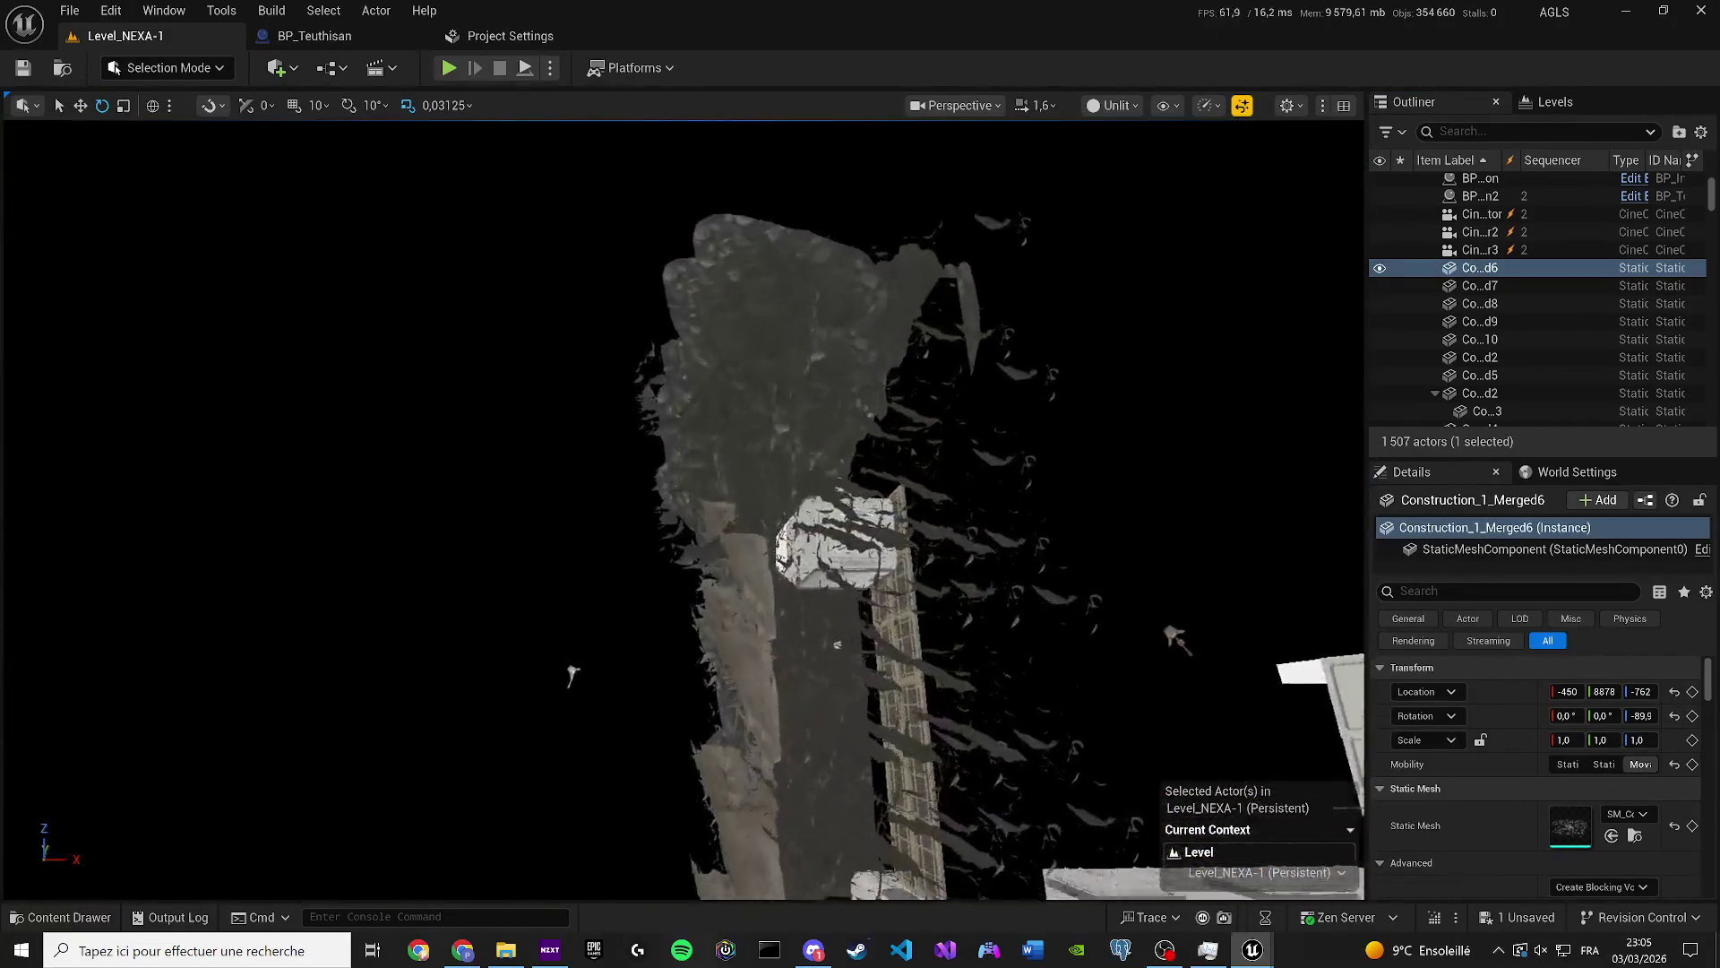
pyautogui.scroll(3, 681, 510)
pyautogui.scroll(-3, 681, 511)
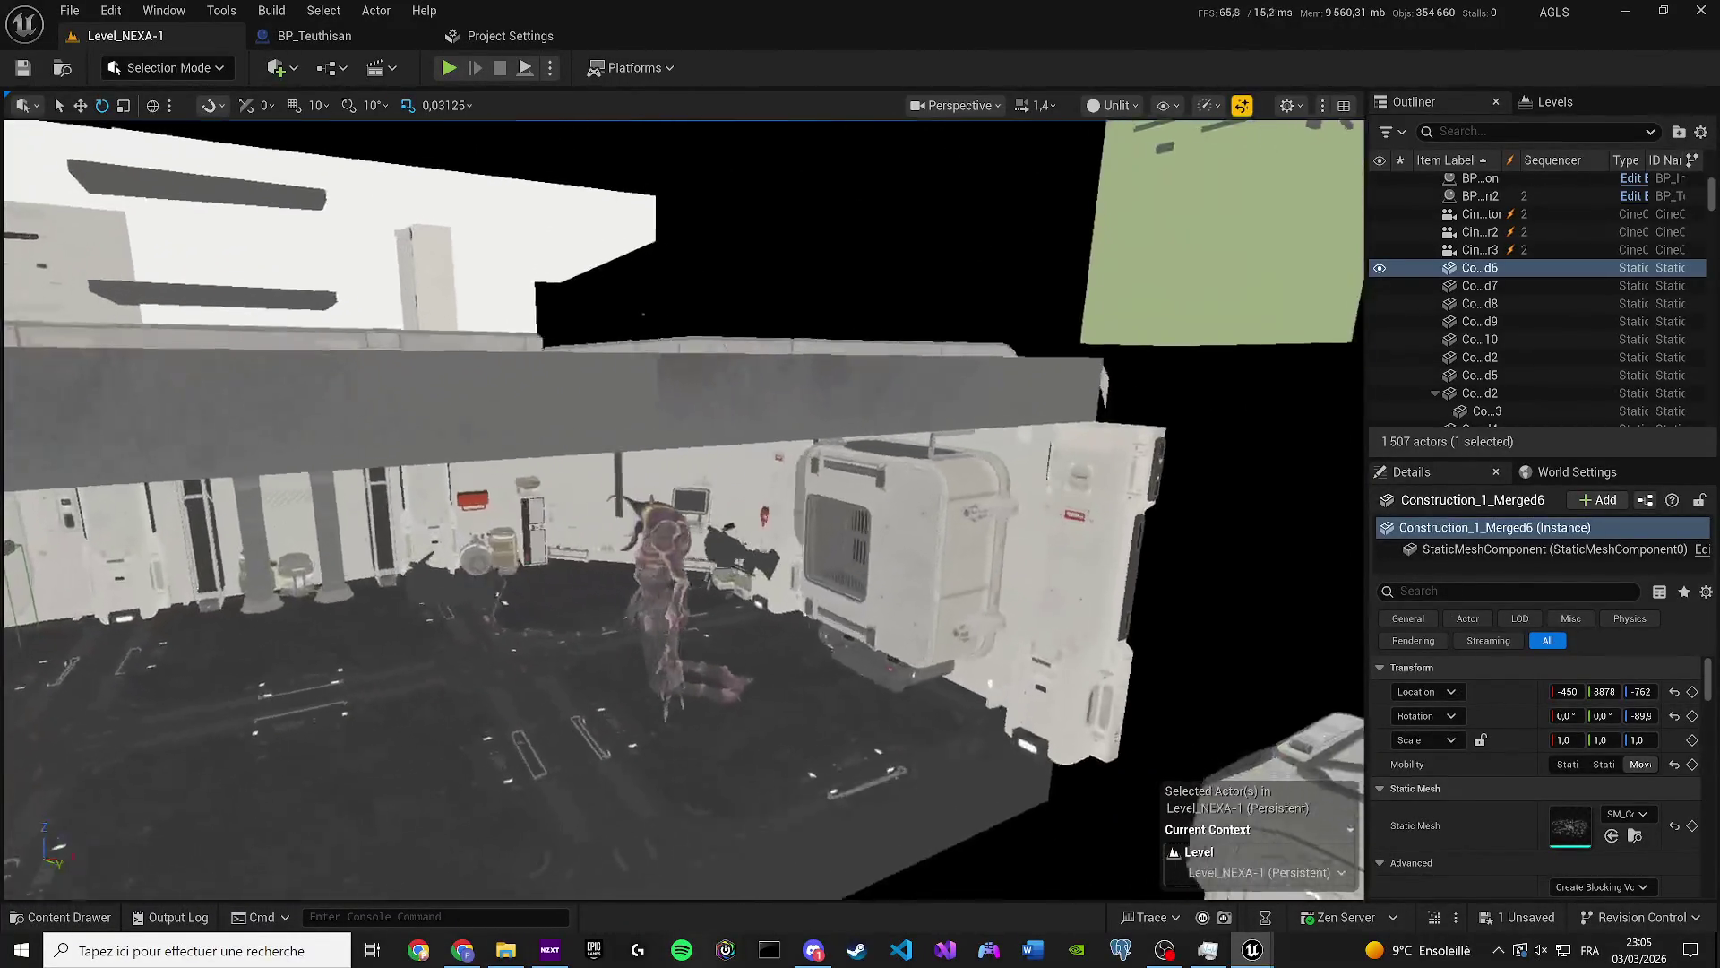
pyautogui.scroll(-2, 681, 511)
pyautogui.press('s')
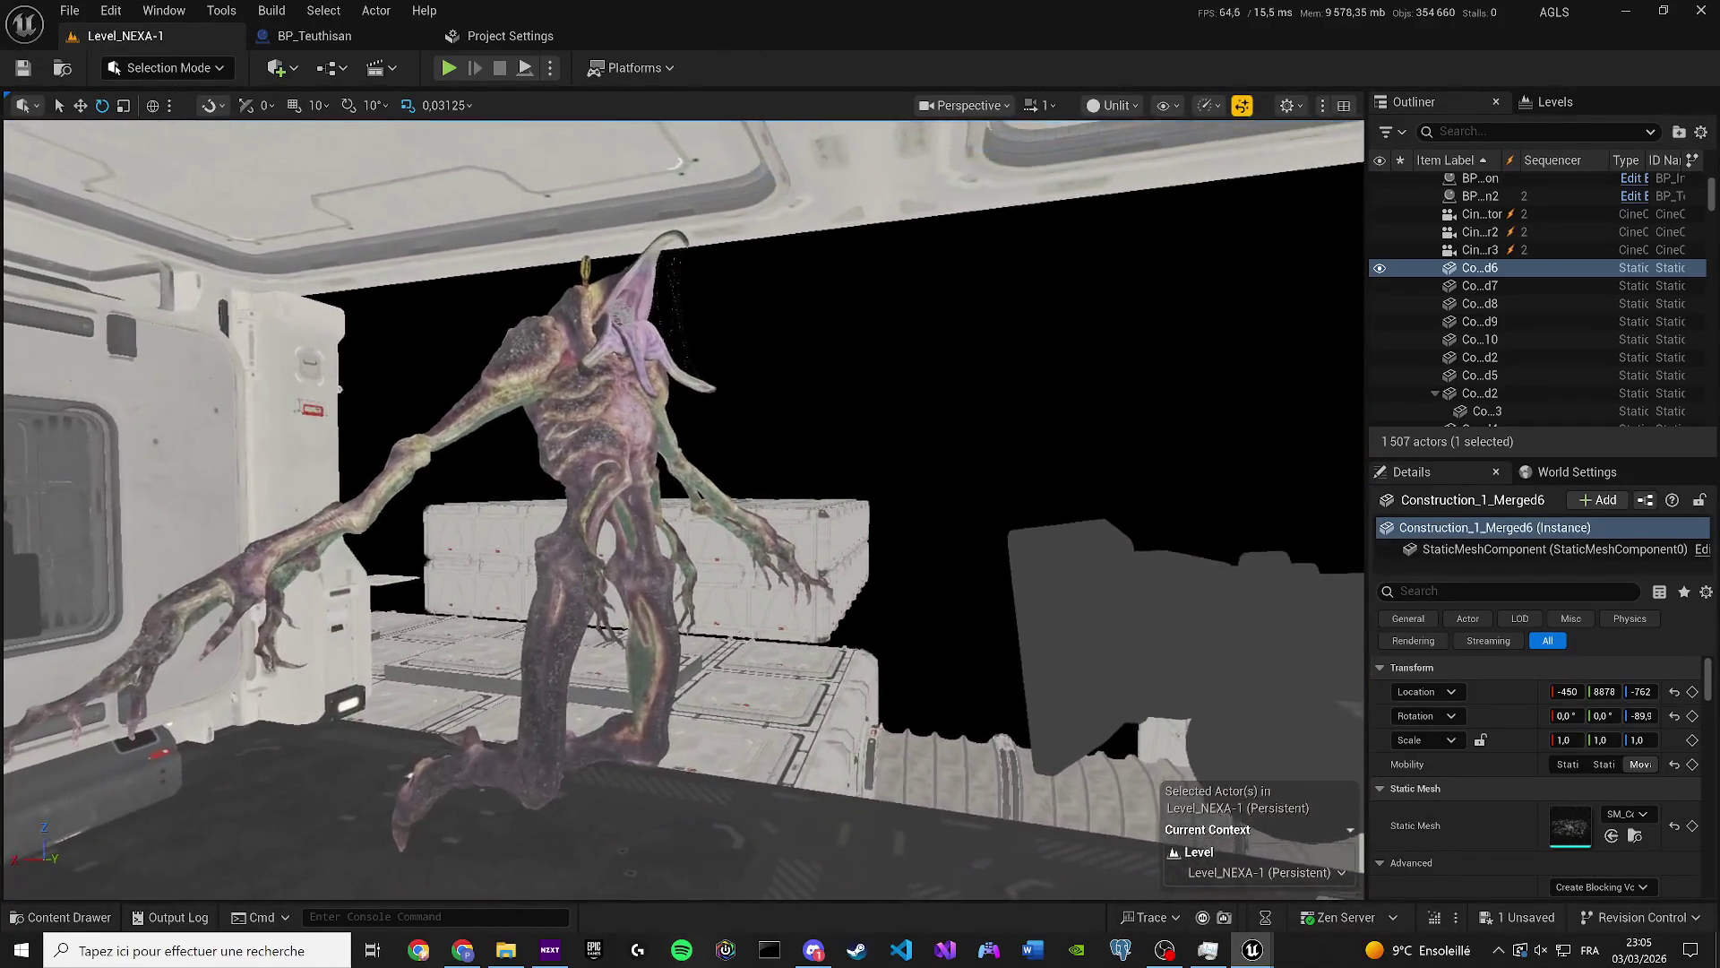
pyautogui.scroll(1, 681, 511)
pyautogui.press('a')
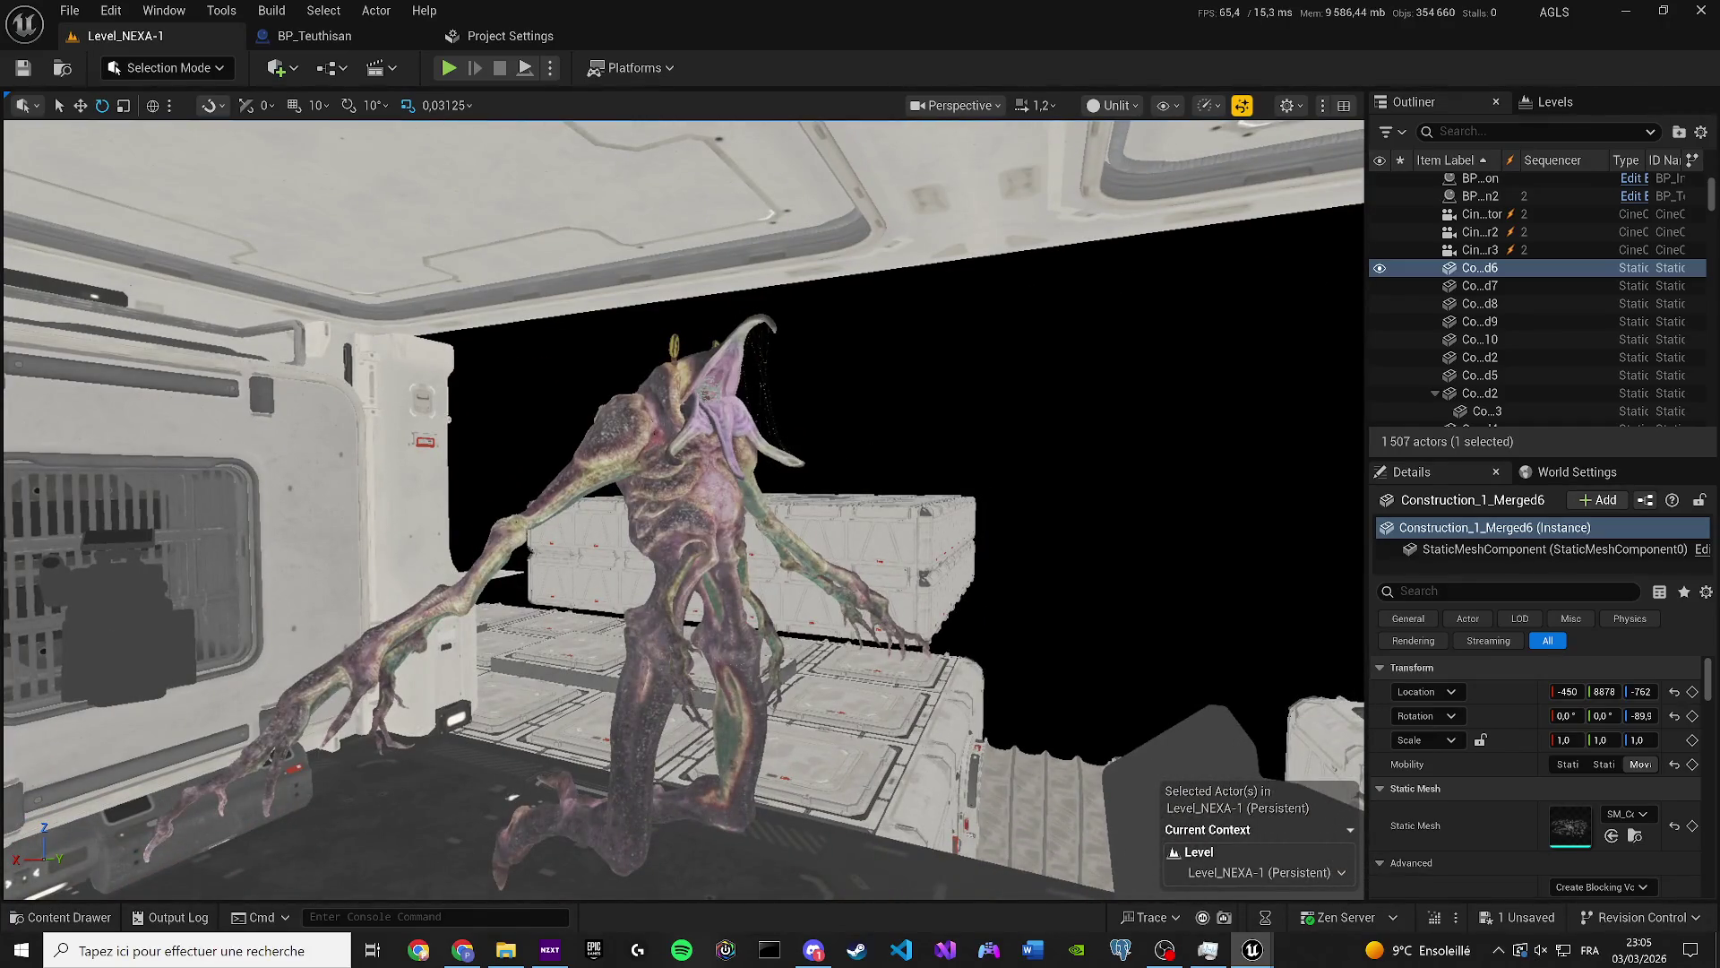
# Save the level and switch the editor back to Animation Mode.
pyautogui.hotkey('ctrl', 's')
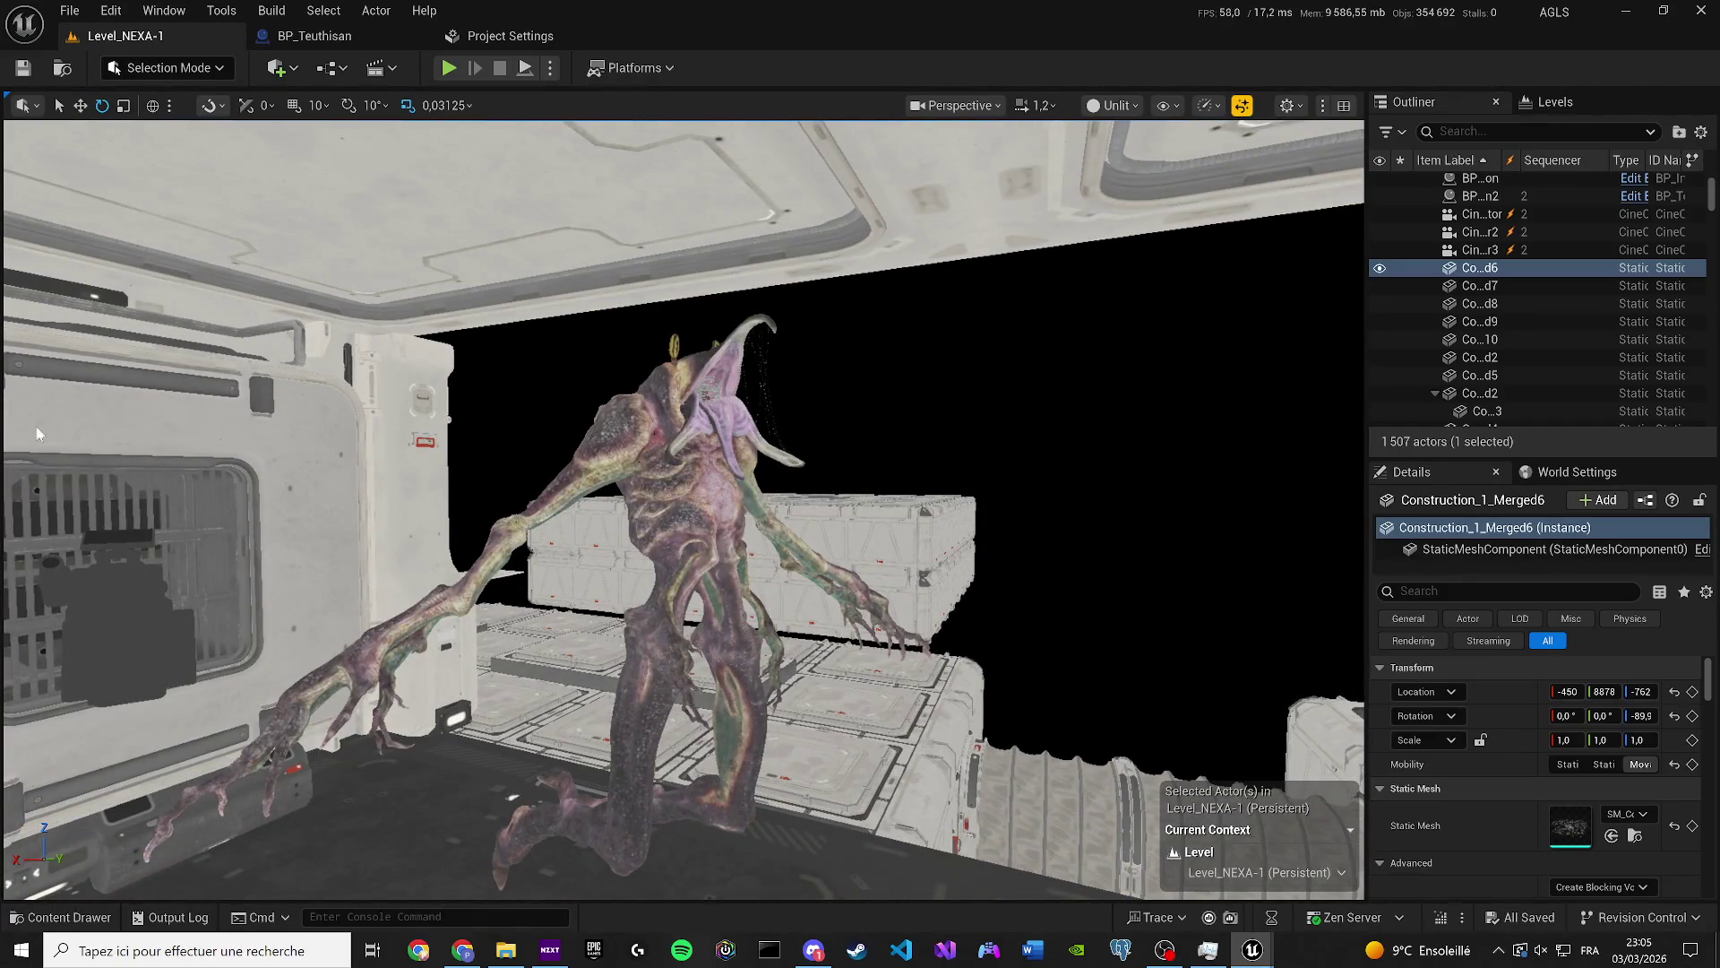
pyautogui.click(166, 68)
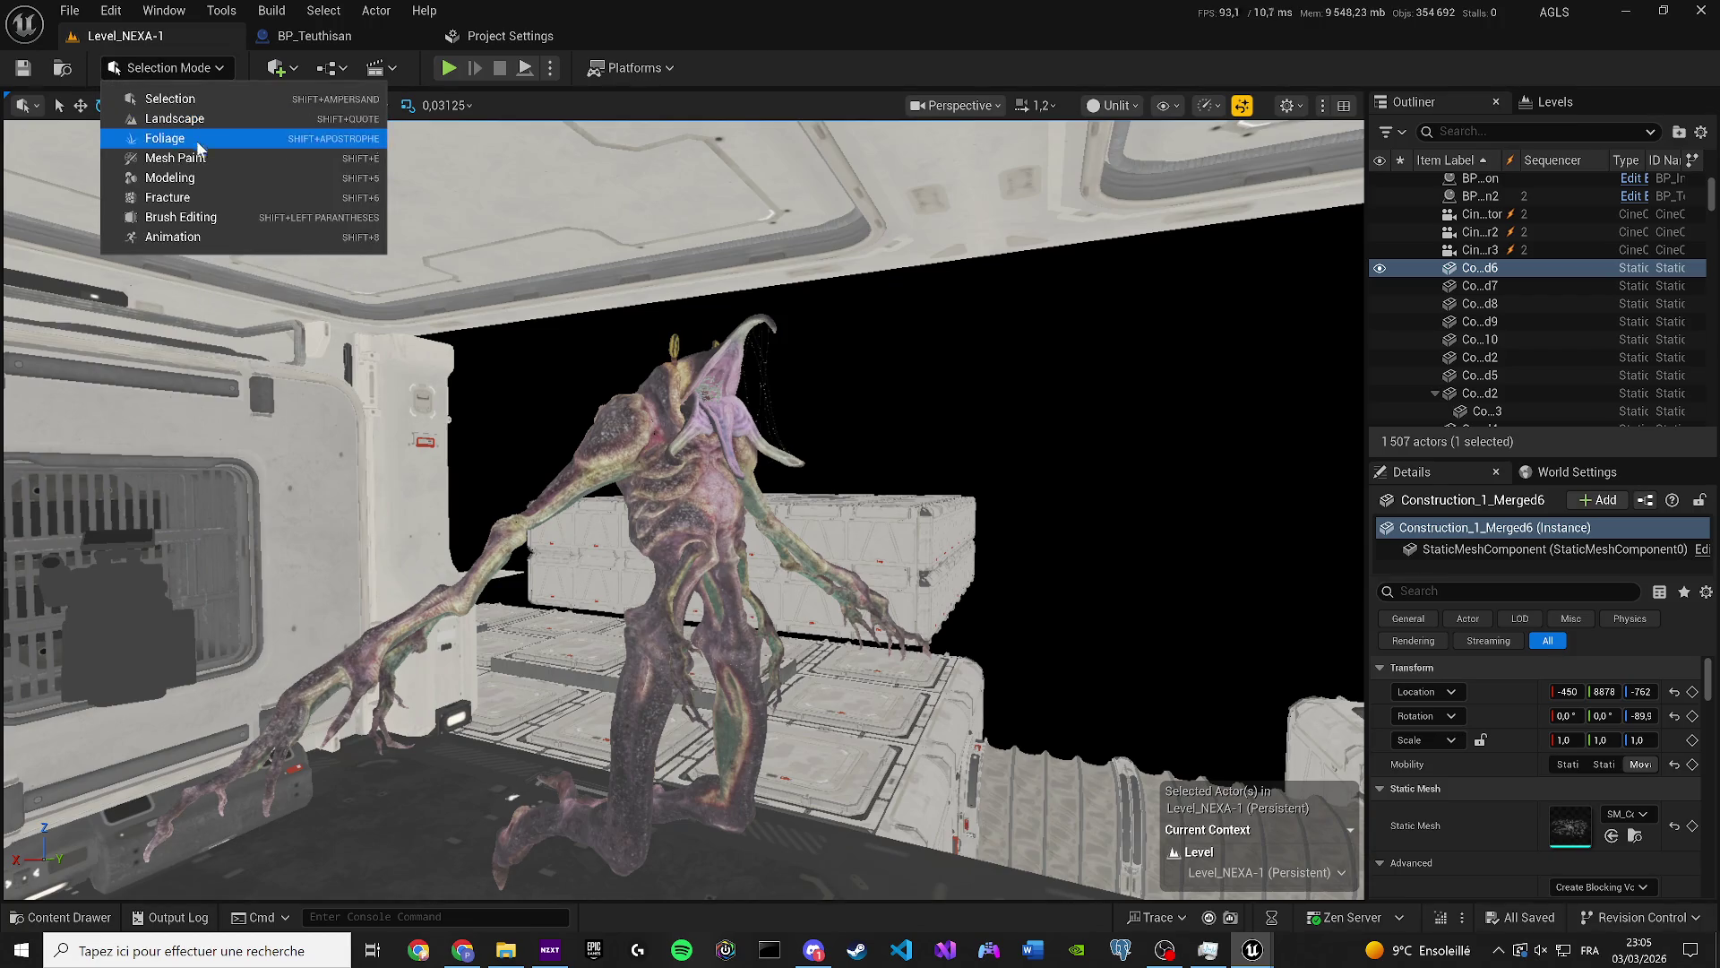
pyautogui.click(186, 236)
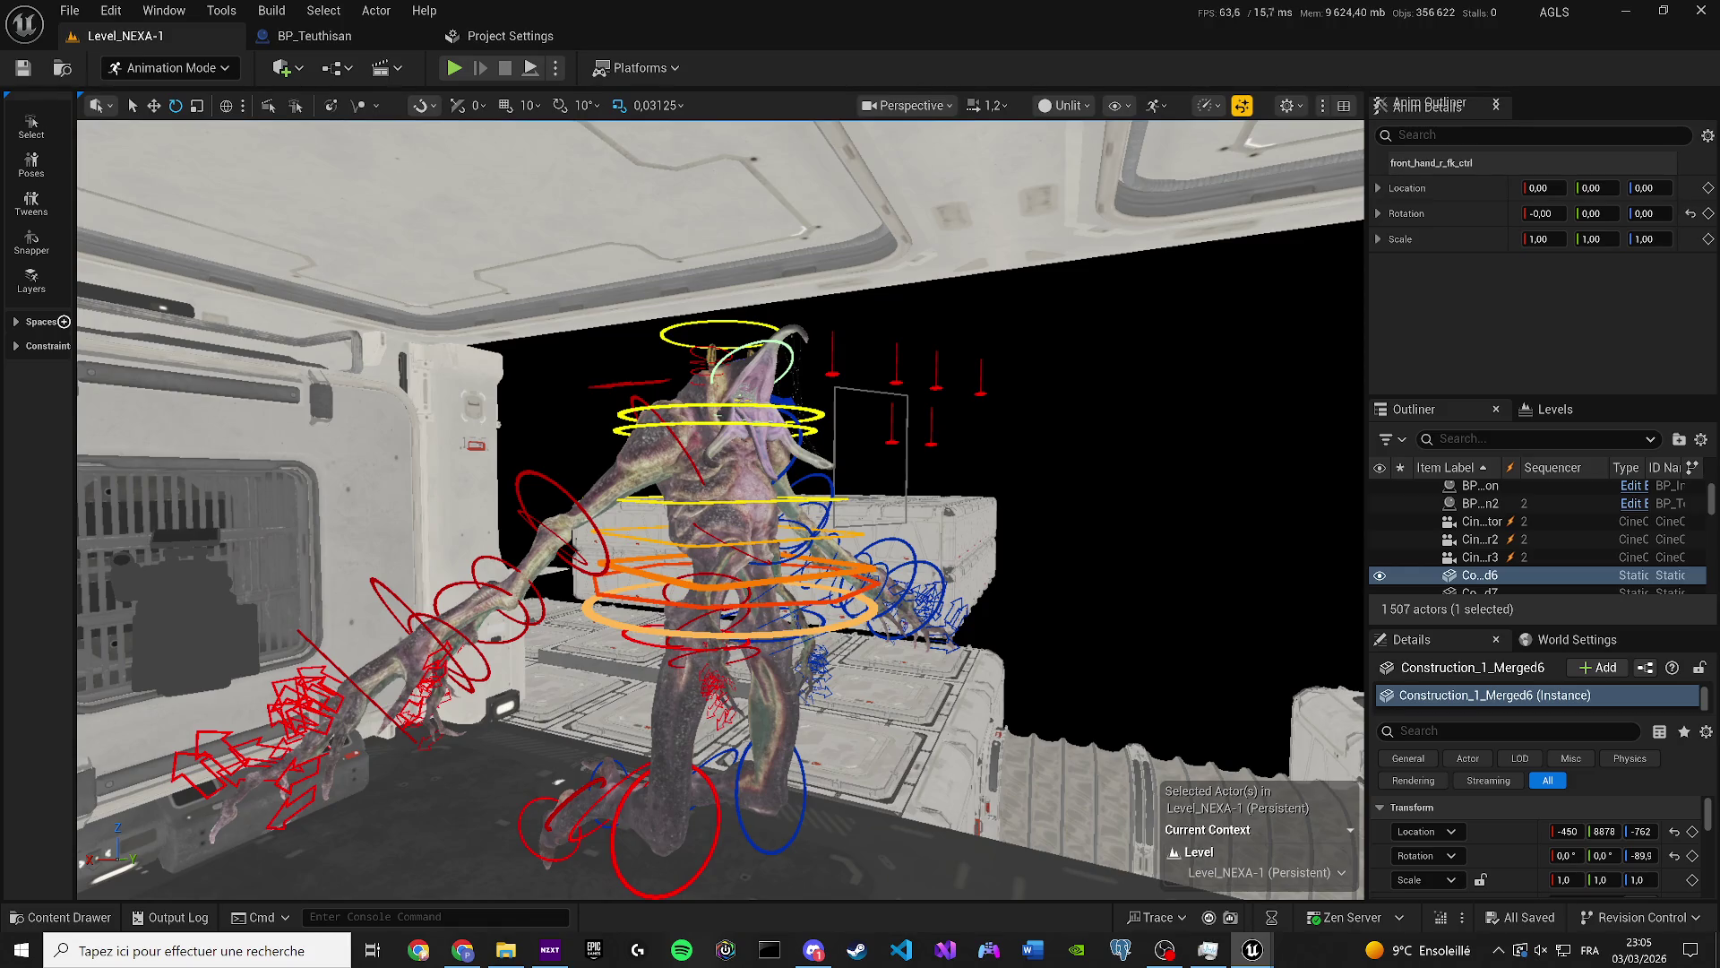
# Bend the creature's spine_02_ctrl control about 17 degrees.
pyautogui.press('f')
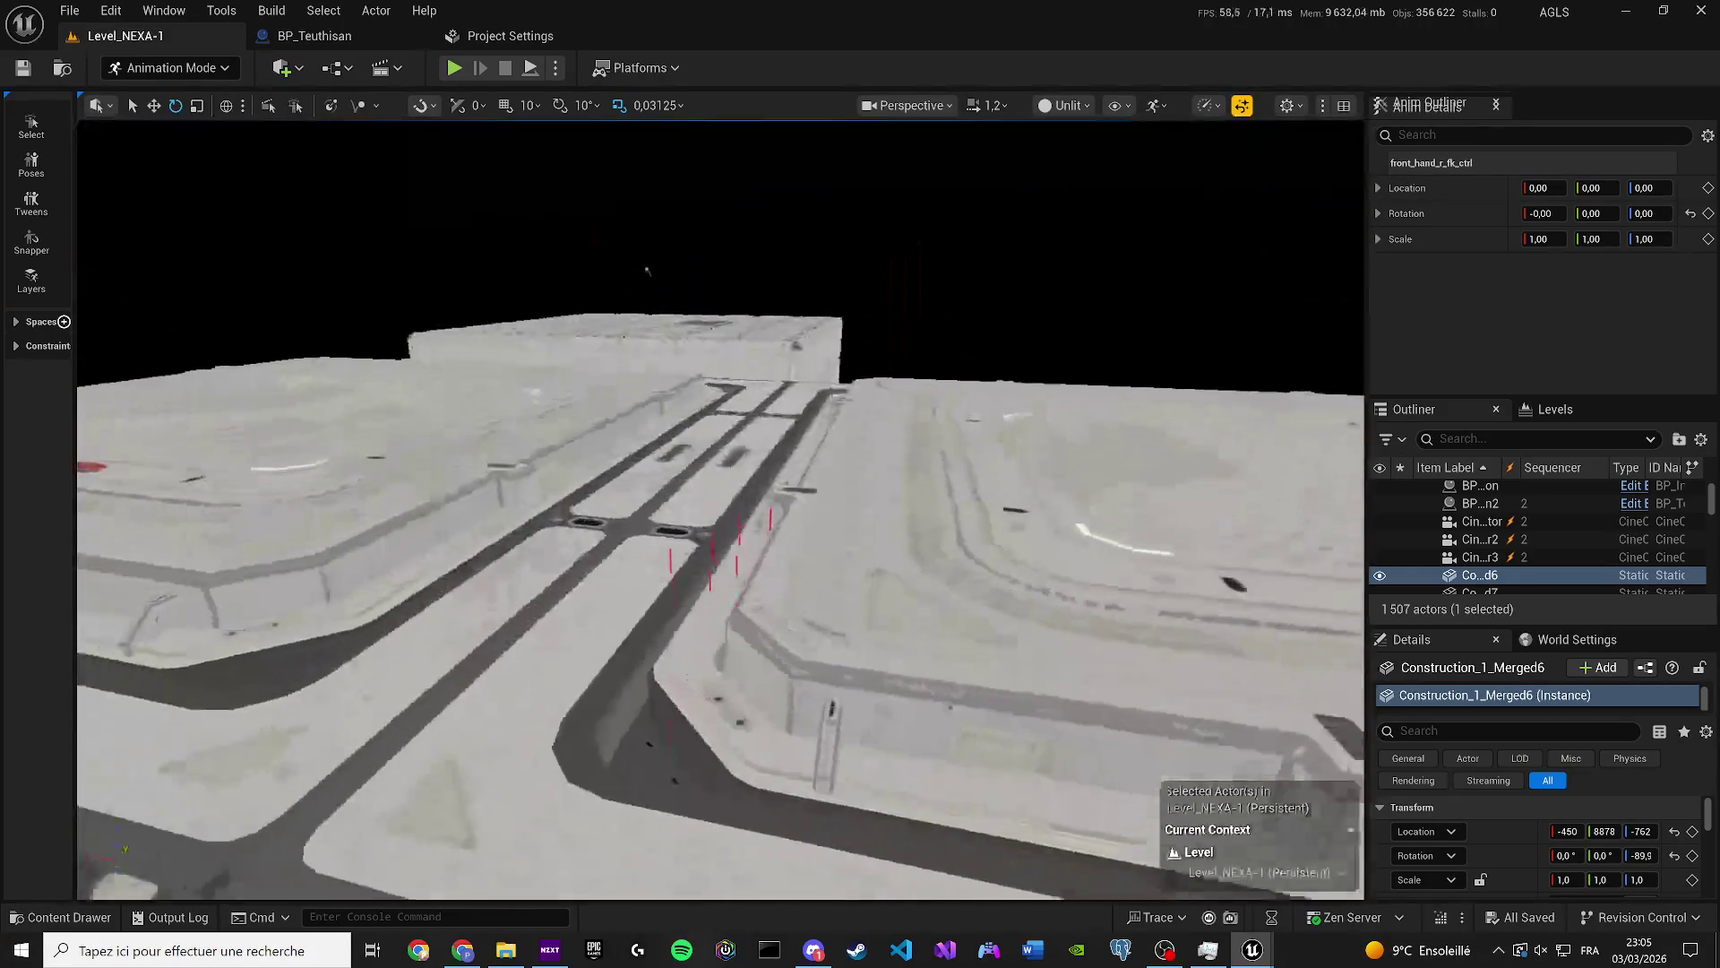
pyautogui.press('f')
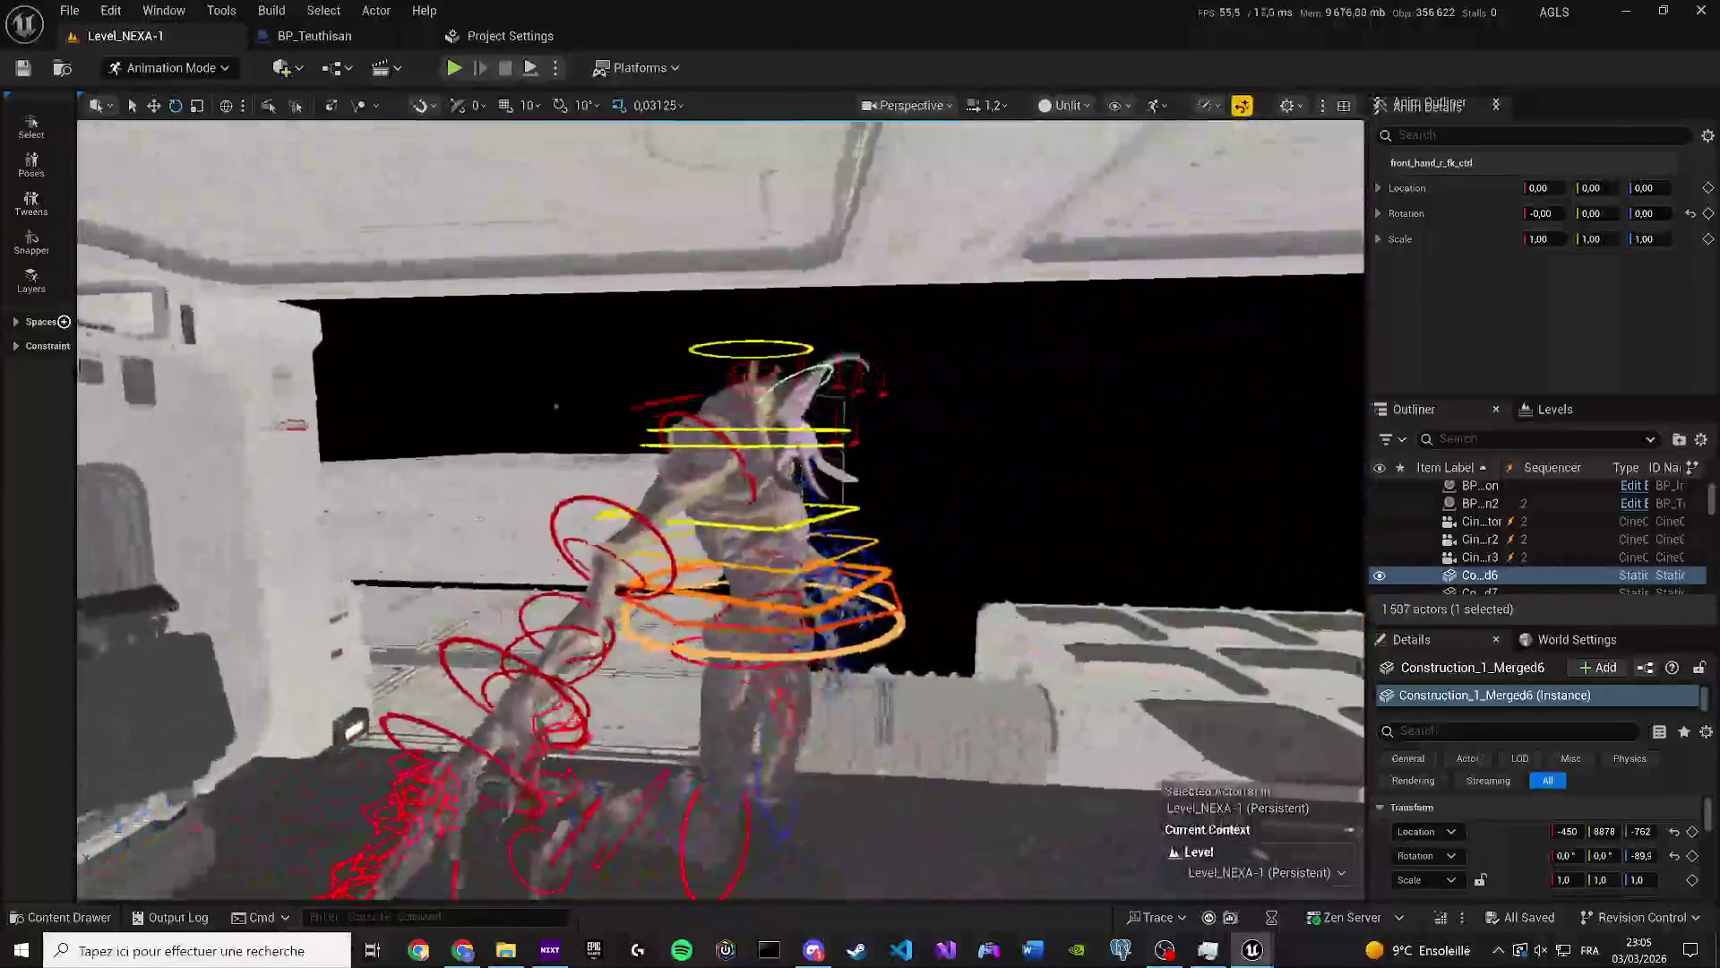
pyautogui.scroll(-3, 724, 318)
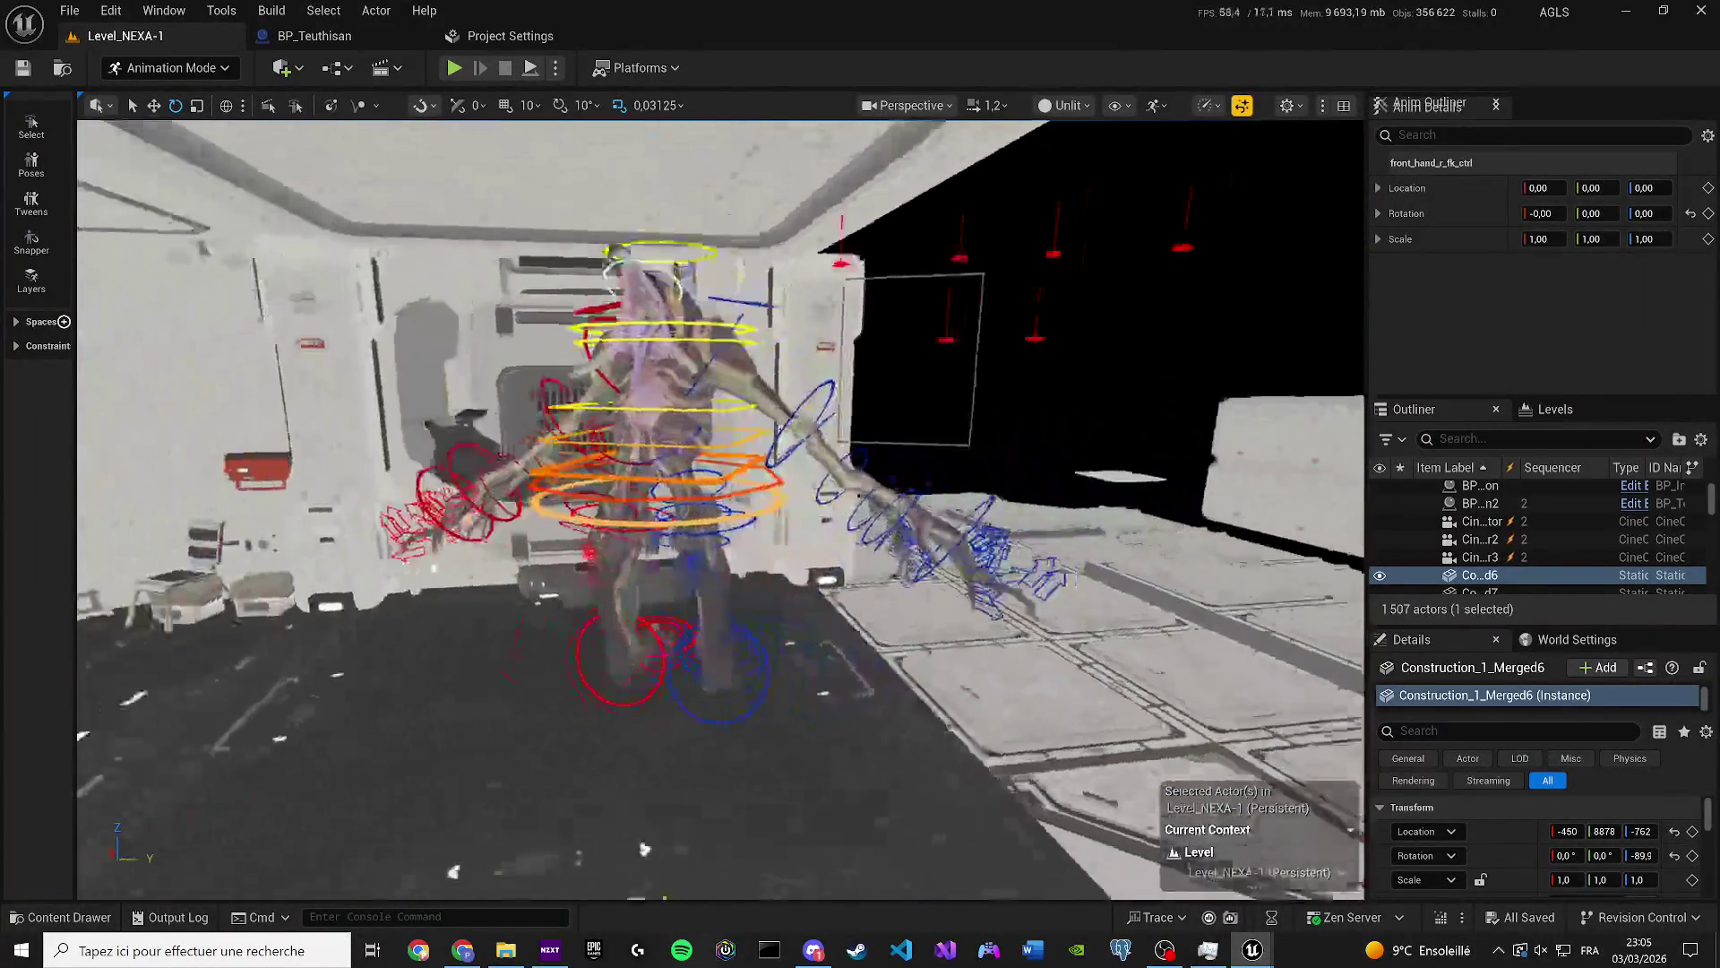
pyautogui.scroll(3, 527, 372)
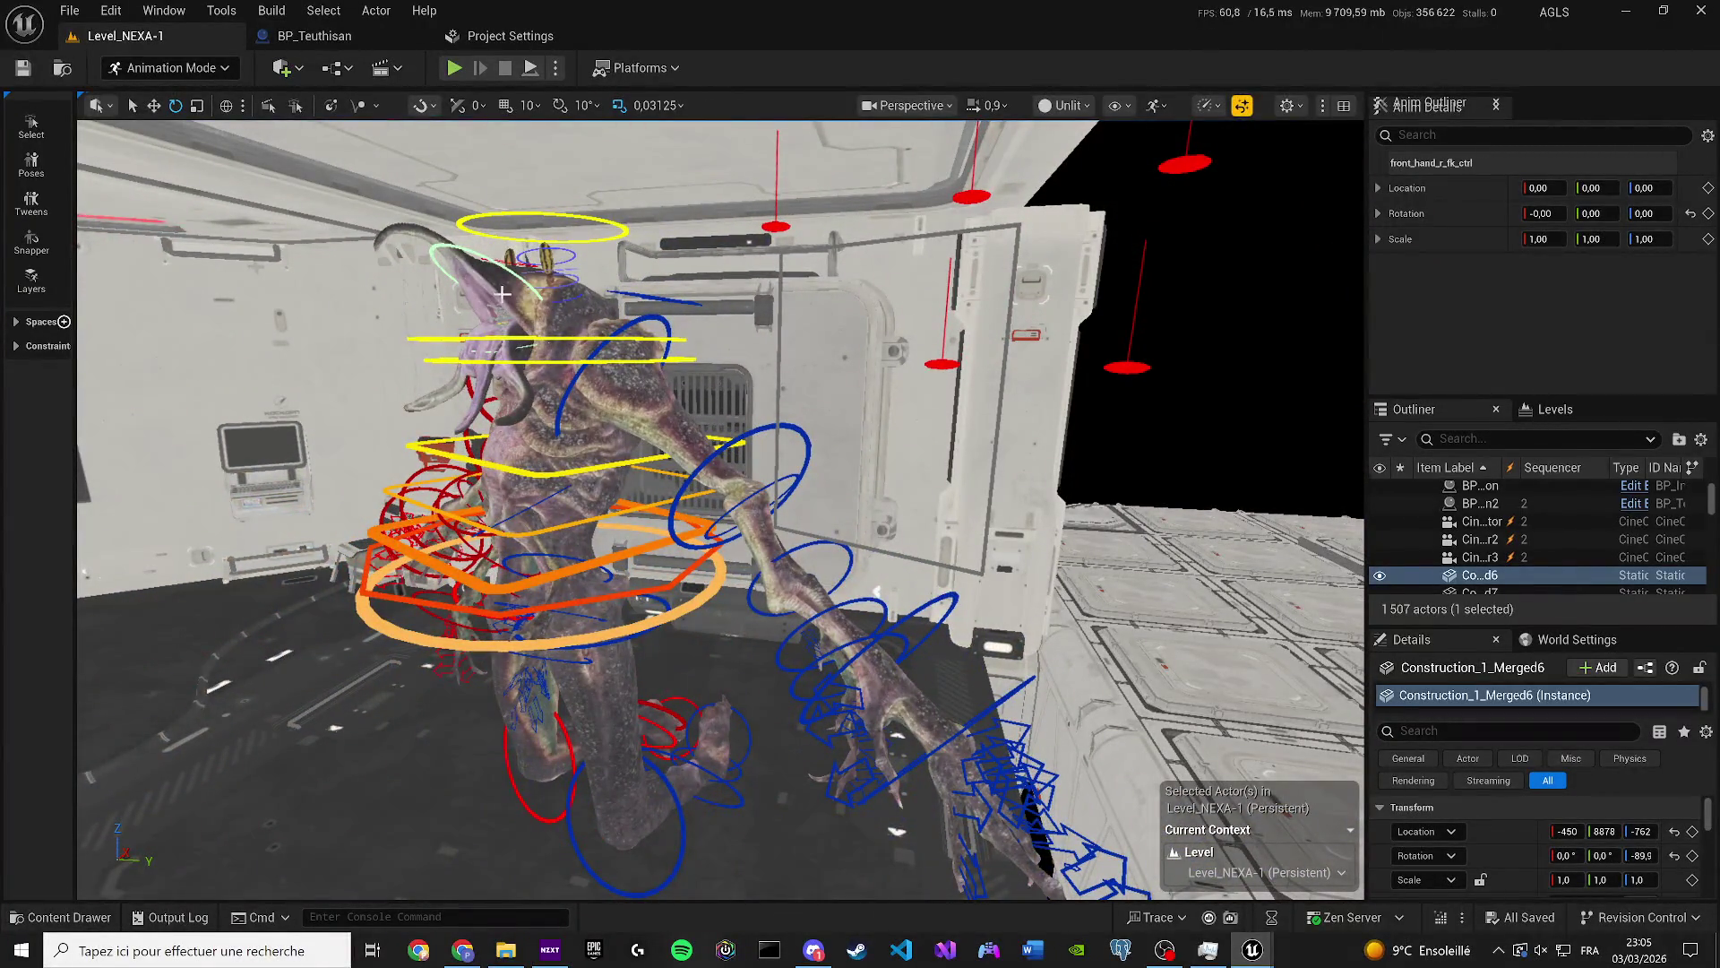
pyautogui.click(611, 342)
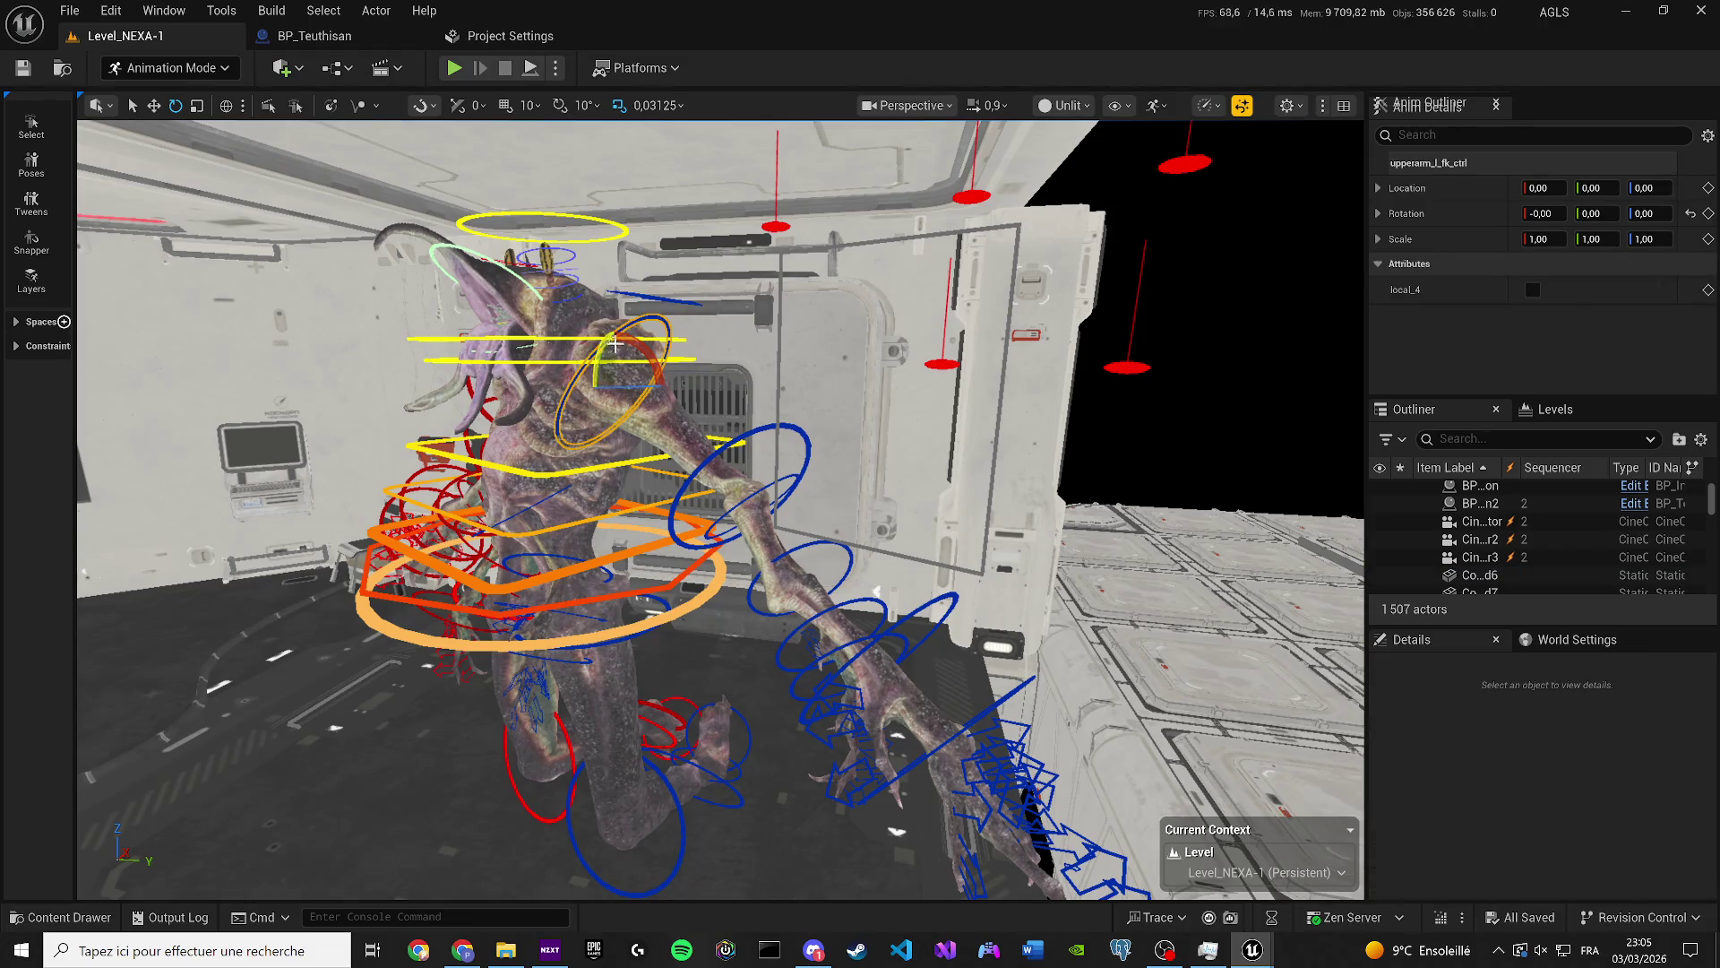
pyautogui.click(551, 448)
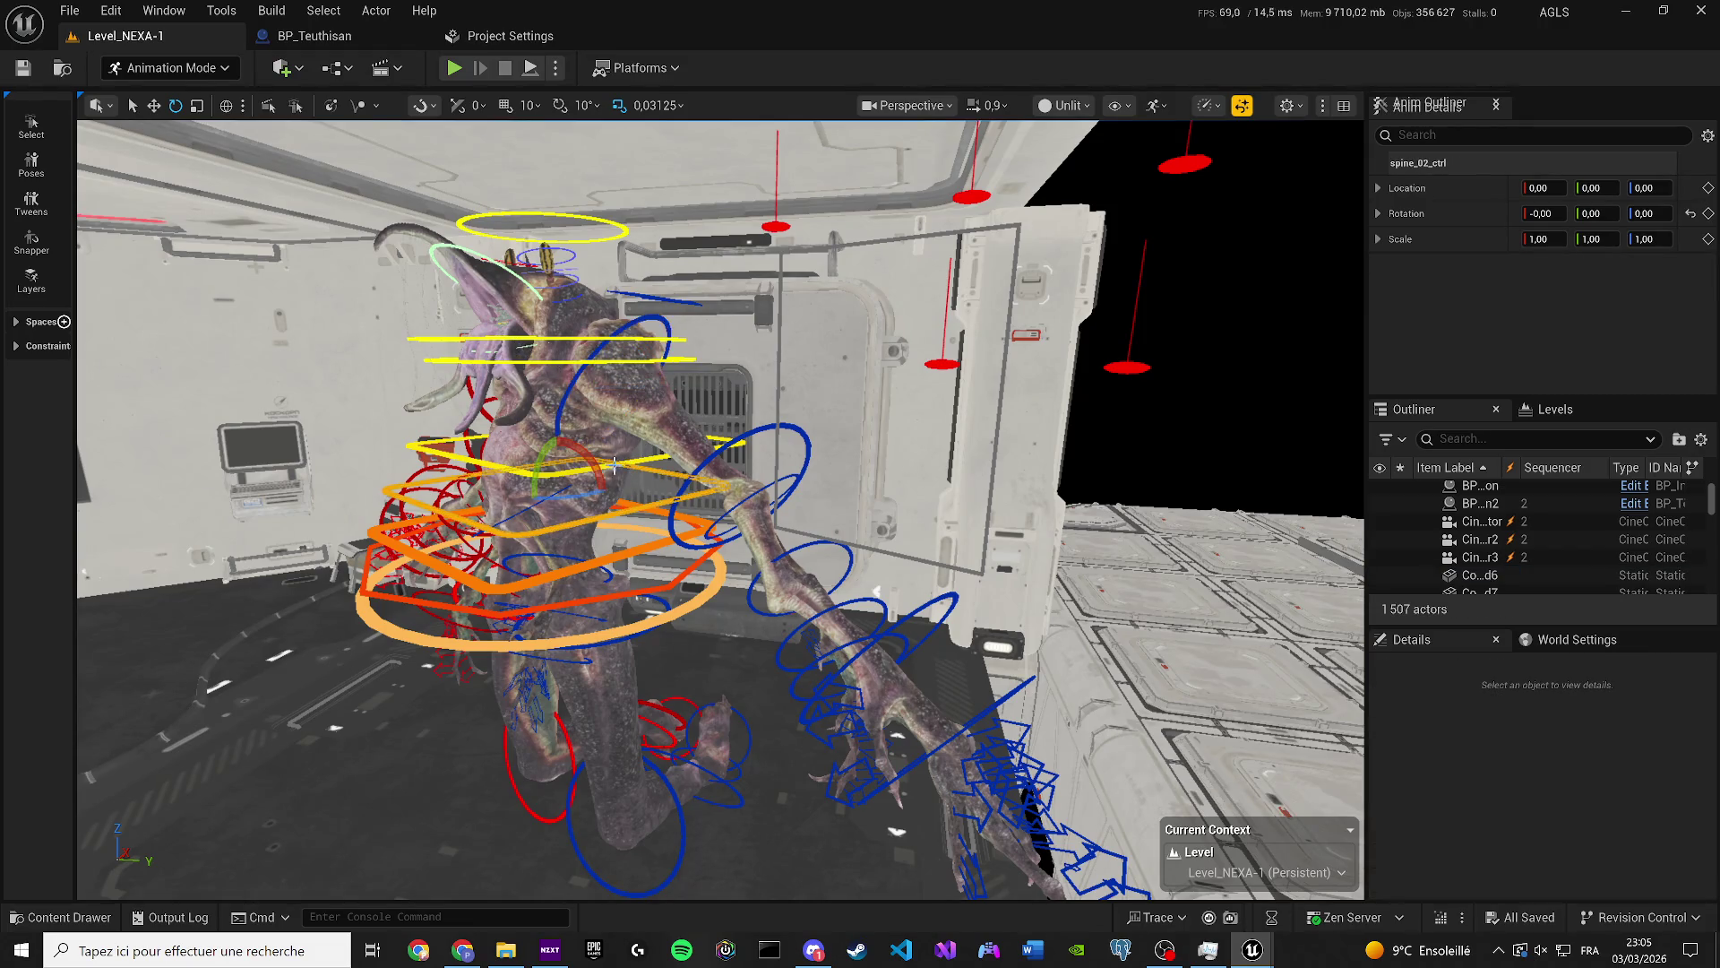
pyautogui.moveTo(555, 461); pyautogui.dragTo(602, 472)
# Select the left upper arm, wrist and forearm controls and swing the arm into a new pose.
pyautogui.click(736, 447)
pyautogui.moveTo(736, 447)
pyautogui.mouseDown()
pyautogui.moveTo(637, 396)
pyautogui.moveTo(658, 421)
pyautogui.mouseUp()
pyautogui.click(632, 390)
pyautogui.keyDown('ctrl'); pyautogui.click(726, 473); pyautogui.keyUp('ctrl')
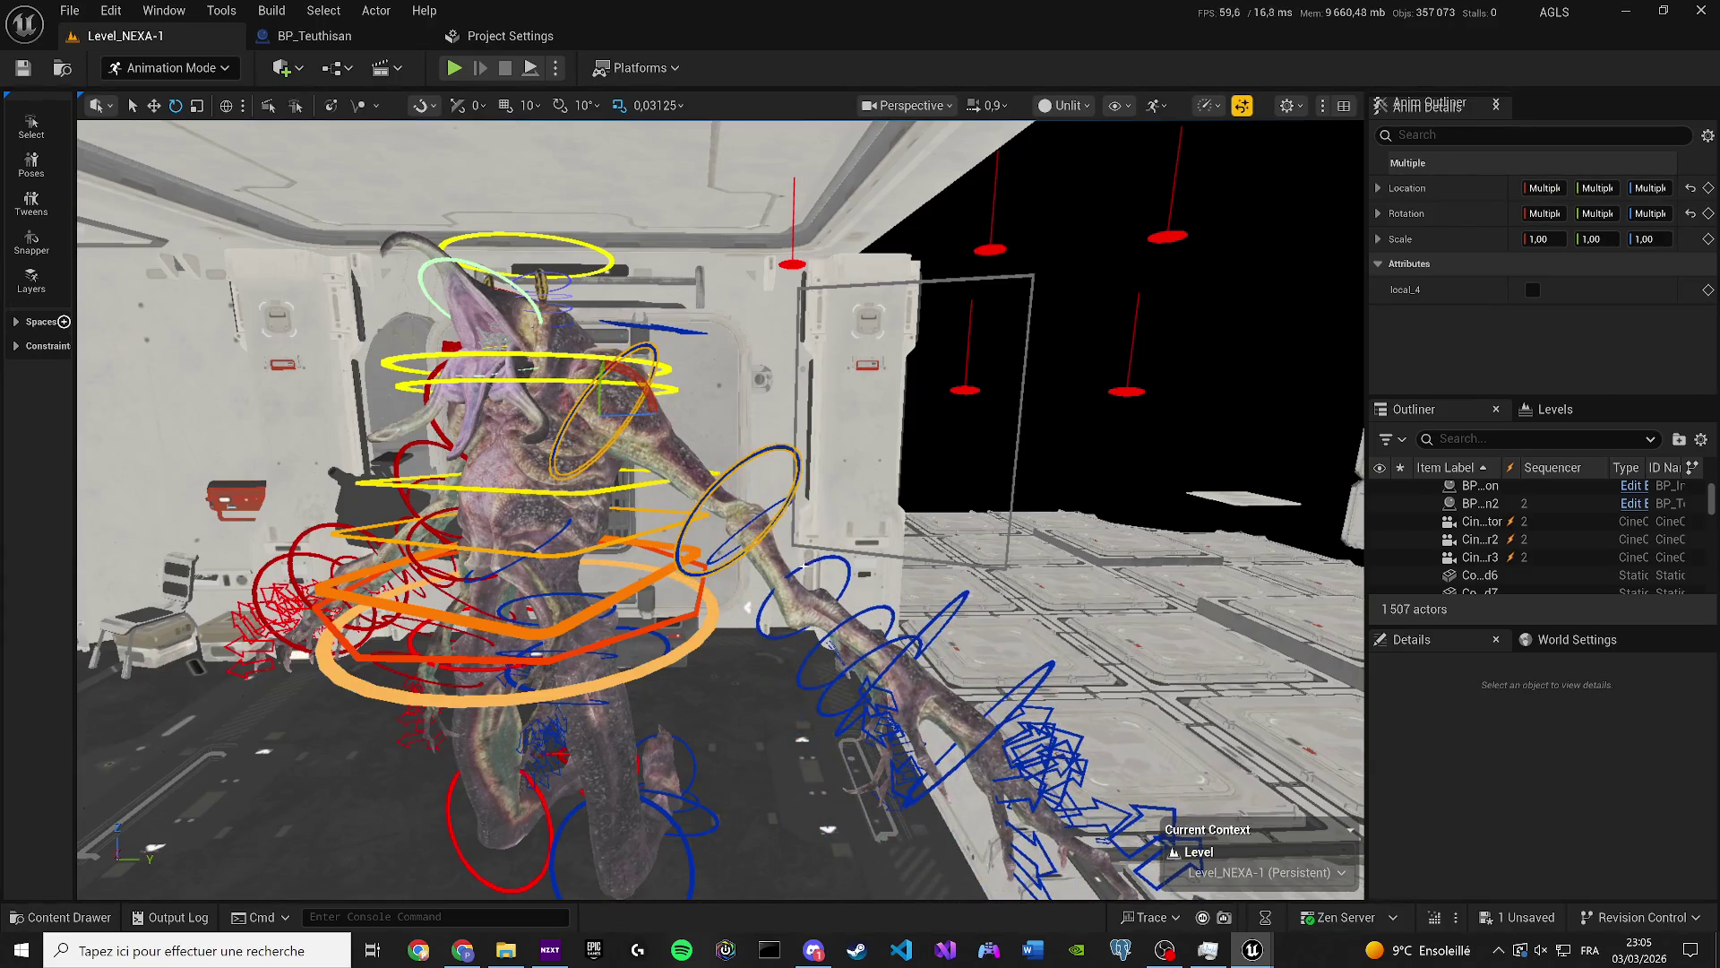
pyautogui.press('f')
pyautogui.keyDown('ctrl'); pyautogui.click(724, 498); pyautogui.keyUp('ctrl')
pyautogui.moveTo(456, 269); pyautogui.dragTo(510, 309)
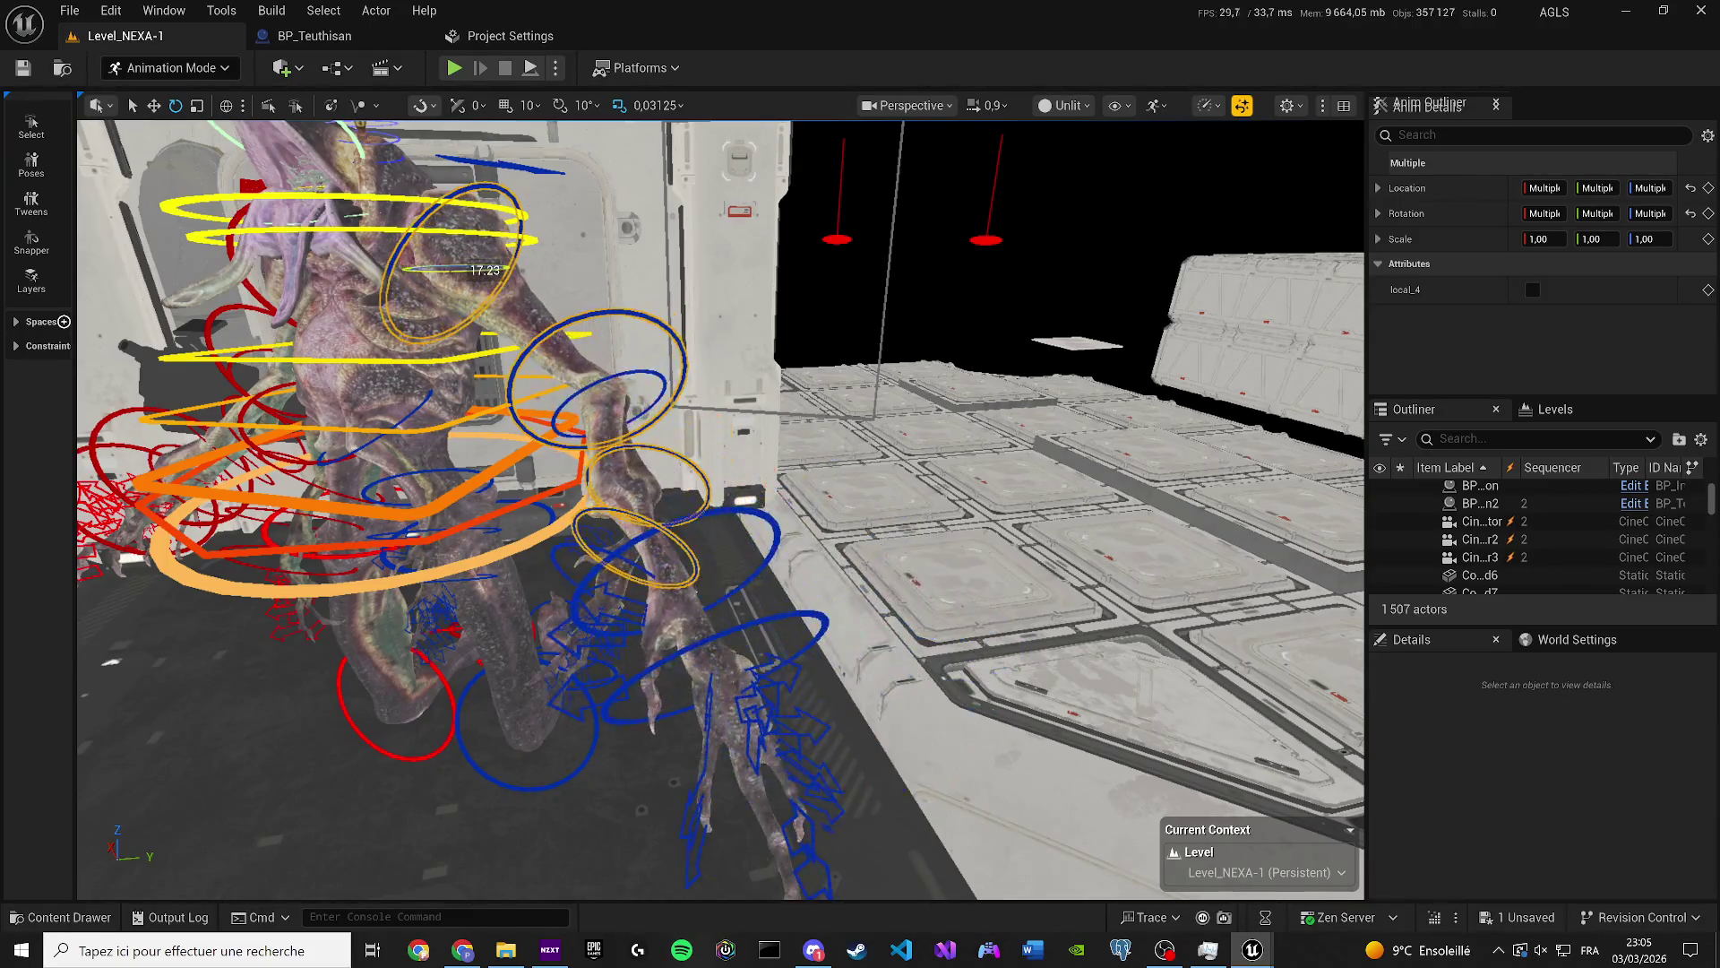
pyautogui.keyDown('ctrl'); pyautogui.click(581, 387); pyautogui.keyUp('ctrl')
pyautogui.moveTo(475, 269)
pyautogui.mouseDown()
pyautogui.moveTo(512, 271)
pyautogui.moveTo(633, 887)
pyautogui.mouseUp()
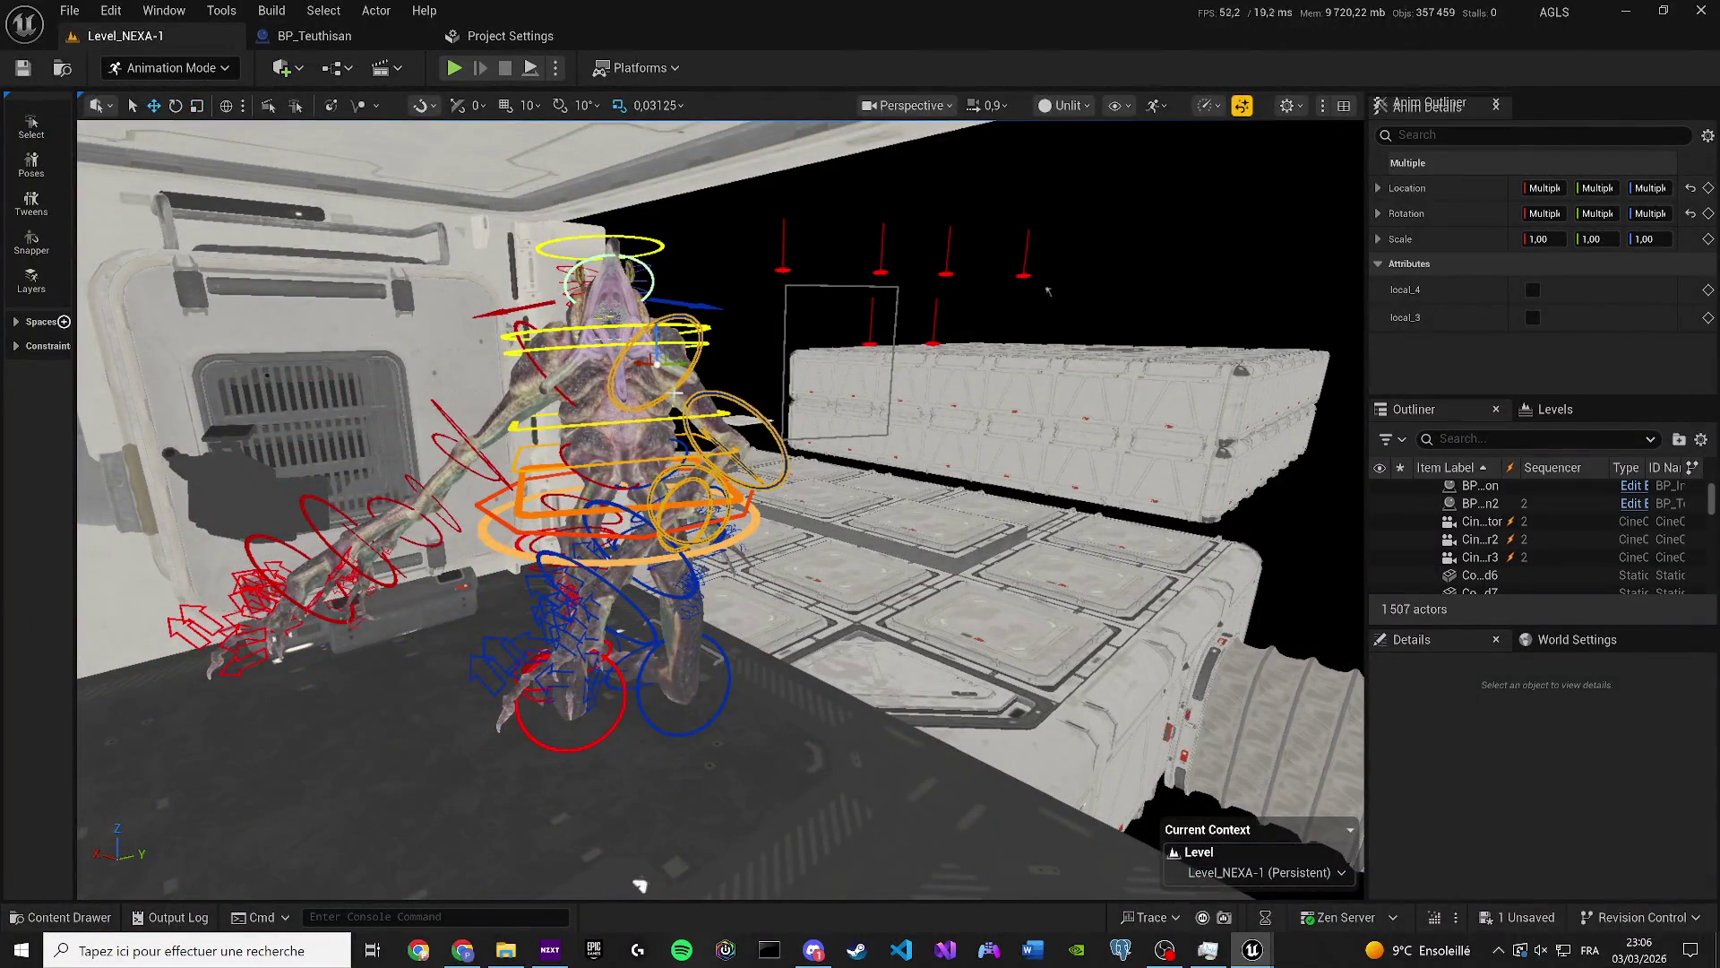
# Rotate the leg into a new pose and save the level.
pyautogui.moveTo(659, 369); pyautogui.dragTo(661, 368)
pyautogui.press('r')
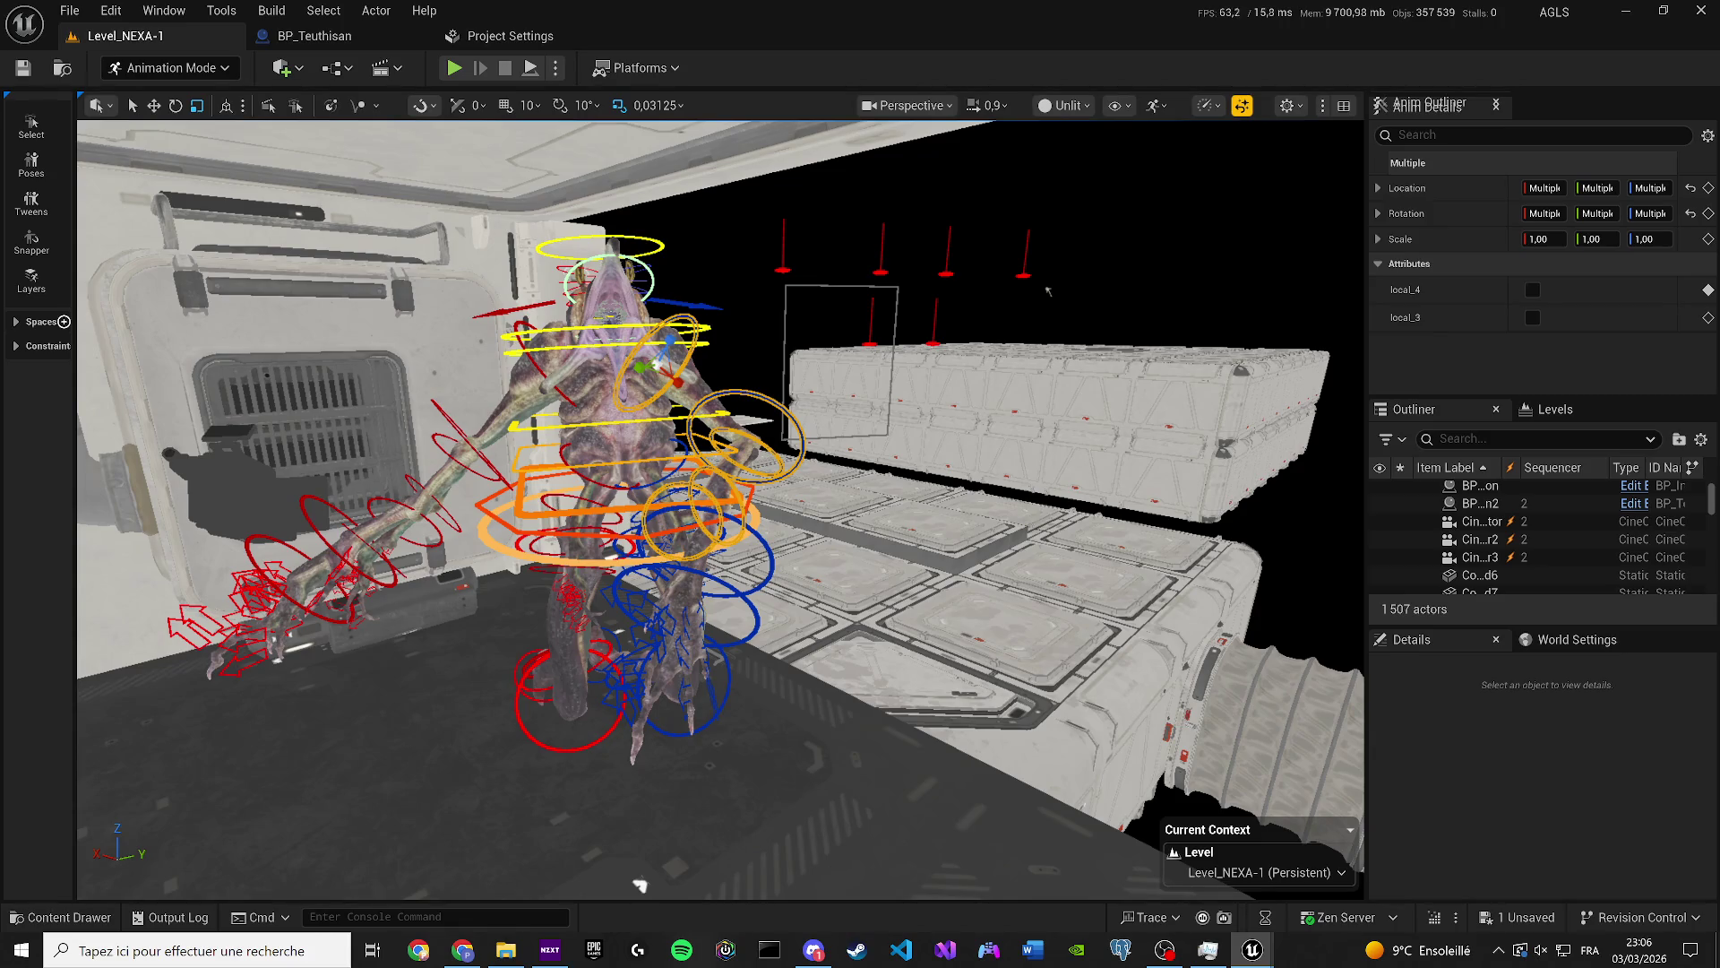
pyautogui.hotkey('ctrl', 's')
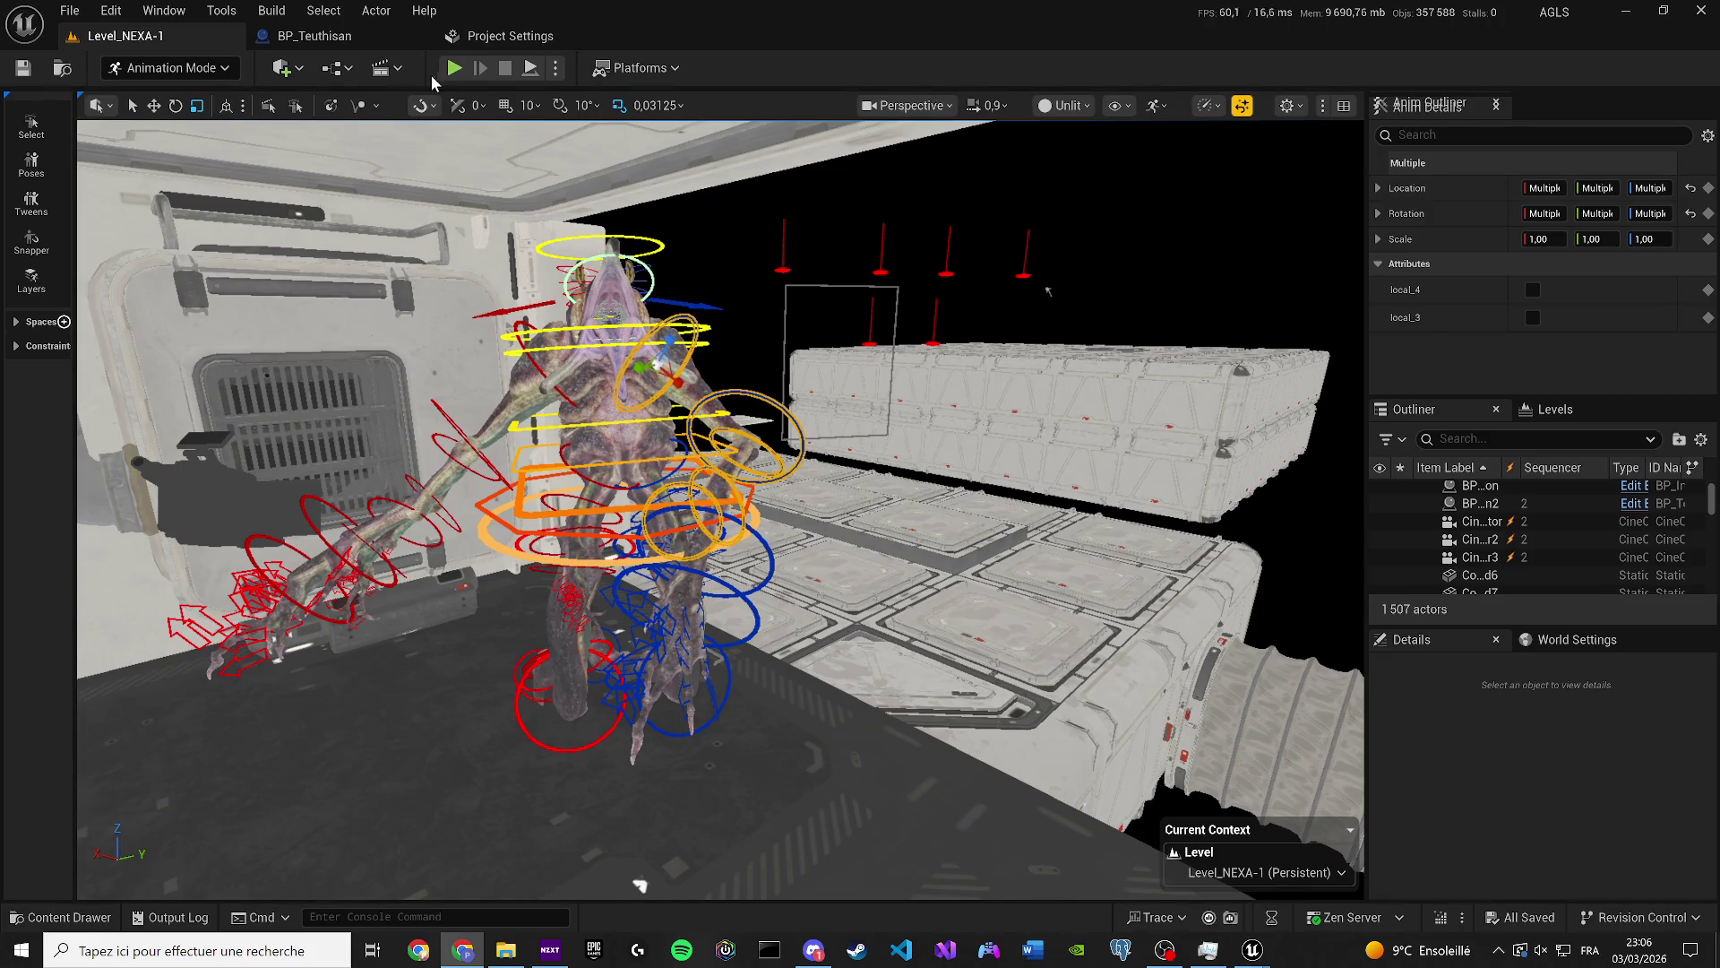
pyautogui.click(338, 68)
pyautogui.click(387, 68)
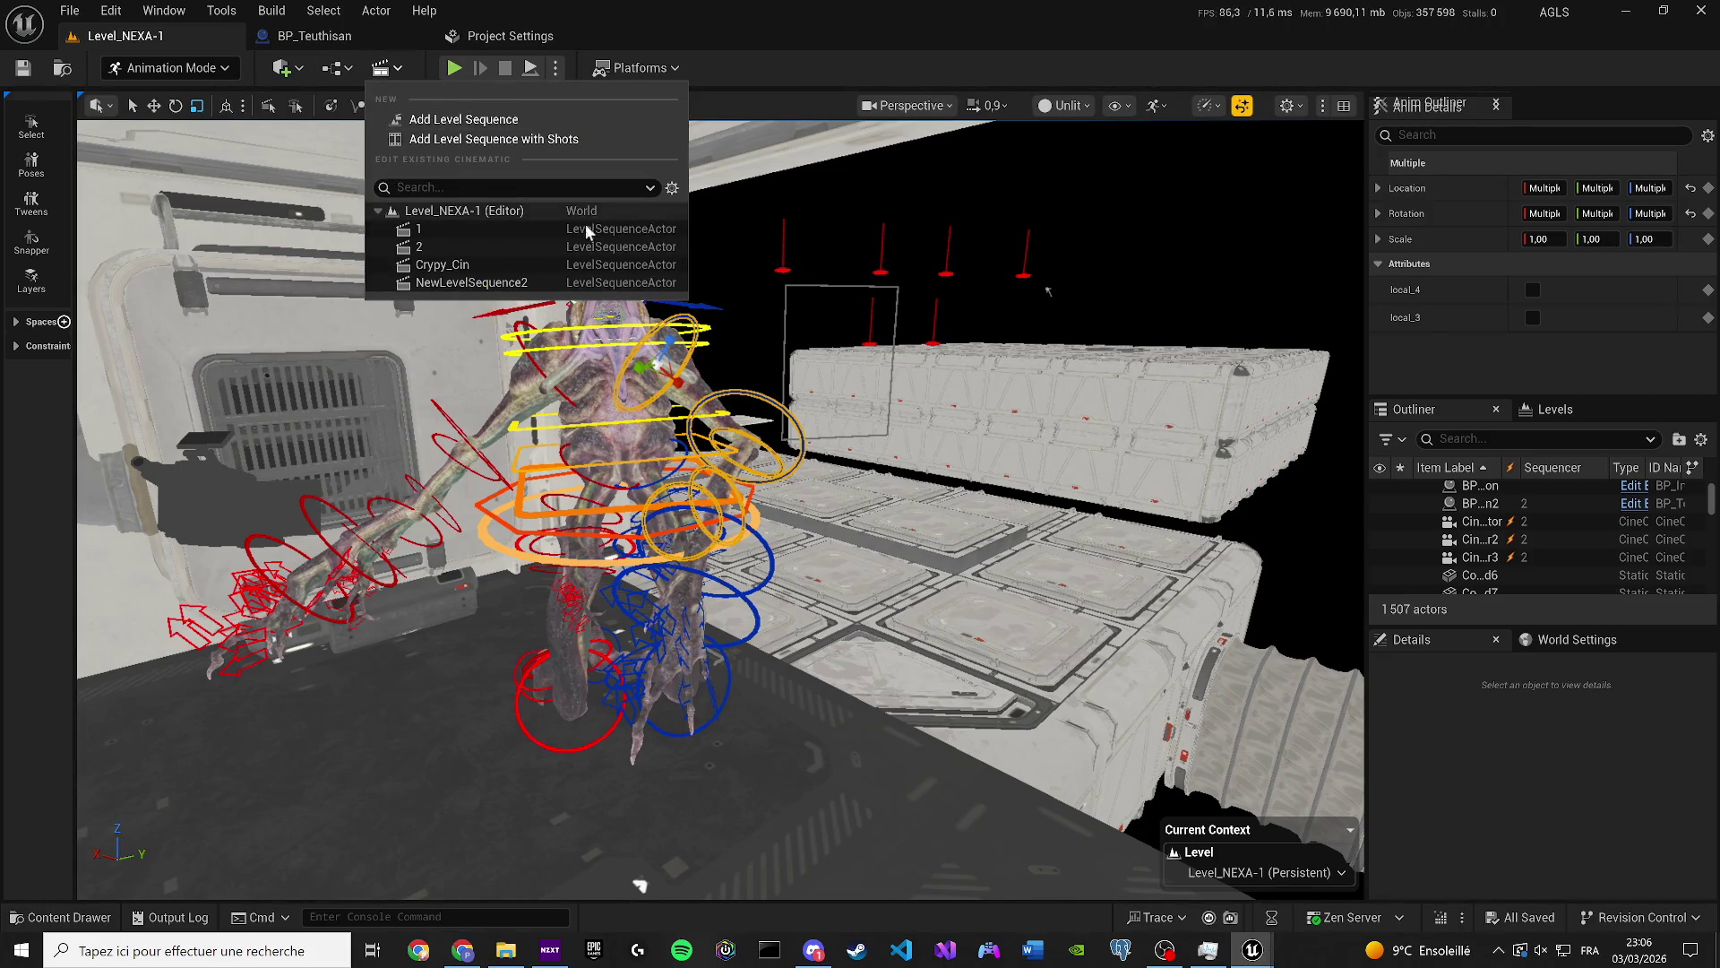
pyautogui.click(759, 93)
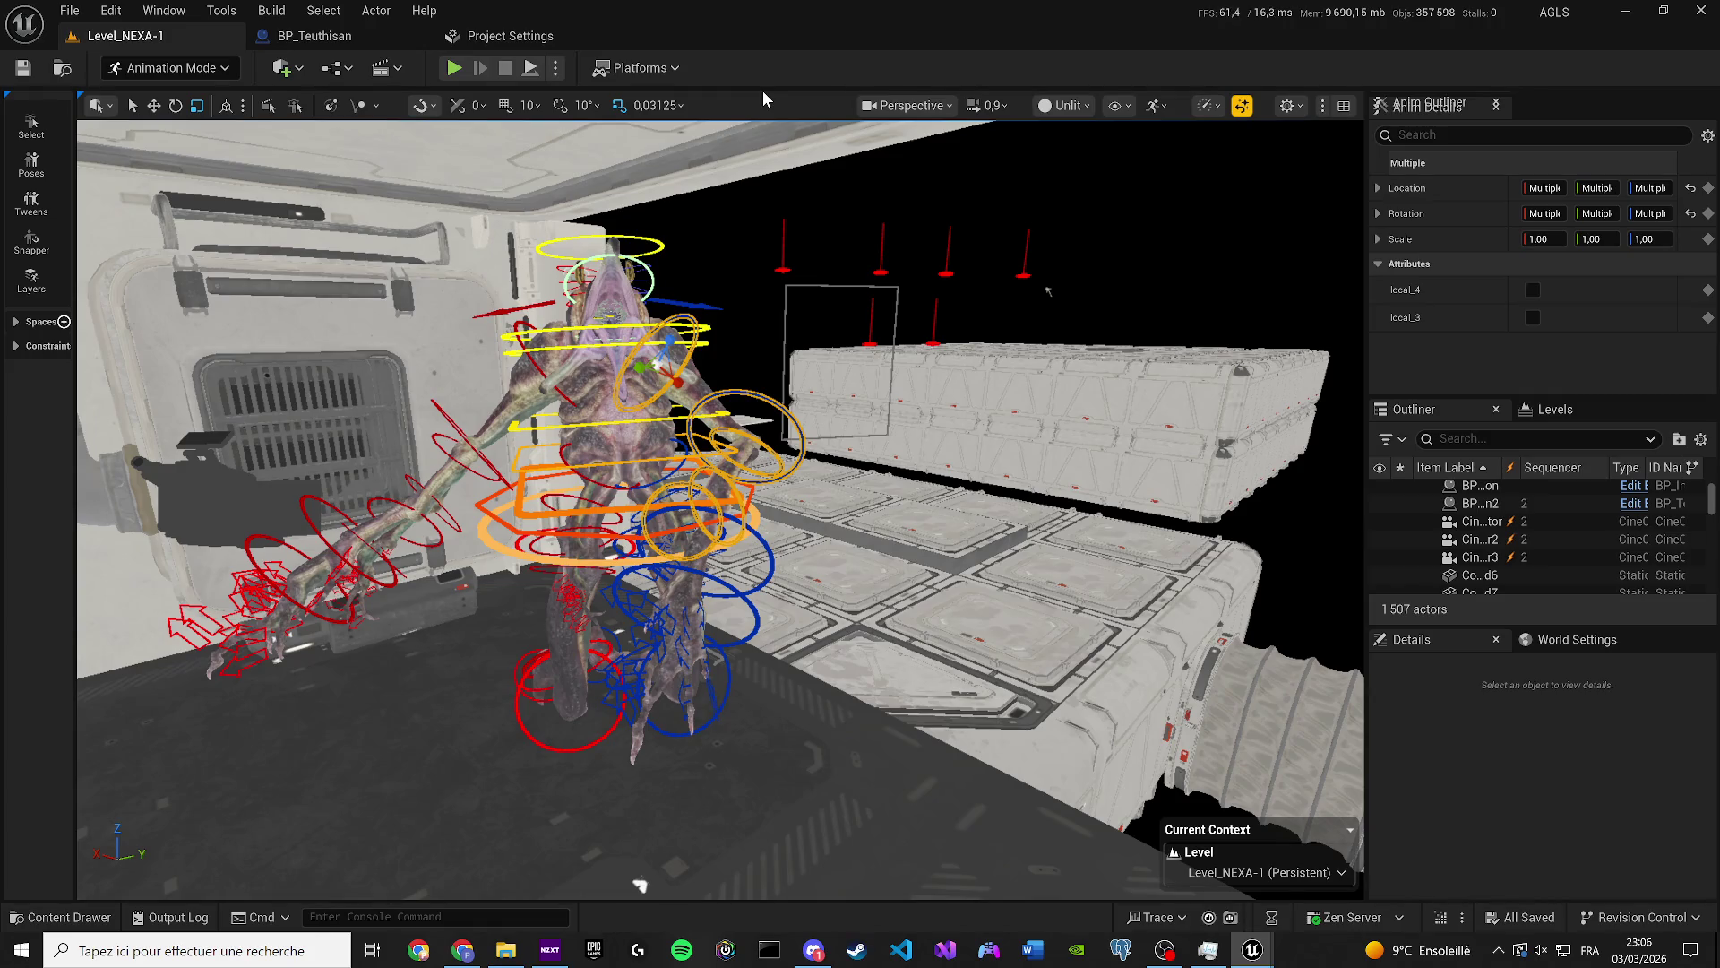
pyautogui.click(60, 917)
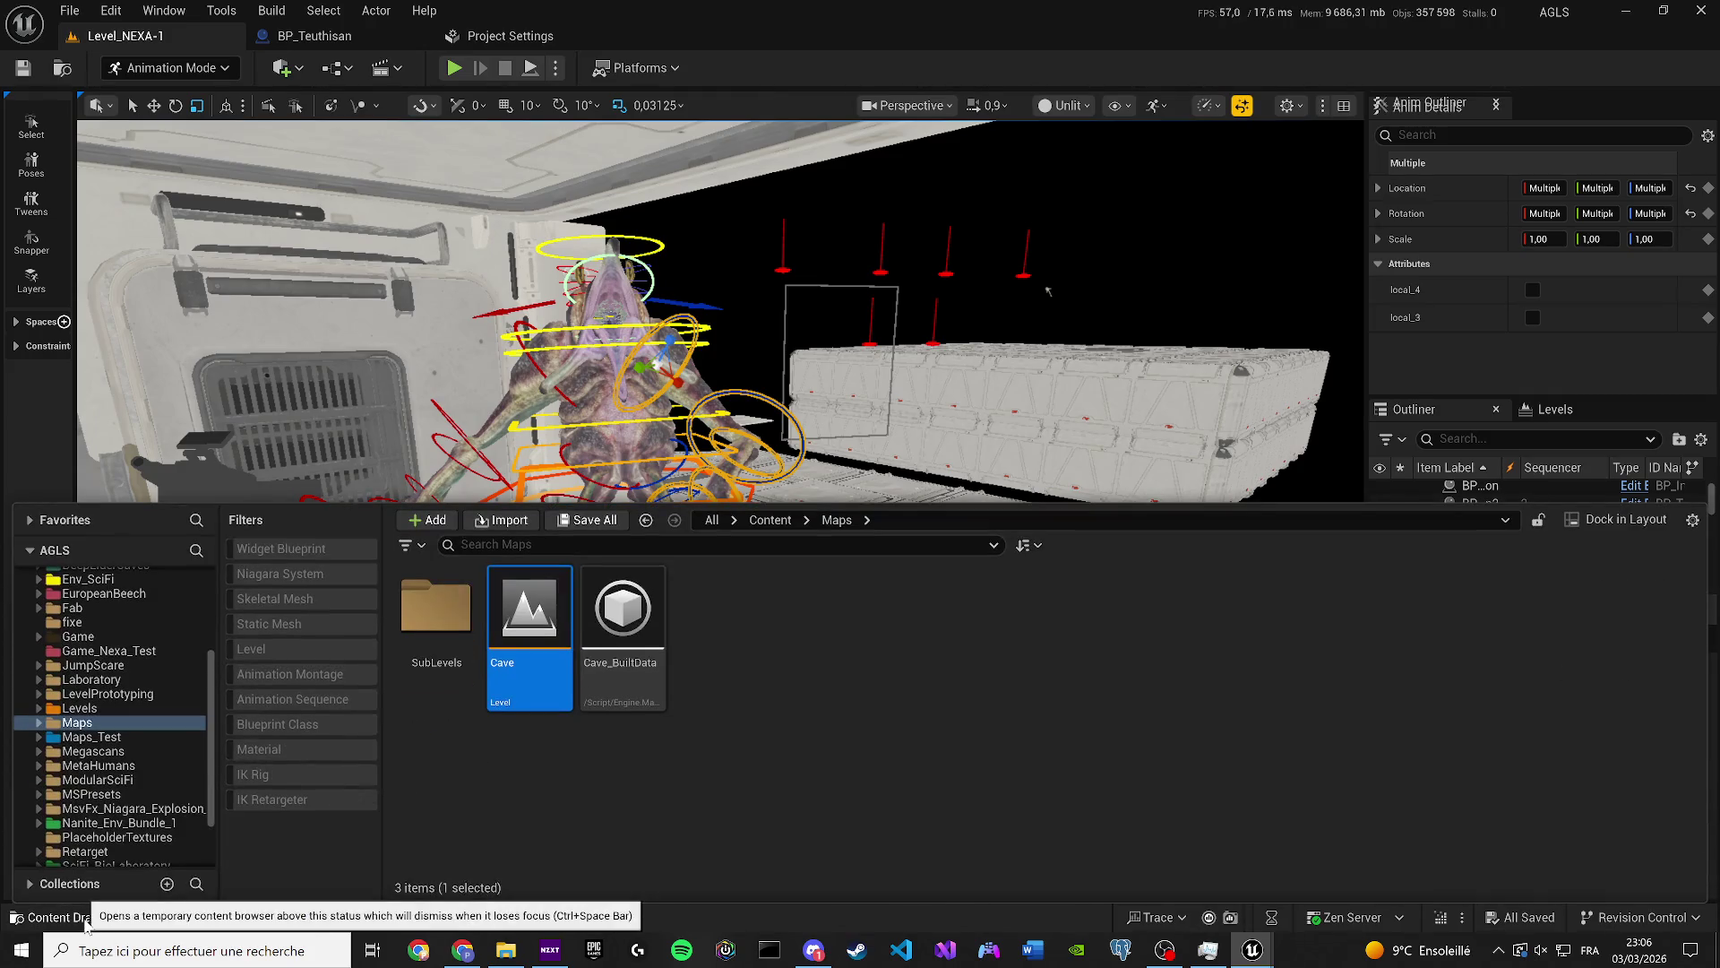
pyautogui.click(772, 521)
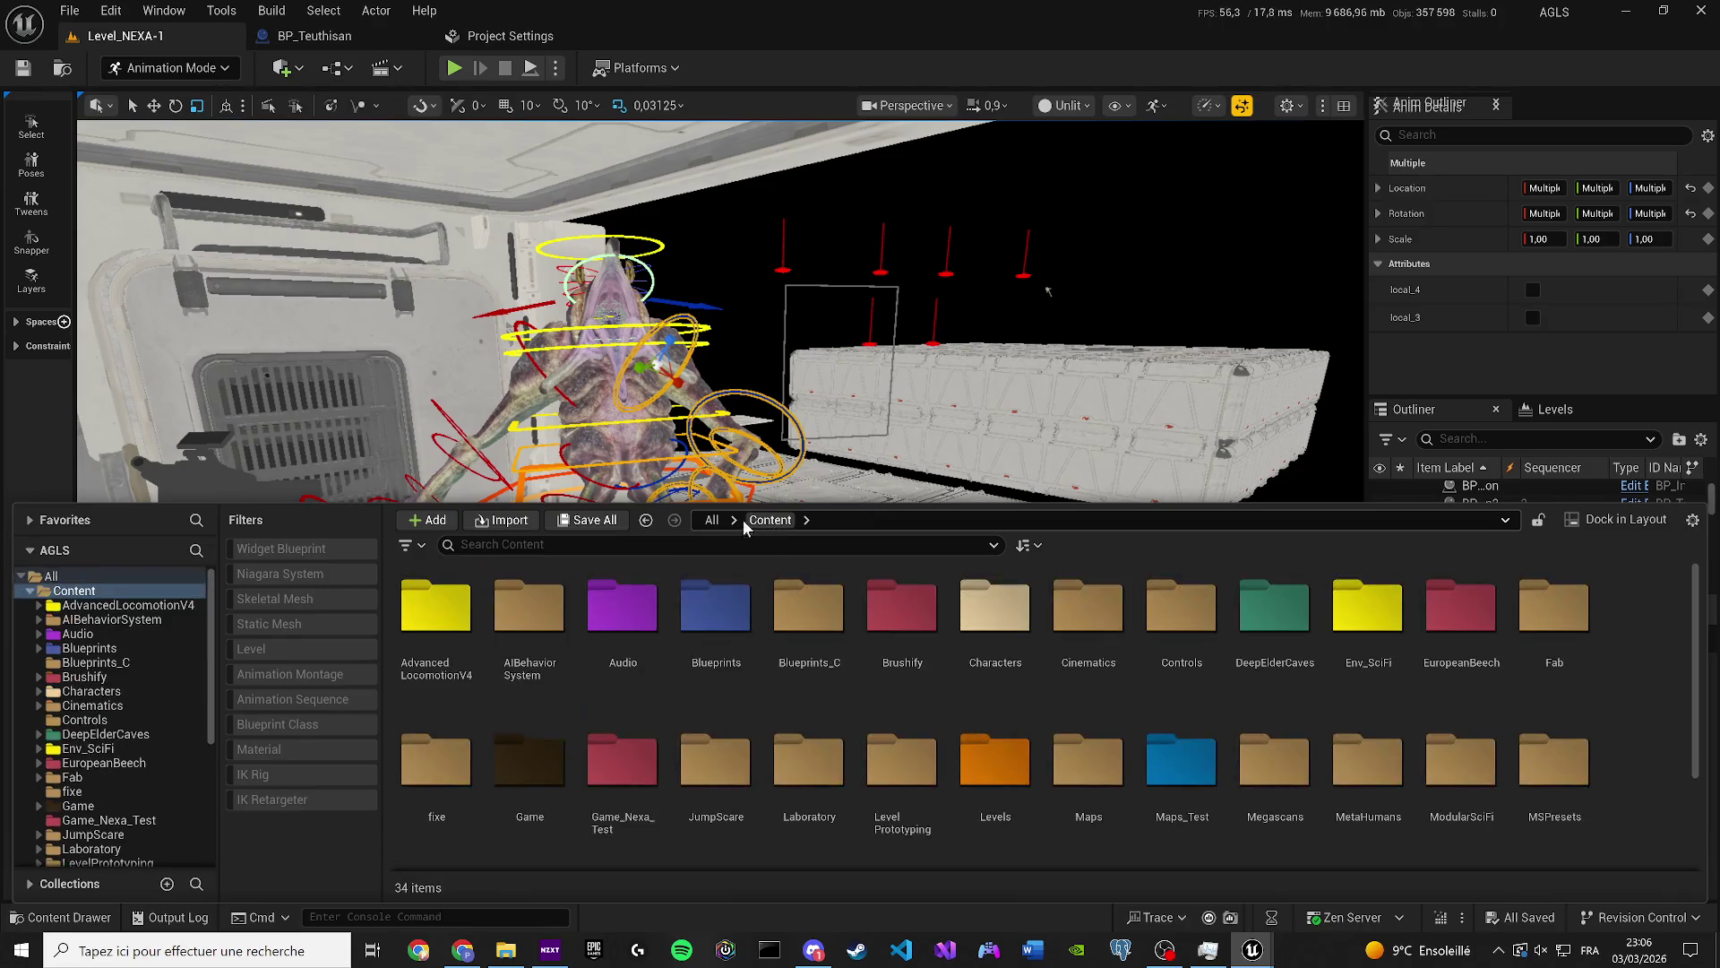
pyautogui.click(1011, 256)
pyautogui.scroll(3, 505, 463)
pyautogui.scroll(-5, 566, 408)
pyautogui.press('f')
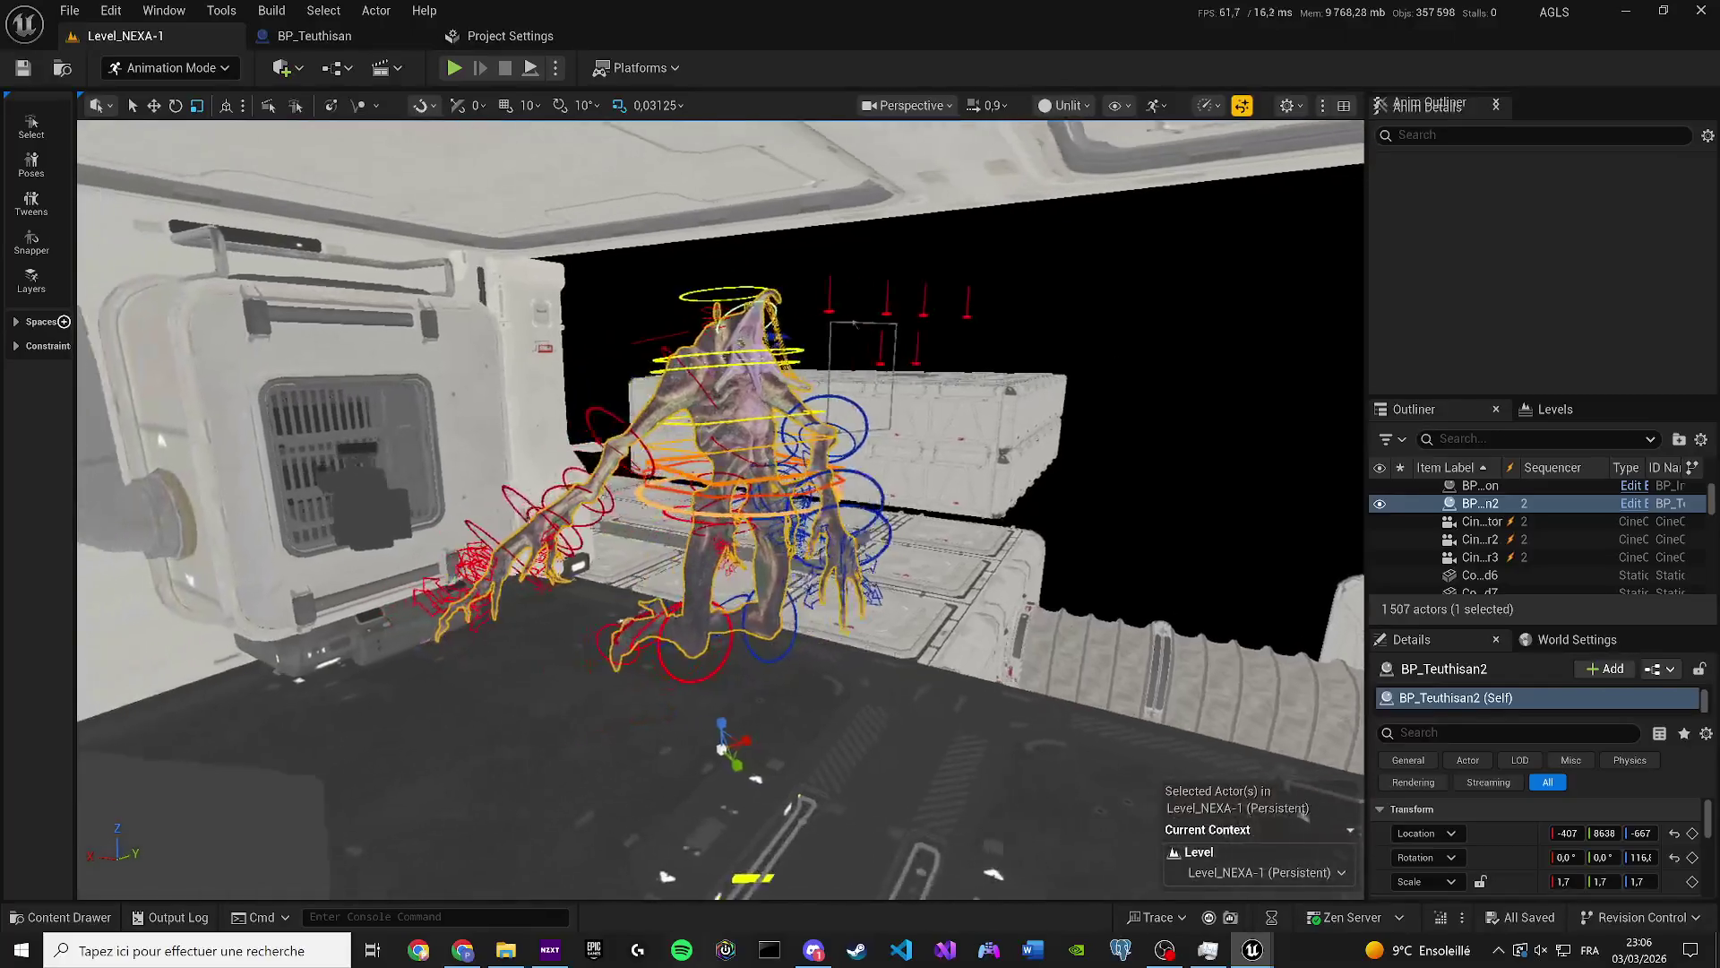
pyautogui.click(1623, 7)
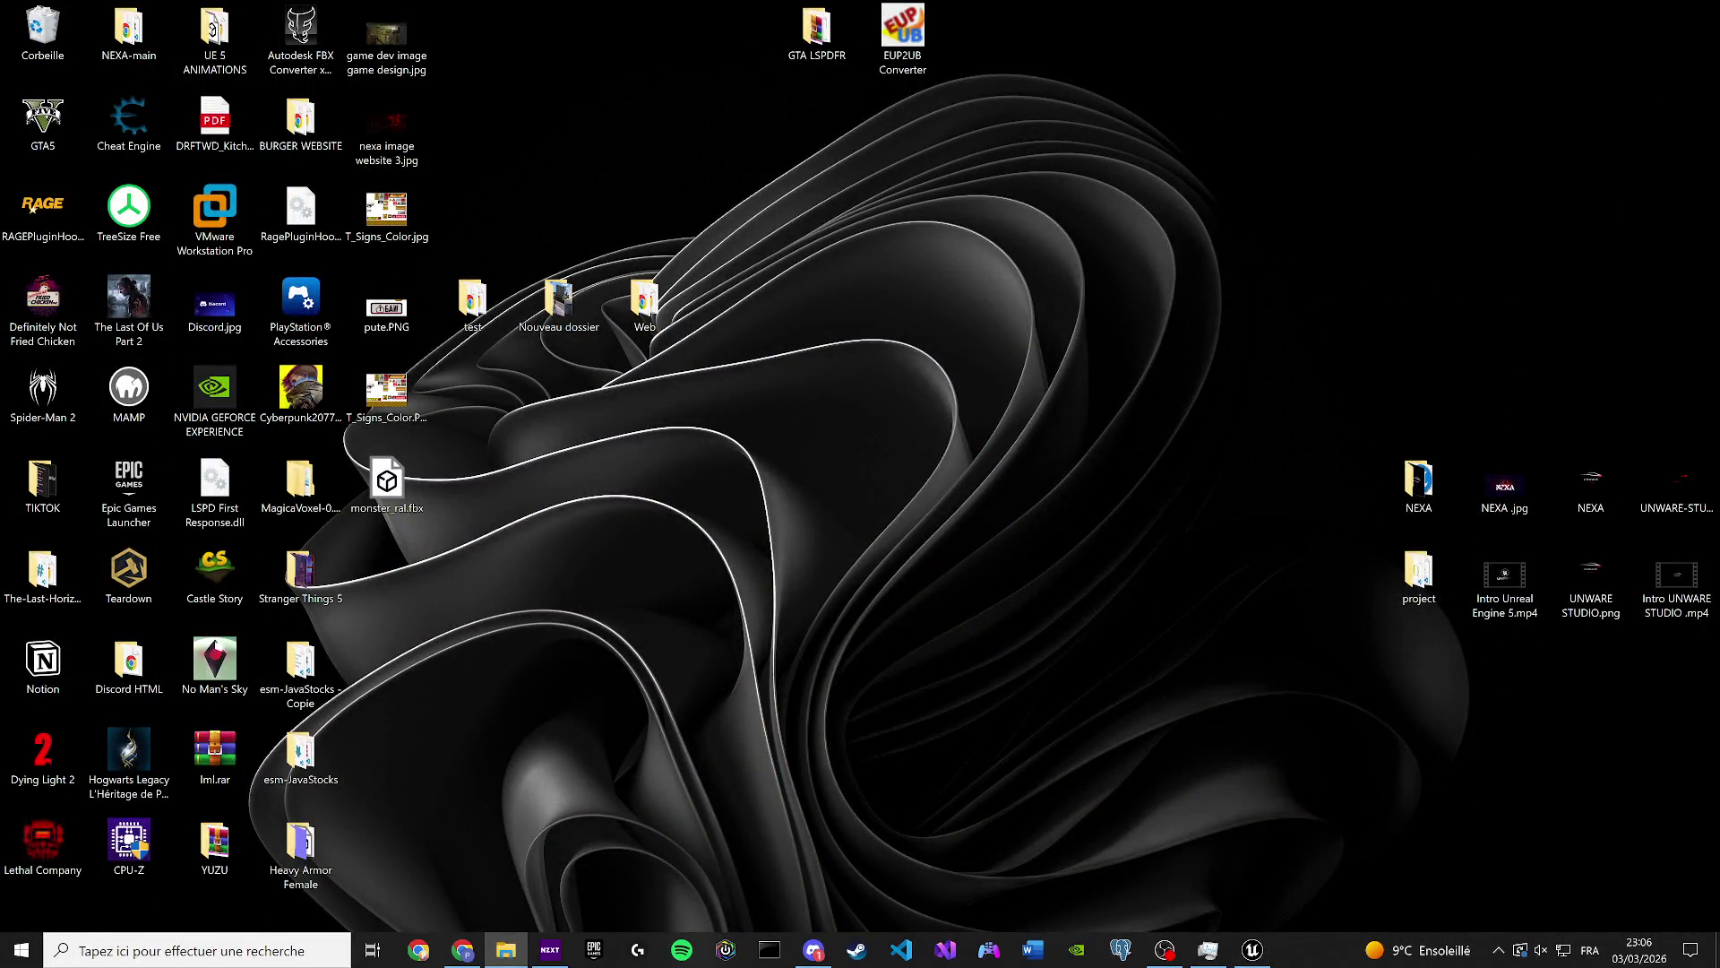
pyautogui.hotkey('alt', 'Tab')
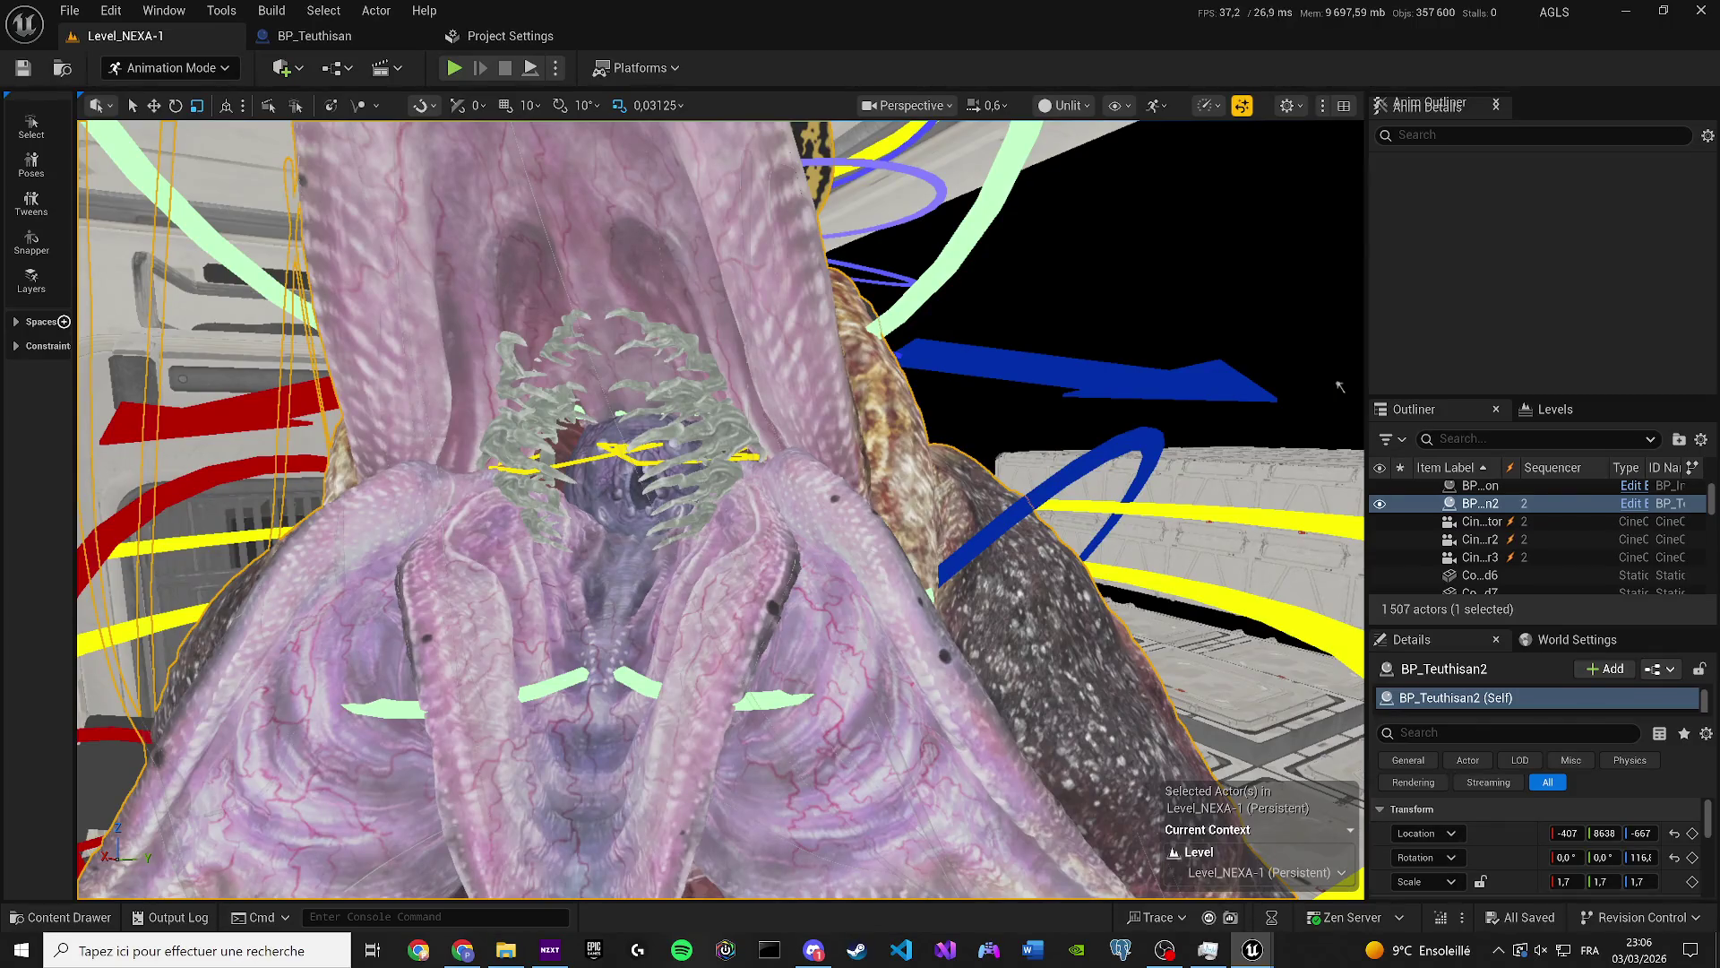
# Try rotating teeth_r_ctrl about ten degrees, then undo it.
pyautogui.click(578, 455)
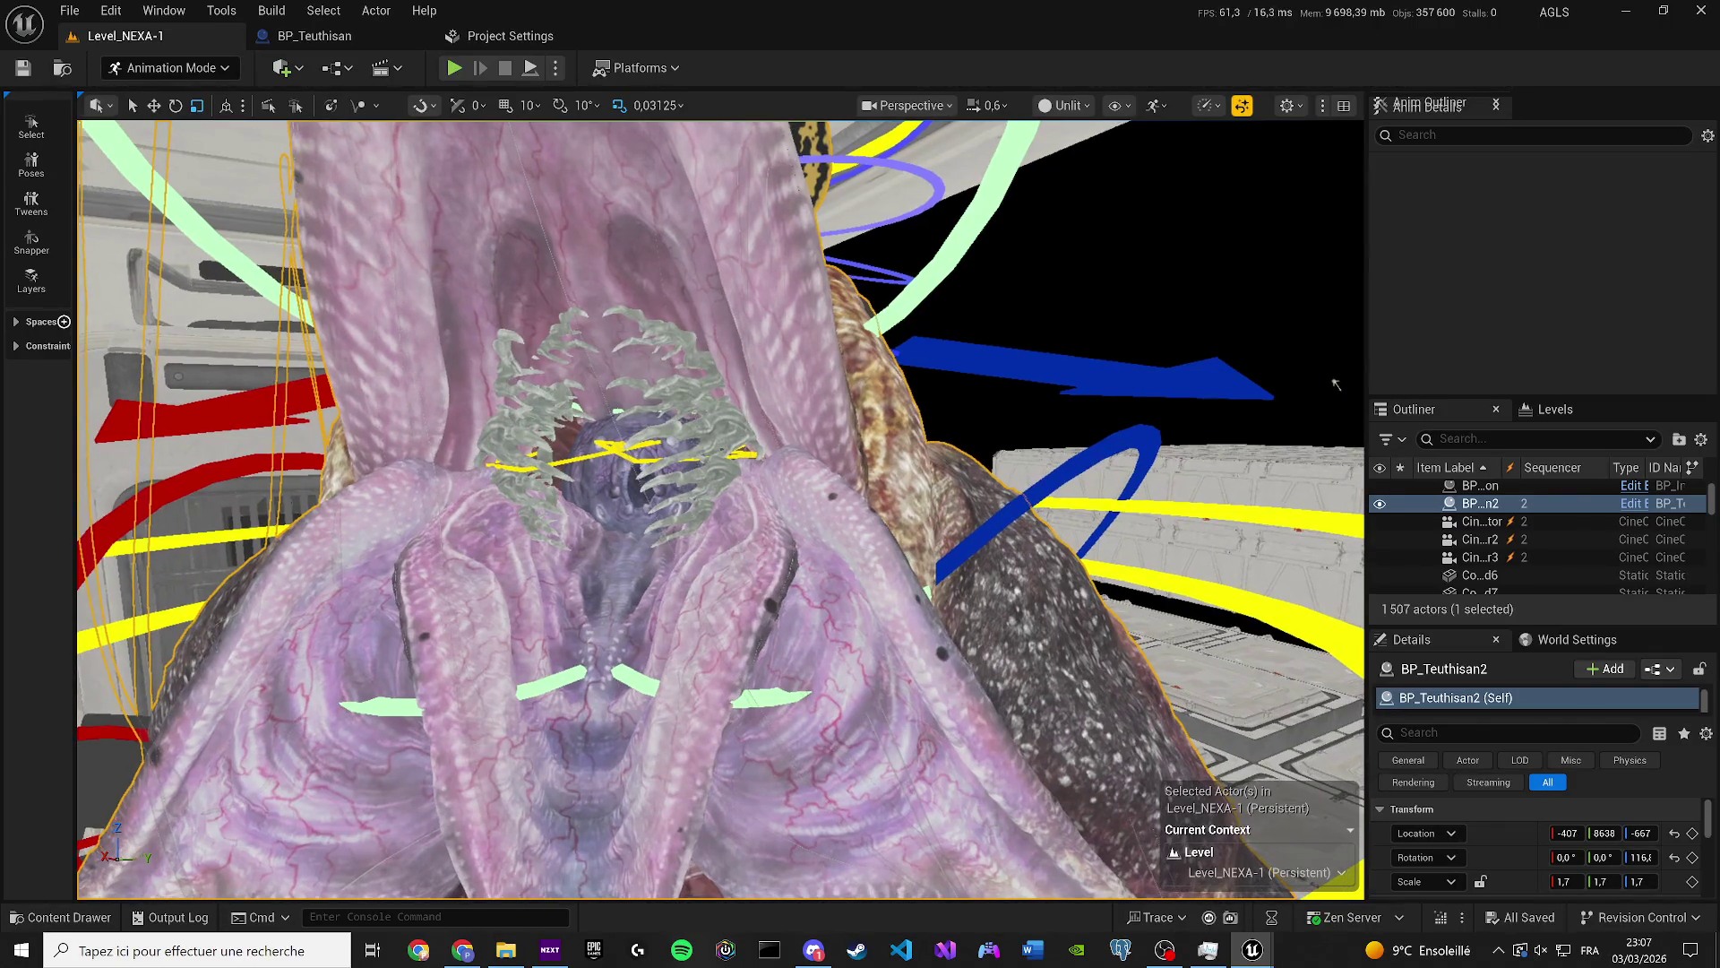
pyautogui.press('e')
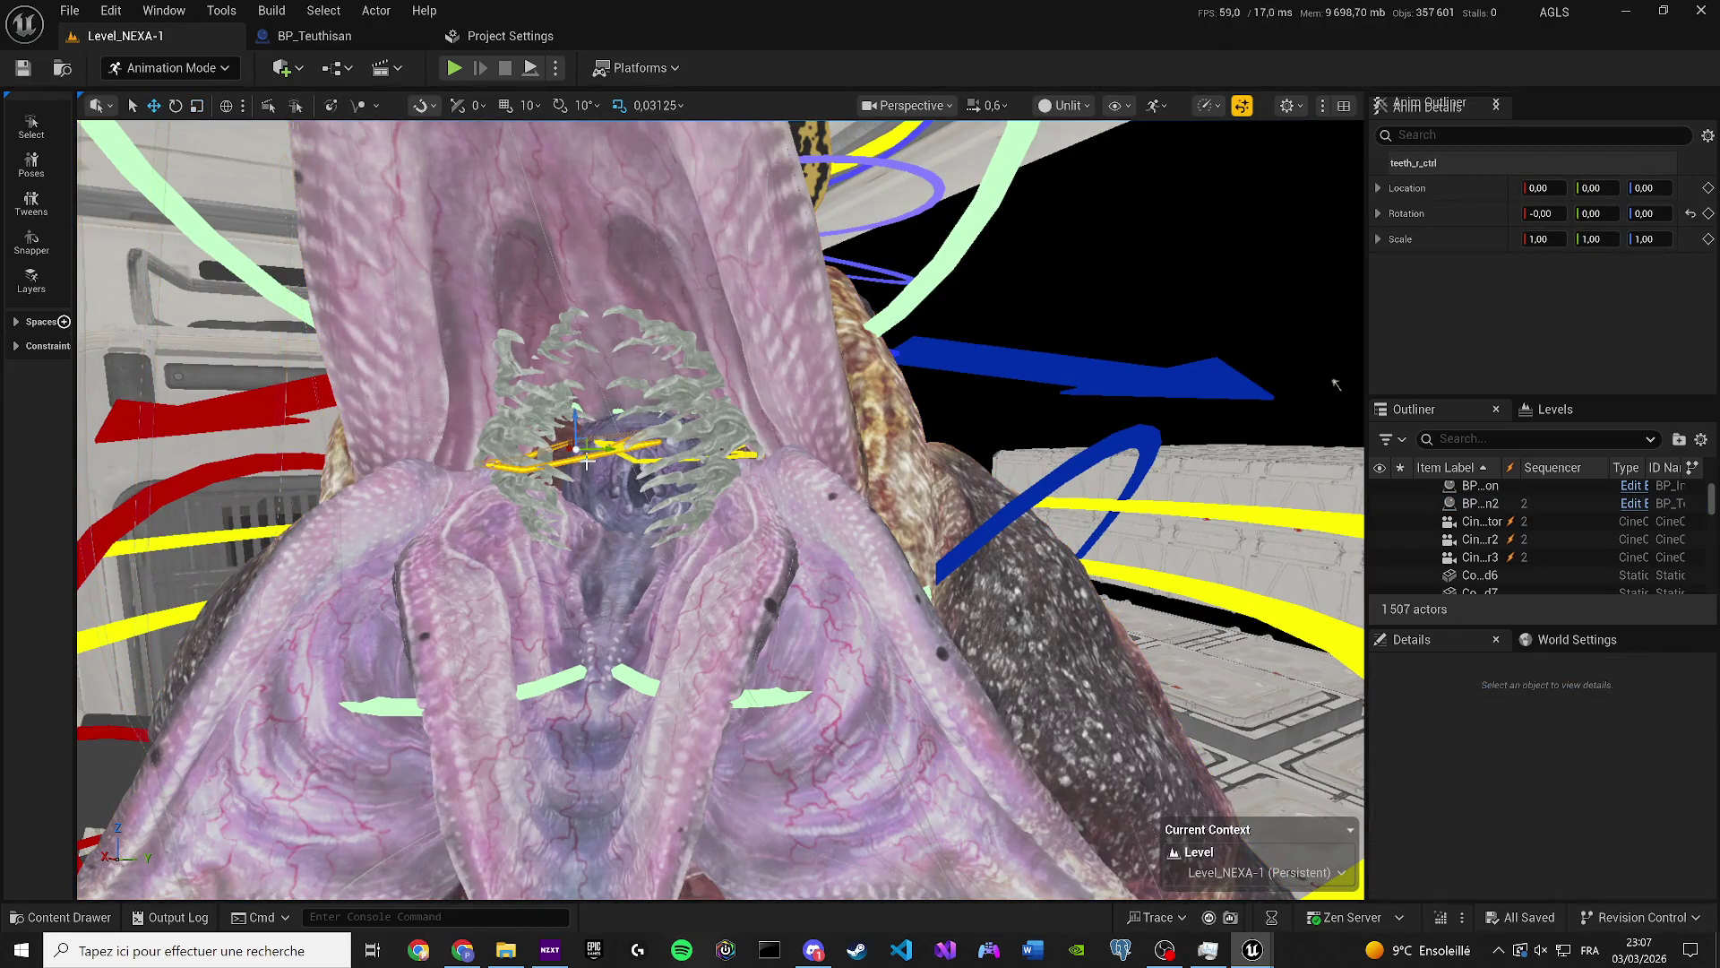
pyautogui.moveTo(584, 462); pyautogui.dragTo(587, 502)
pyautogui.hotkey('ctrl', 'z')
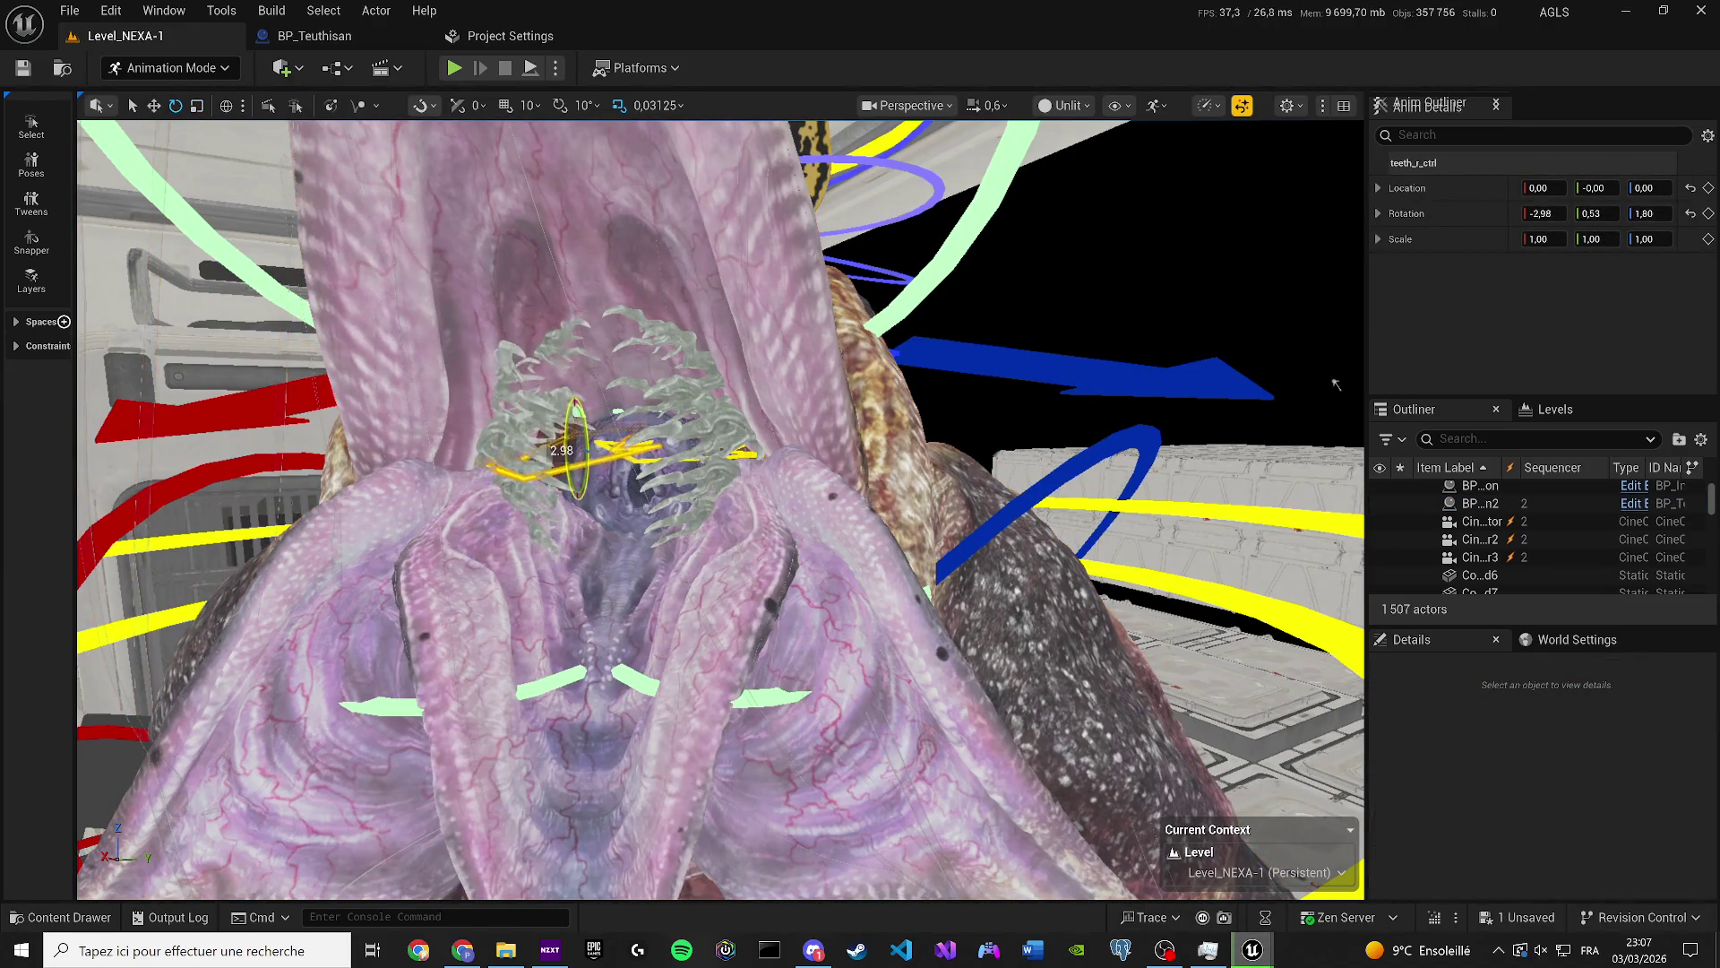
pyautogui.press('w')
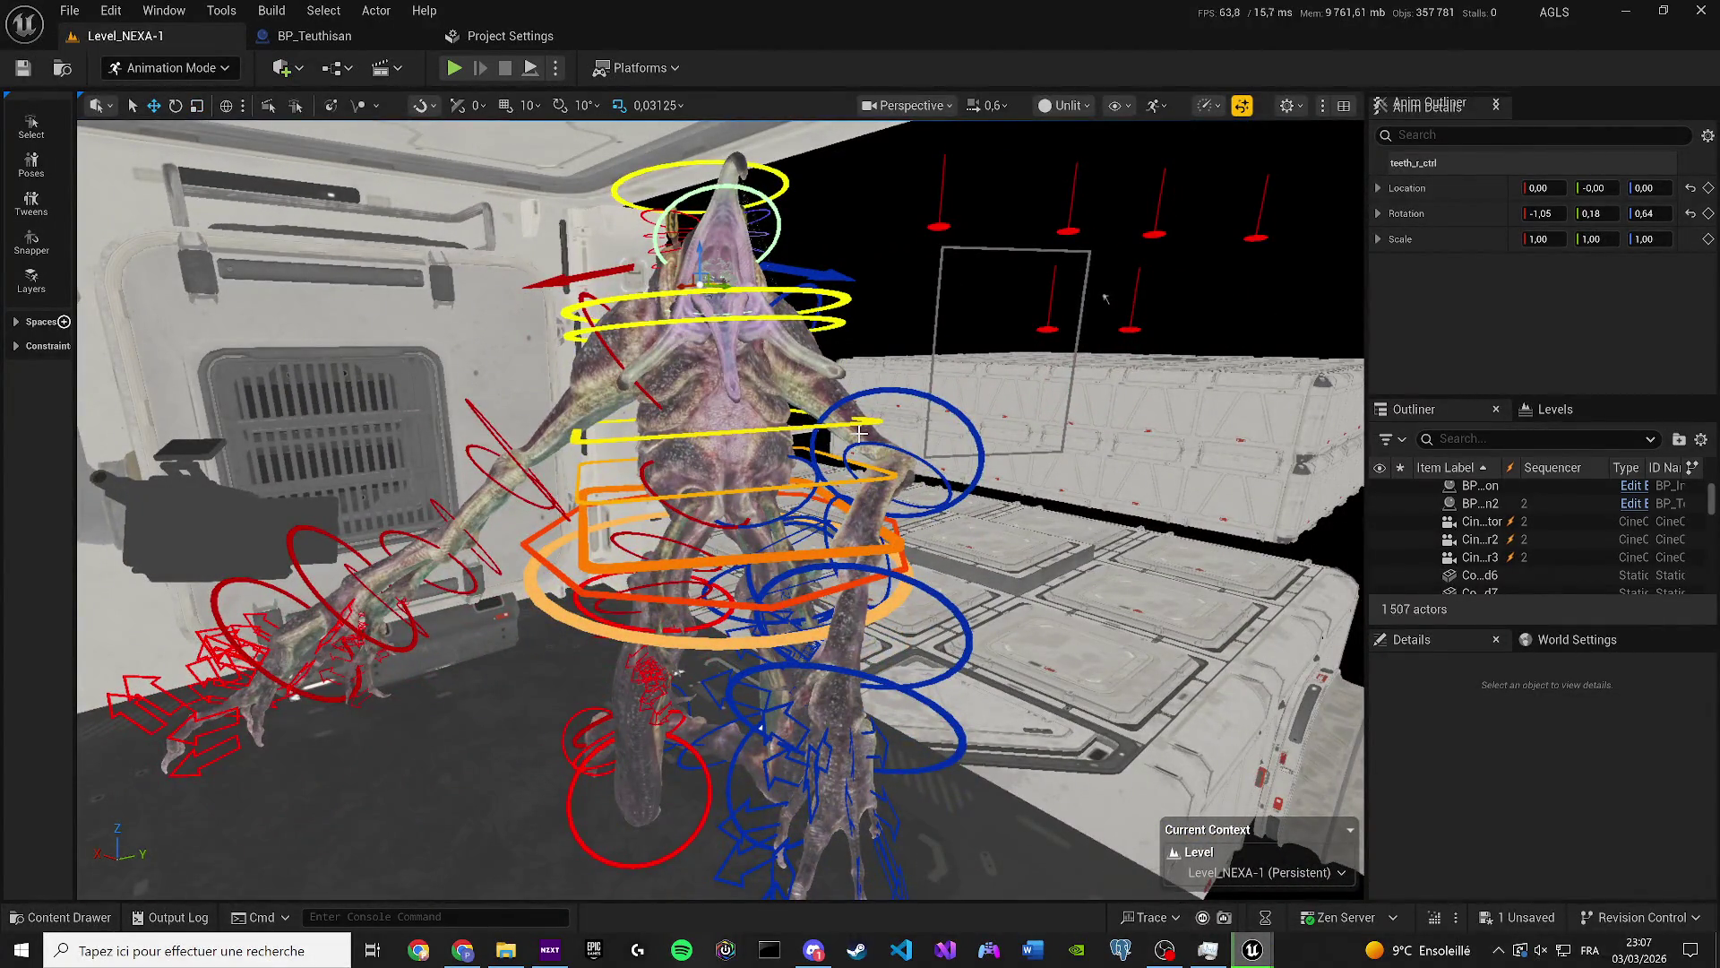
# Rotate calf_r_fk_ctrl so the right leg swings down, fine-tuning the angle.
pyautogui.moveTo(860, 433)
pyautogui.mouseDown()
pyautogui.moveTo(856, 573)
pyautogui.moveTo(734, 621)
pyautogui.mouseUp()
pyautogui.click(646, 603)
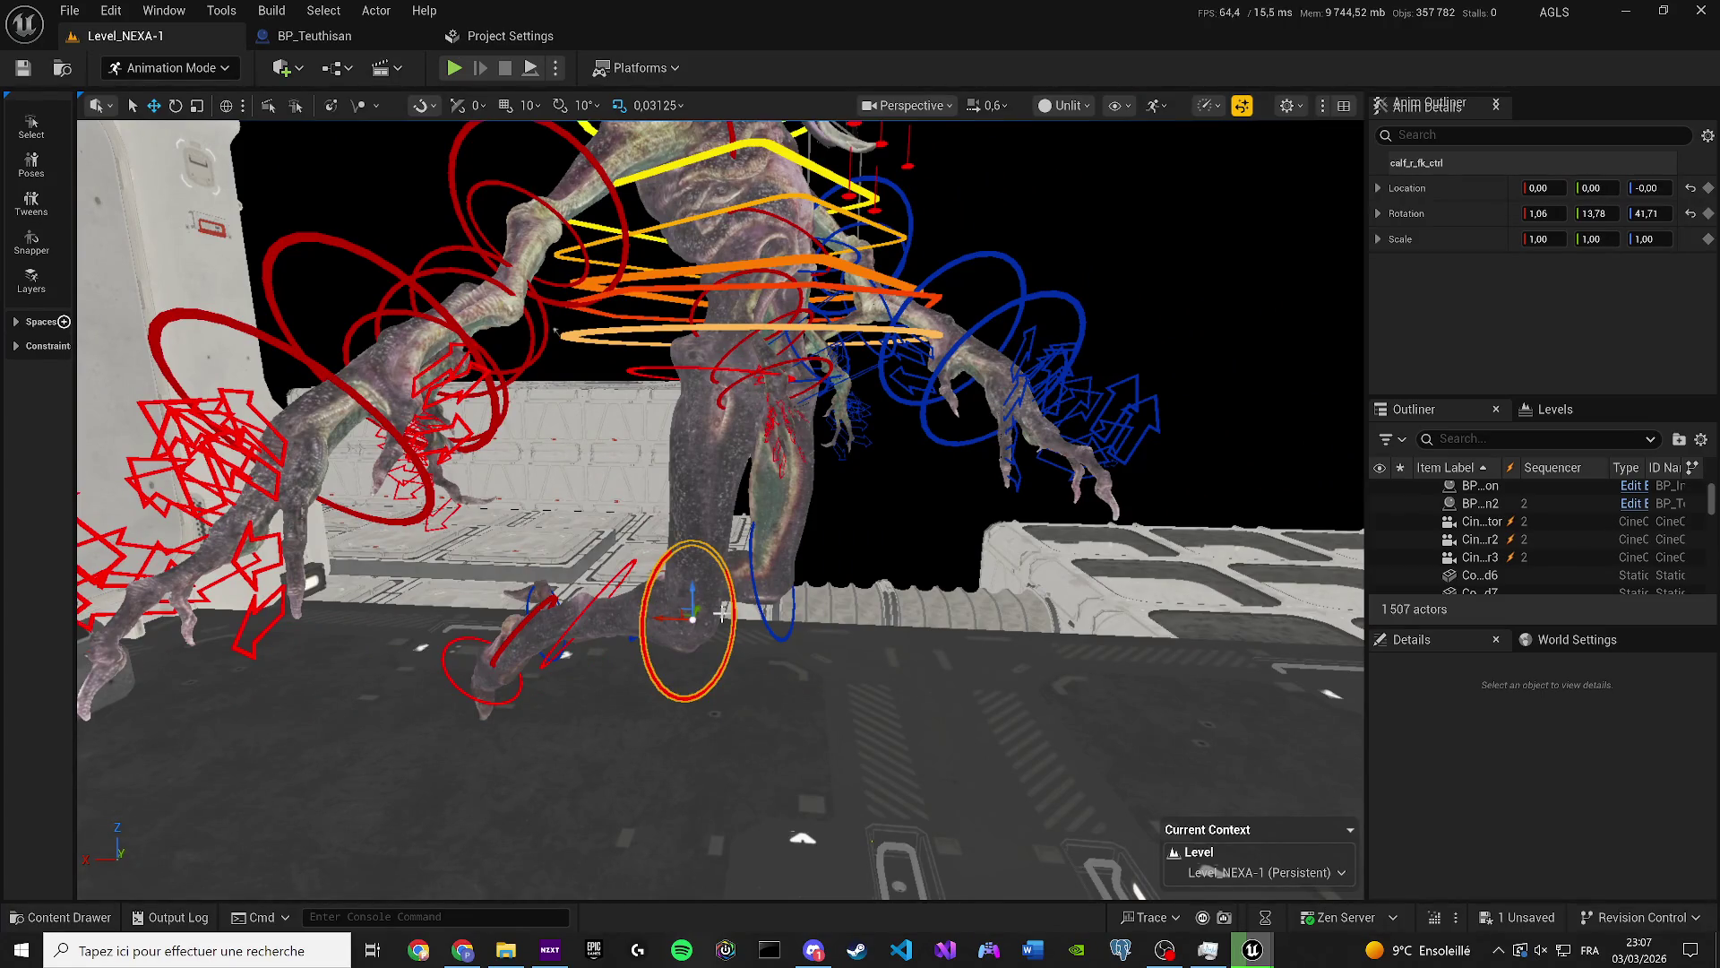
pyautogui.press('e')
pyautogui.moveTo(725, 598); pyautogui.dragTo(735, 594)
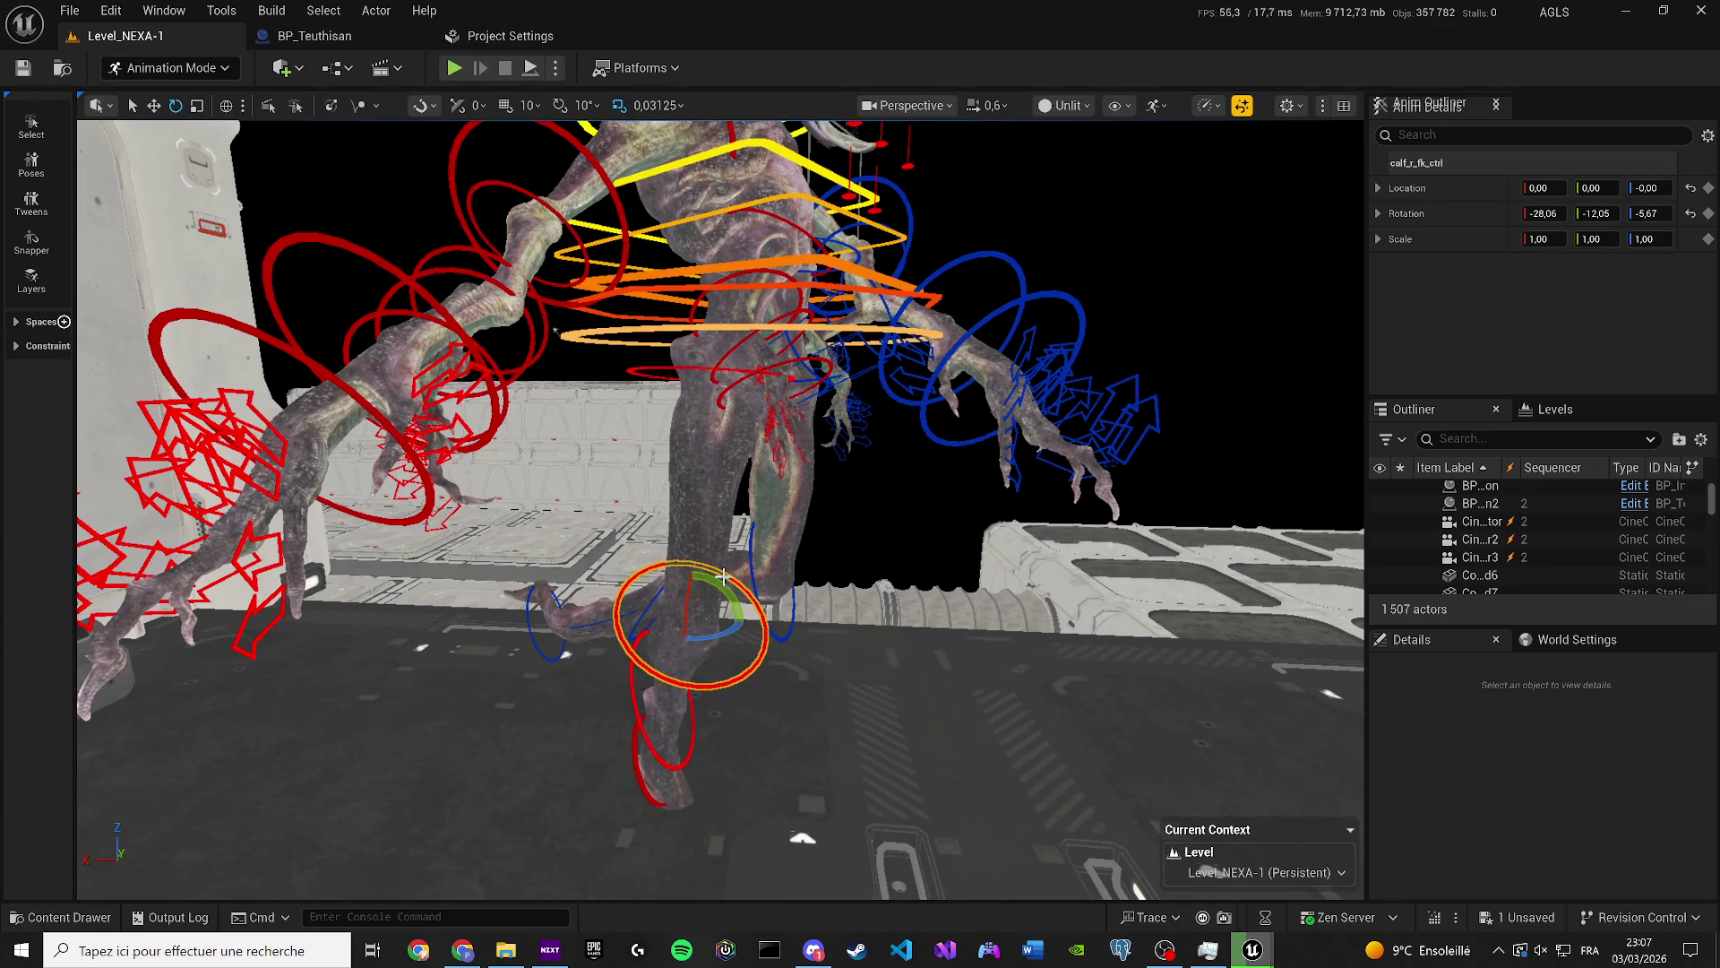
pyautogui.click(735, 594)
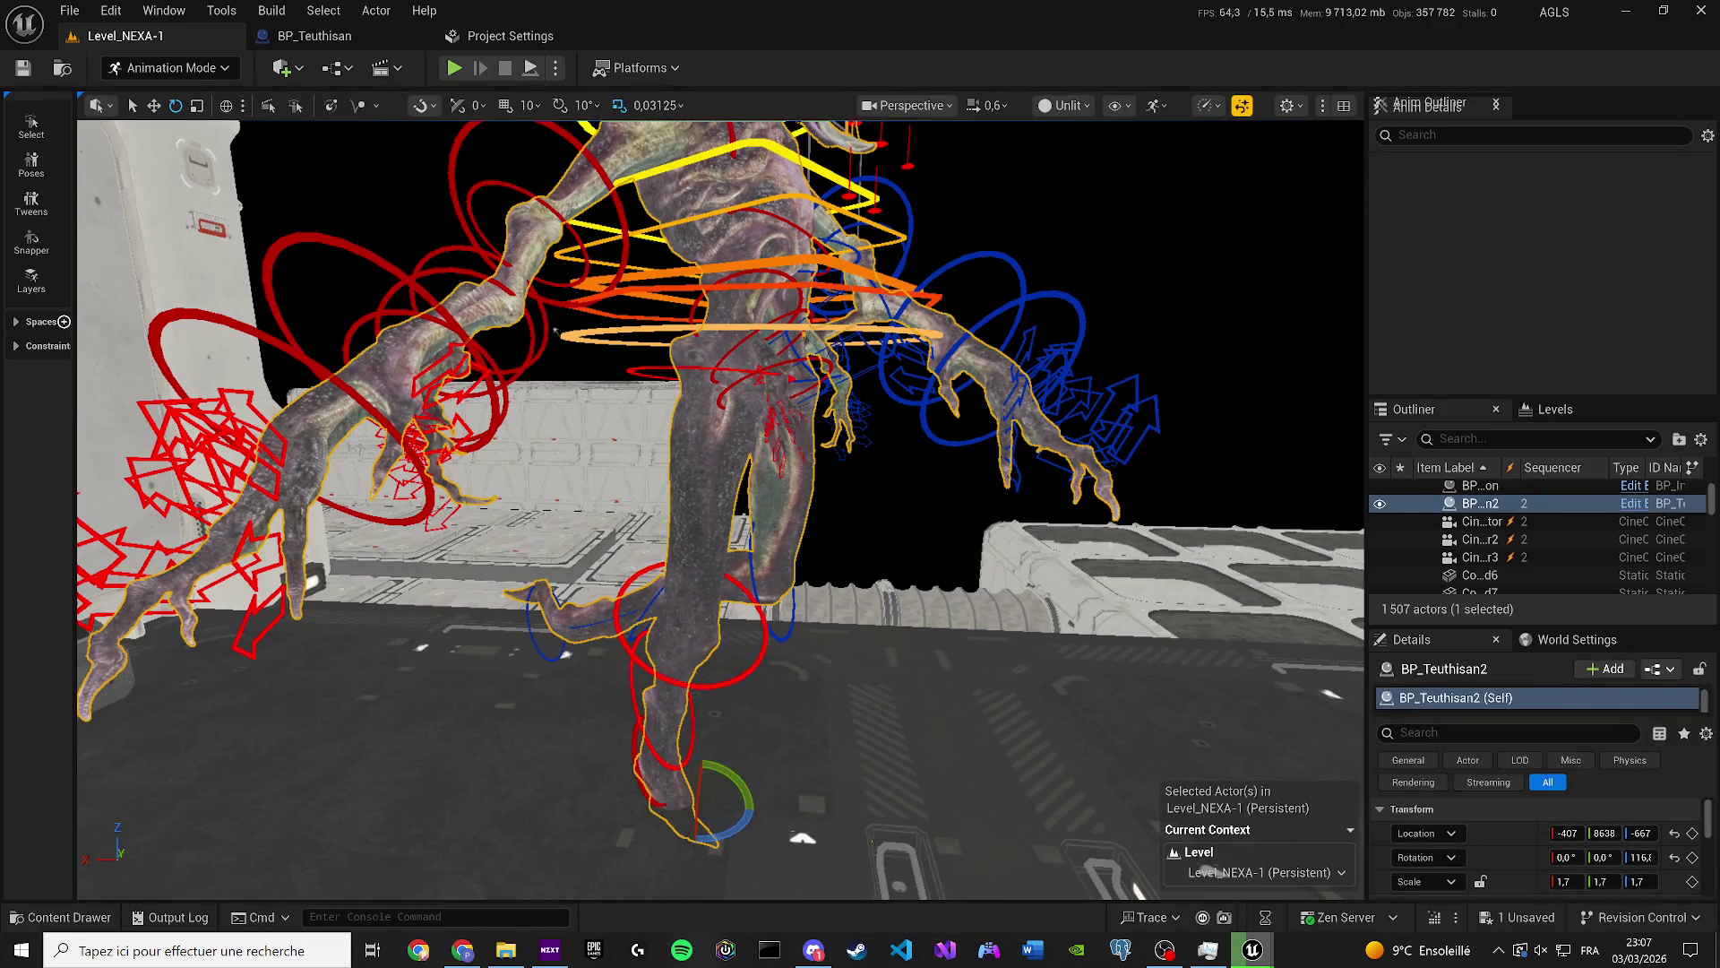
pyautogui.hotkey('ctrl', 'z')
pyautogui.moveTo(737, 647); pyautogui.dragTo(716, 681)
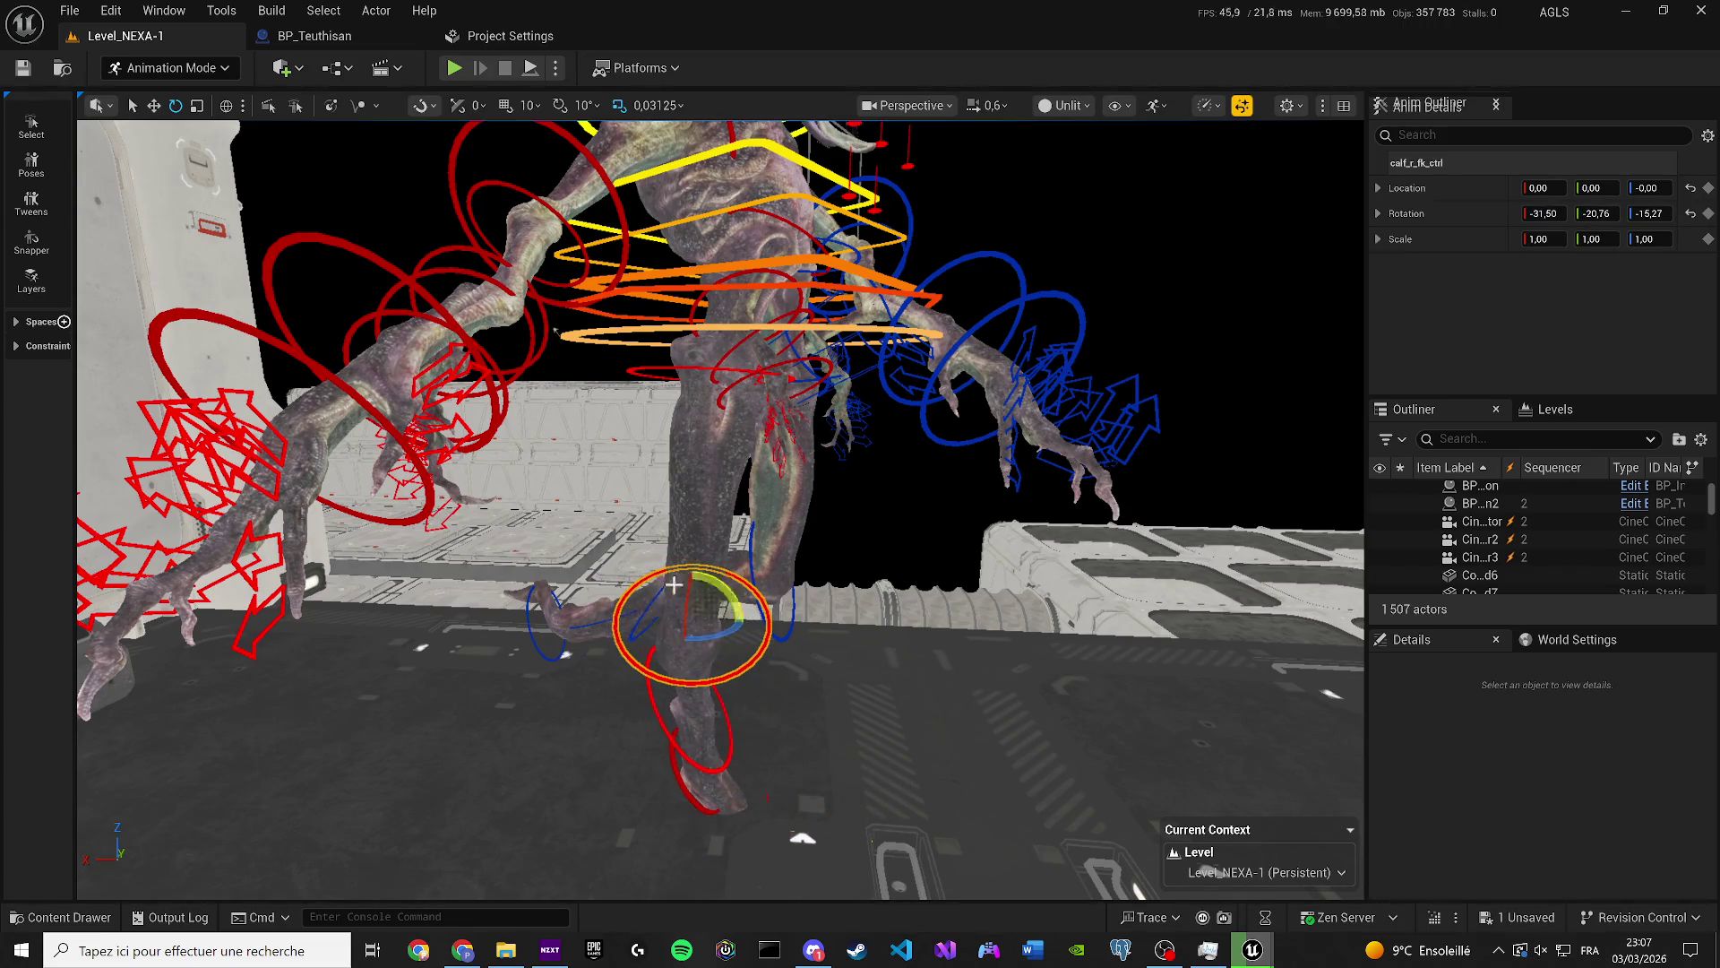
# Try swinging the left calf about 74 degrees, undo it, and minimize the editor.
pyautogui.click(596, 619)
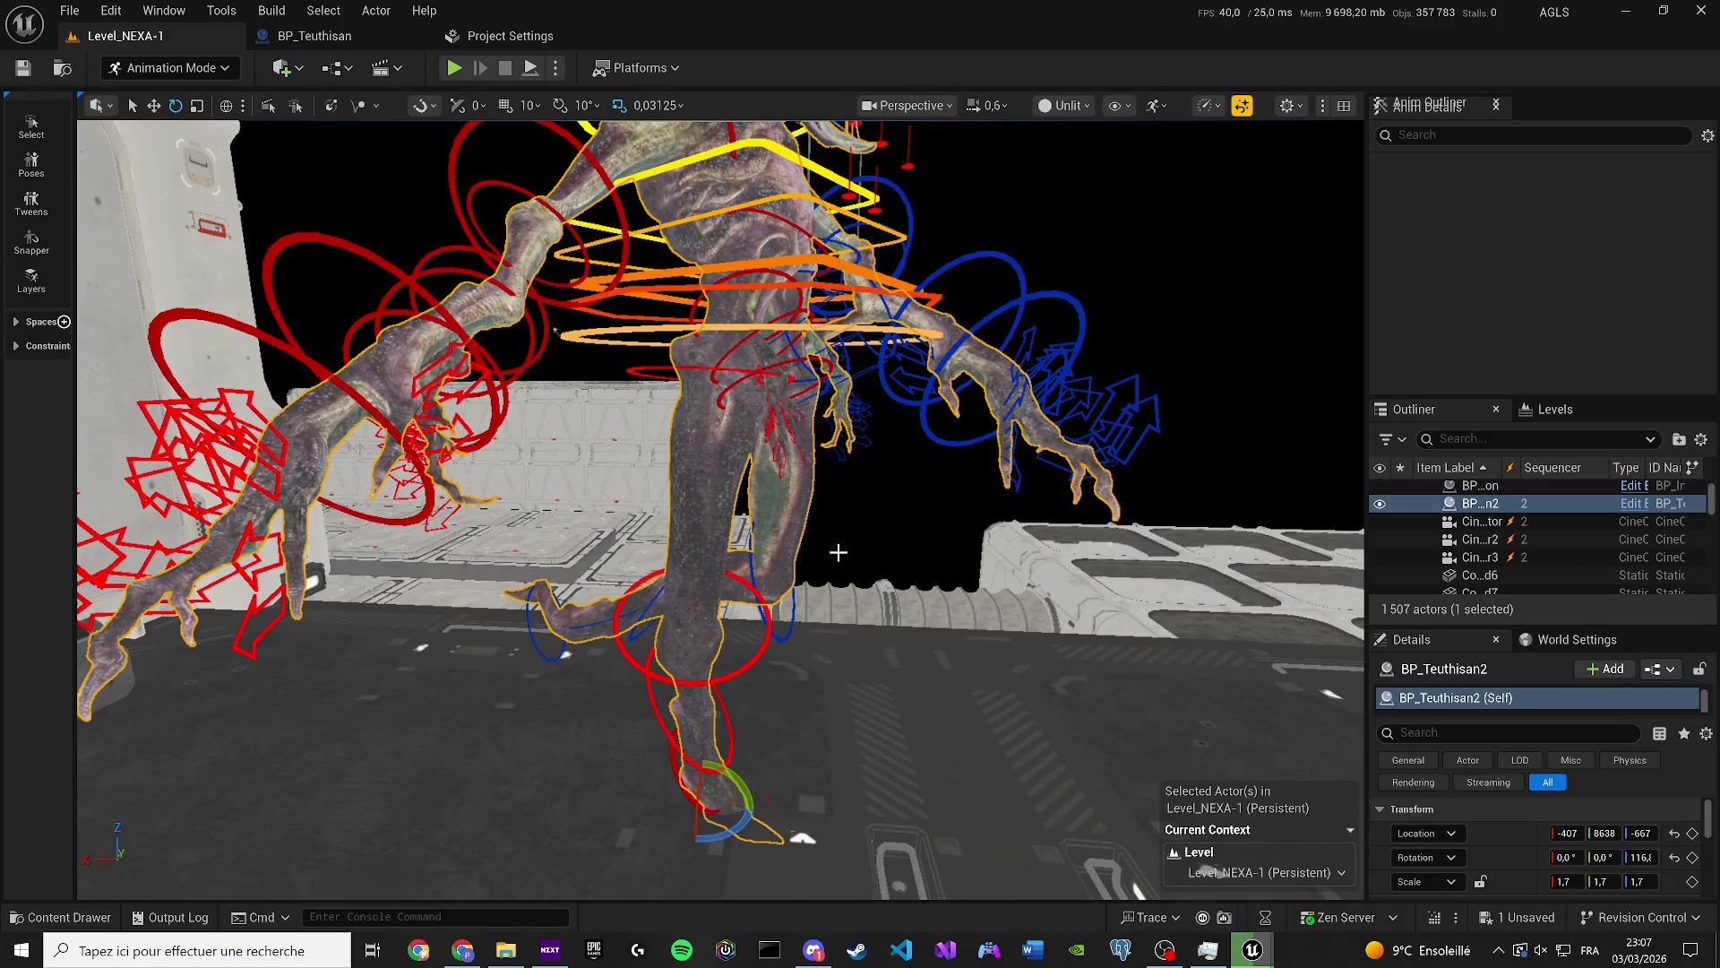
pyautogui.press('f')
pyautogui.click(993, 462)
pyautogui.moveTo(1012, 392); pyautogui.dragTo(957, 453)
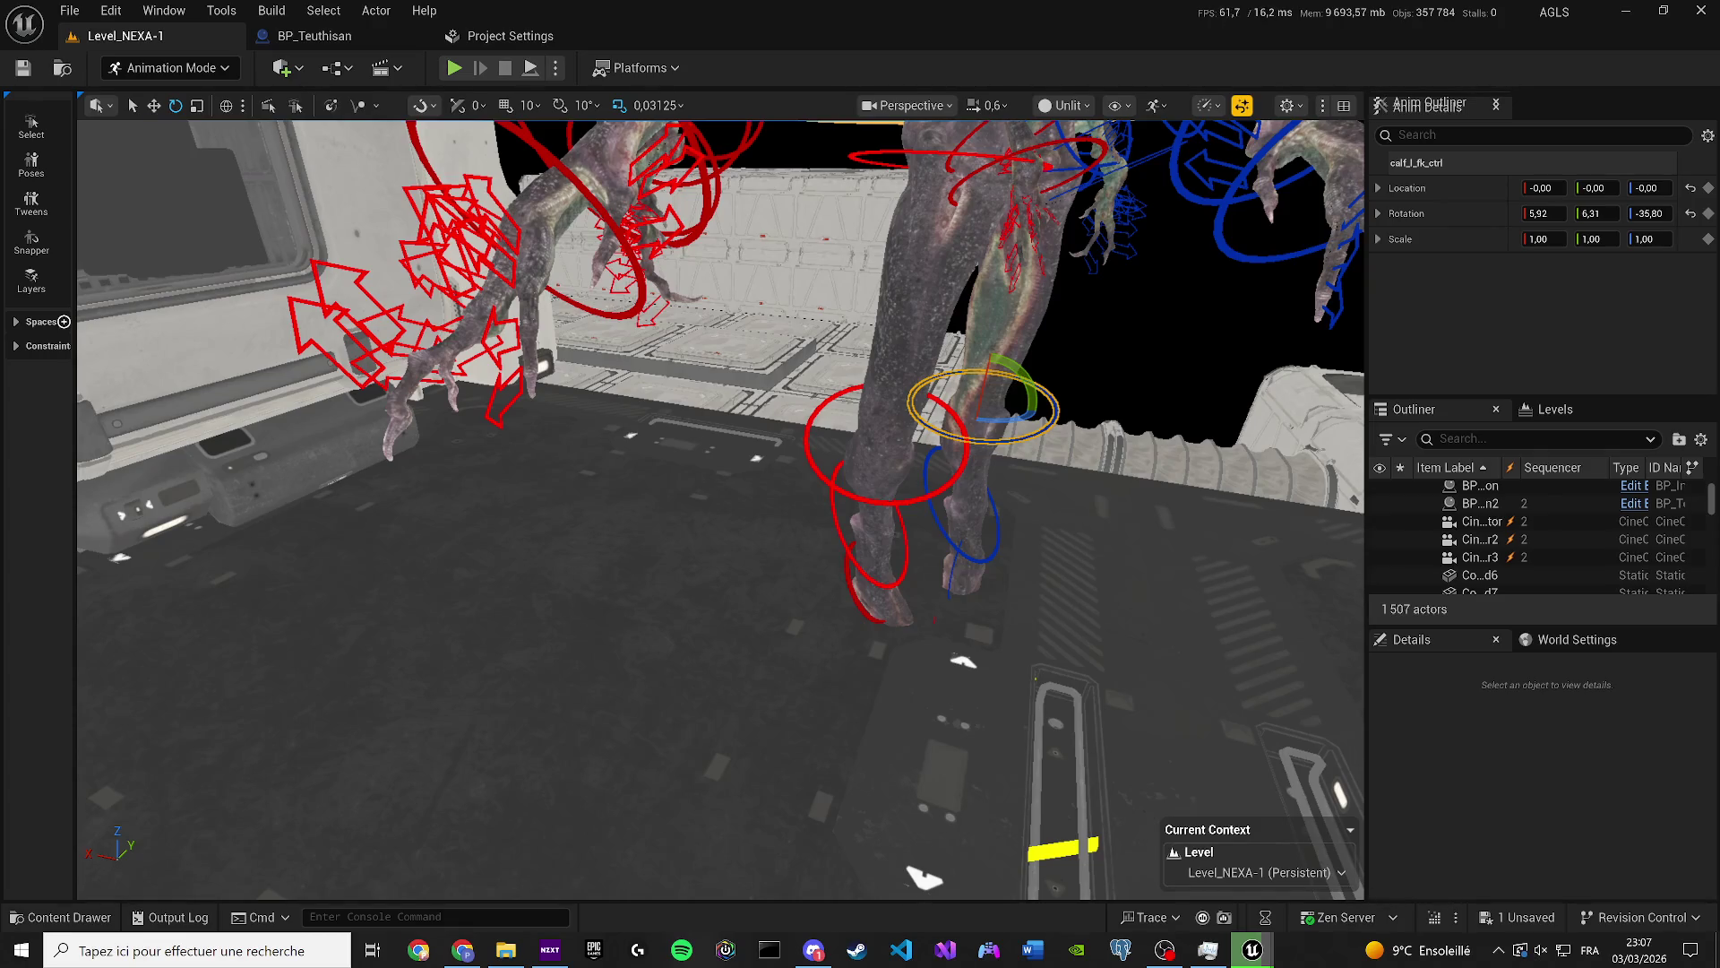
pyautogui.hotkey('ctrl', 'z')
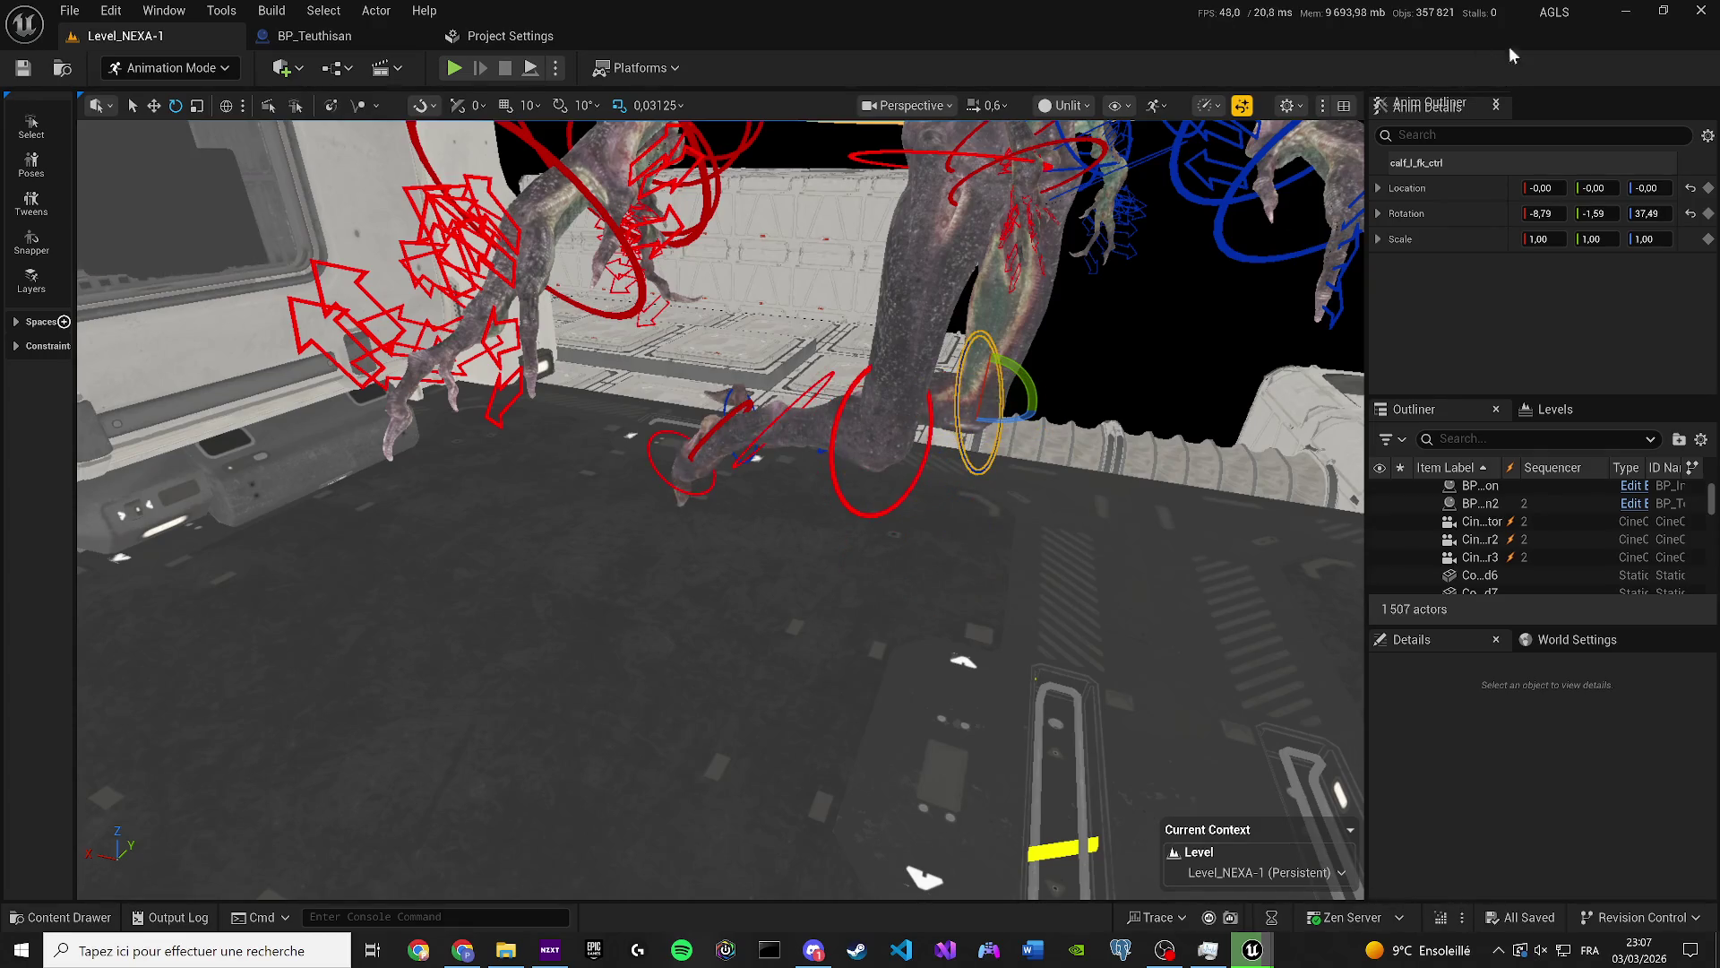
pyautogui.click(1623, 11)
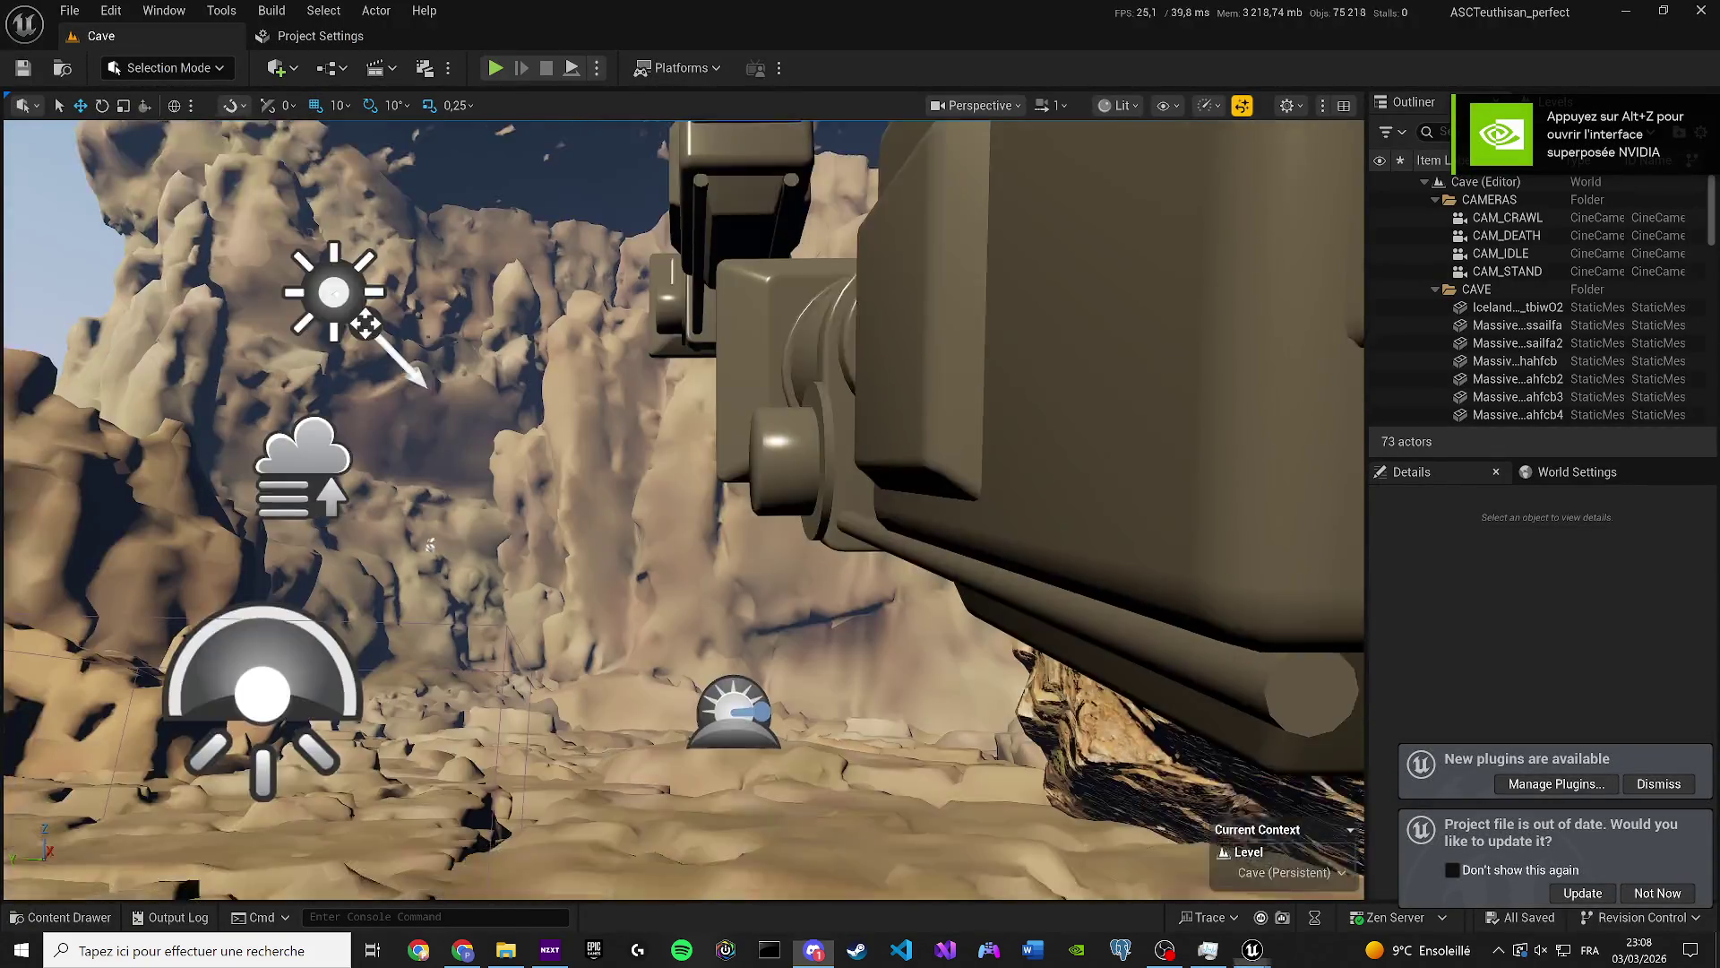
# Load the LS_Teuthisan_Crawl sequence from the Cinematics menu in the Cave level.
pyautogui.moveTo(519, 532); pyautogui.dragTo(520, 627)
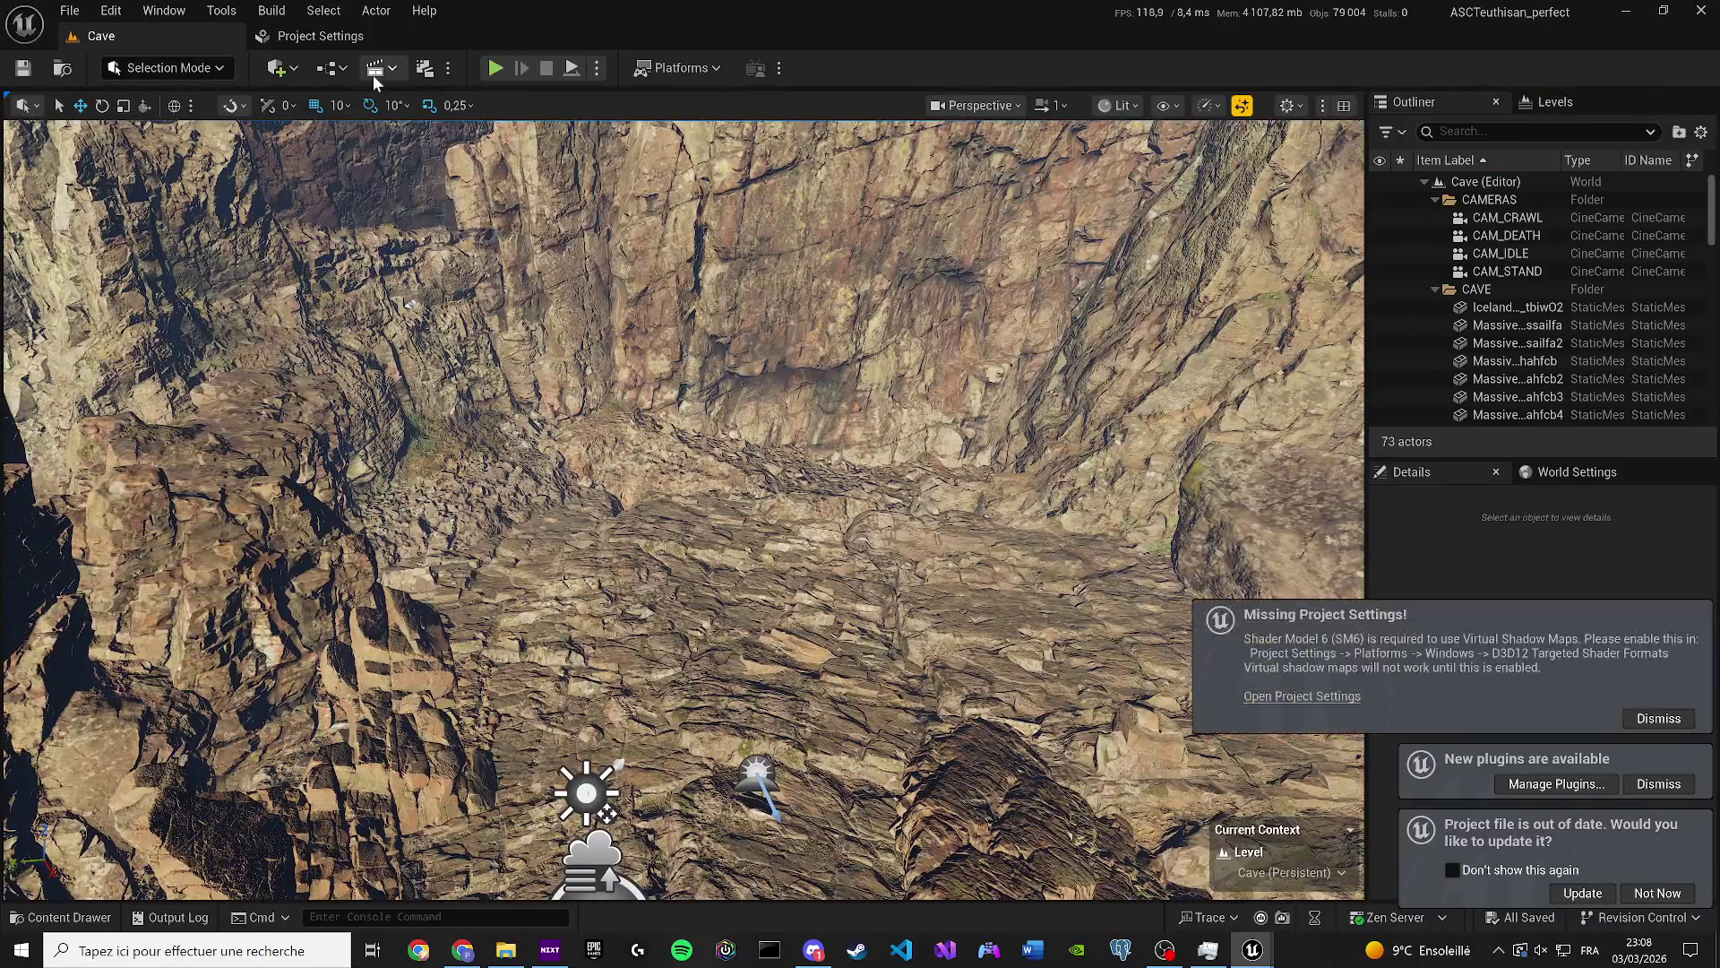
pyautogui.click(378, 68)
pyautogui.click(441, 229)
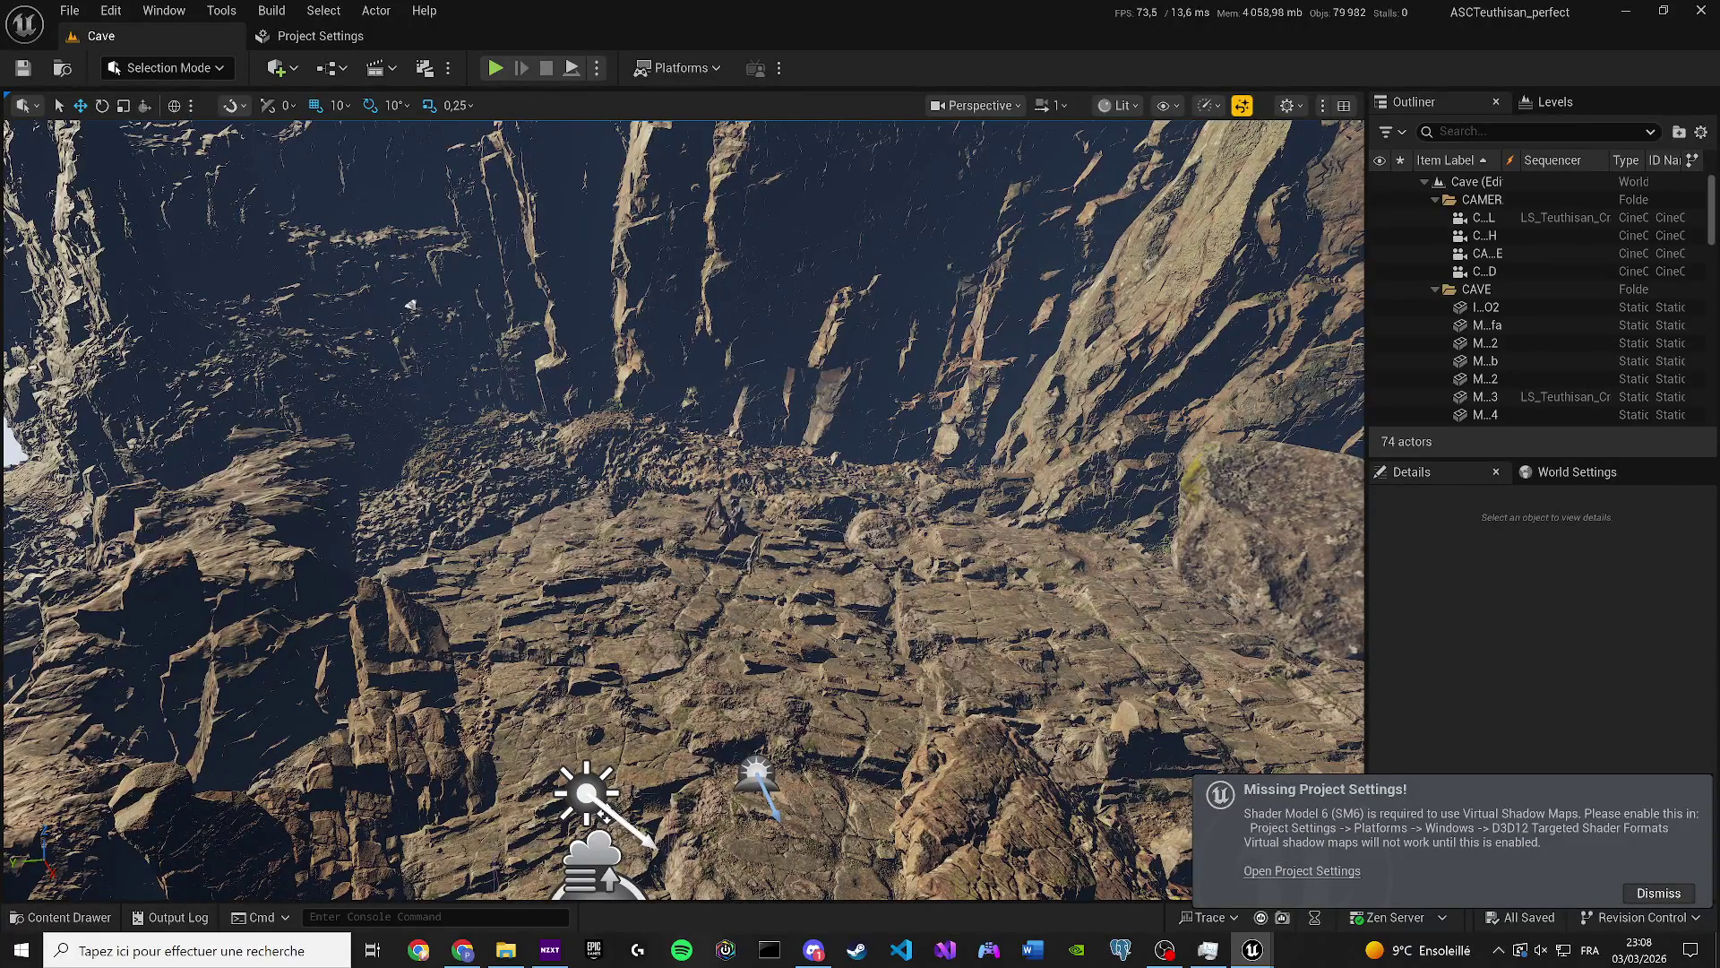
# Zoom in to inspect and select the crawling BP Alien, then close the Cave editor.
pyautogui.scroll(2, 347, 269)
pyautogui.scroll(10, 346, 269)
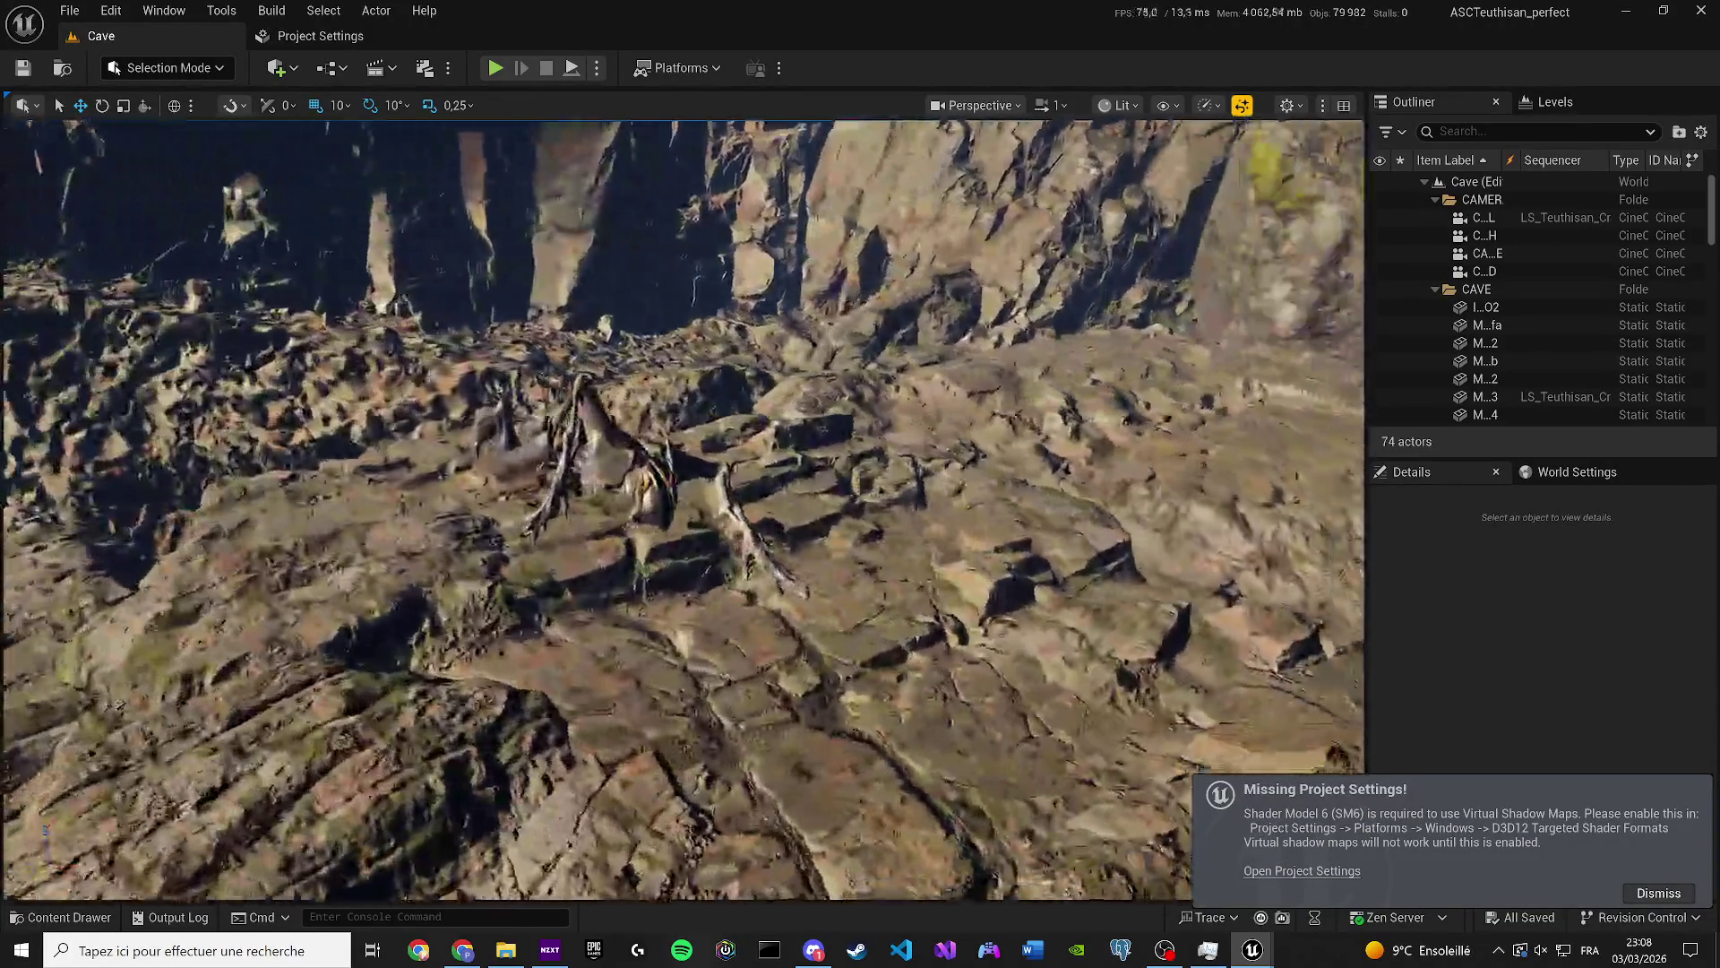
pyautogui.scroll(-5, 346, 269)
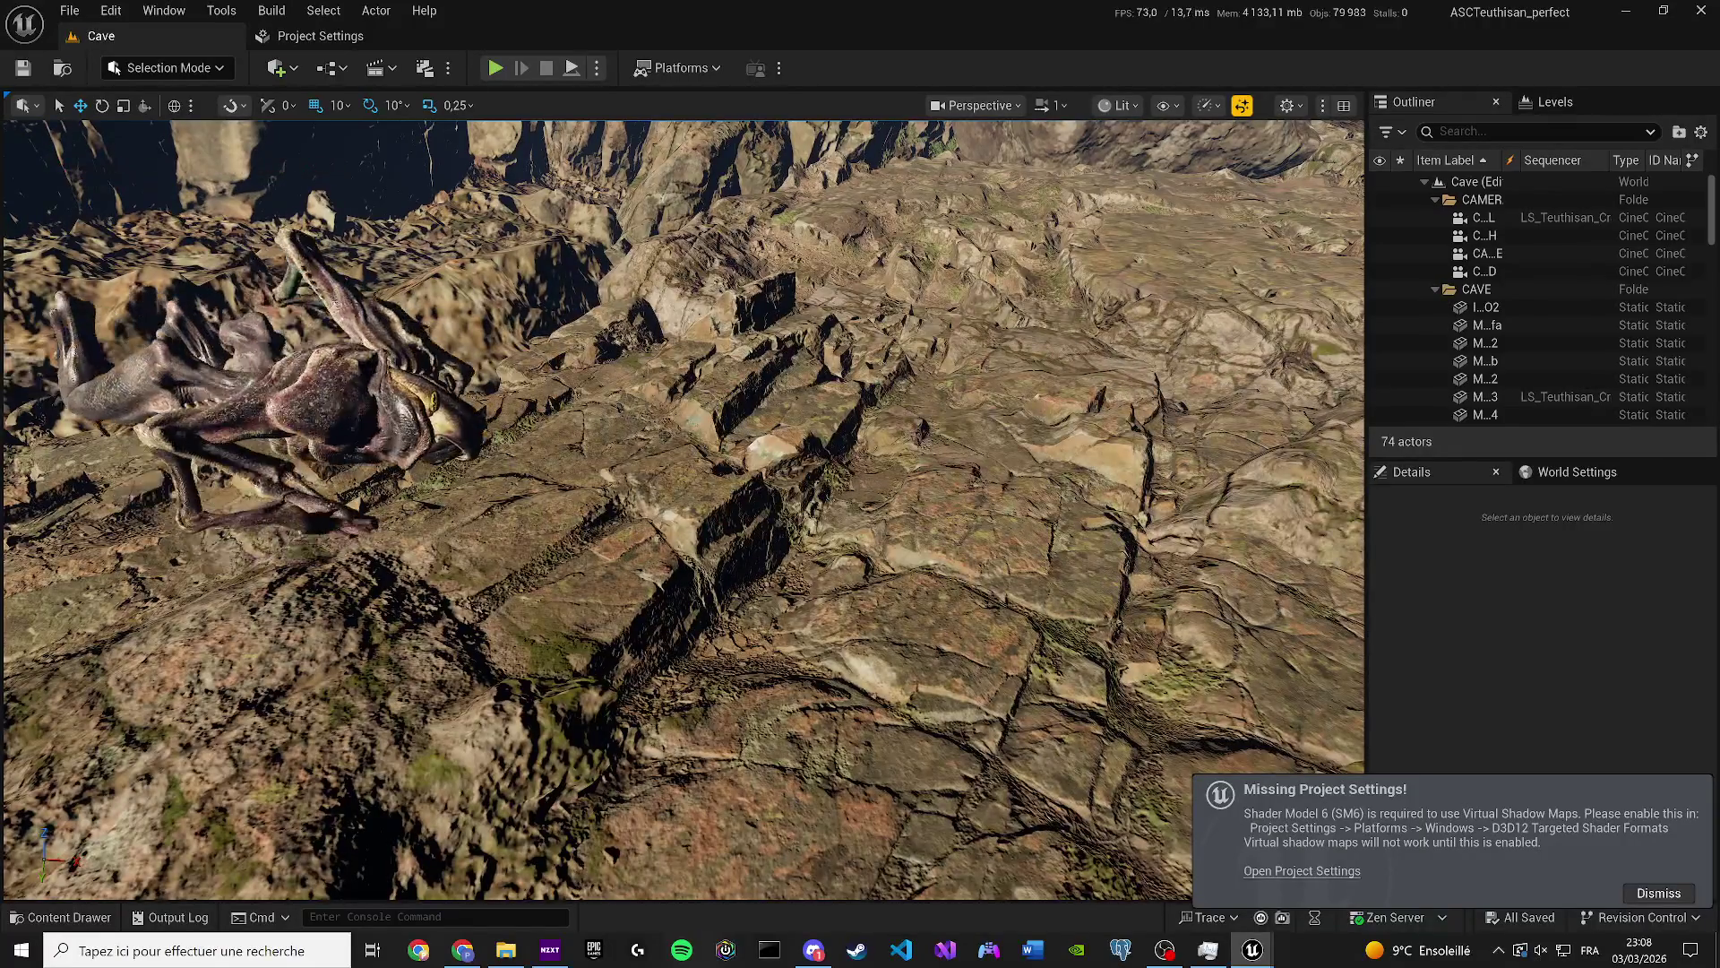
pyautogui.click(296, 385)
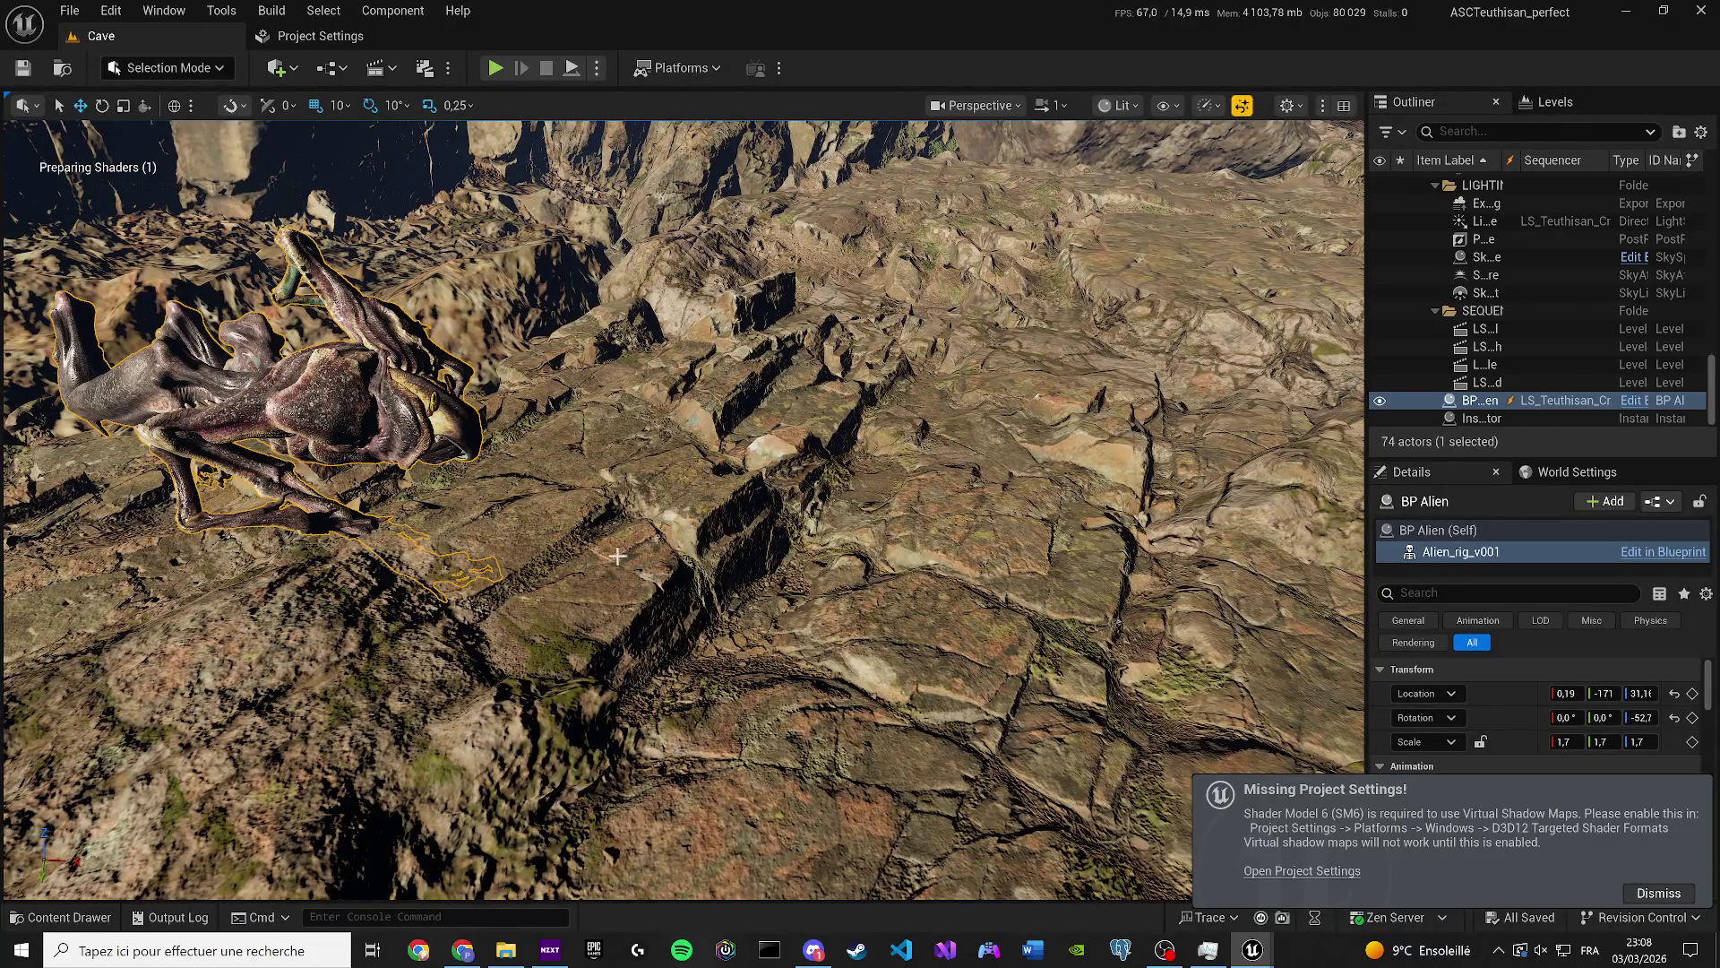
pyautogui.click(1701, 10)
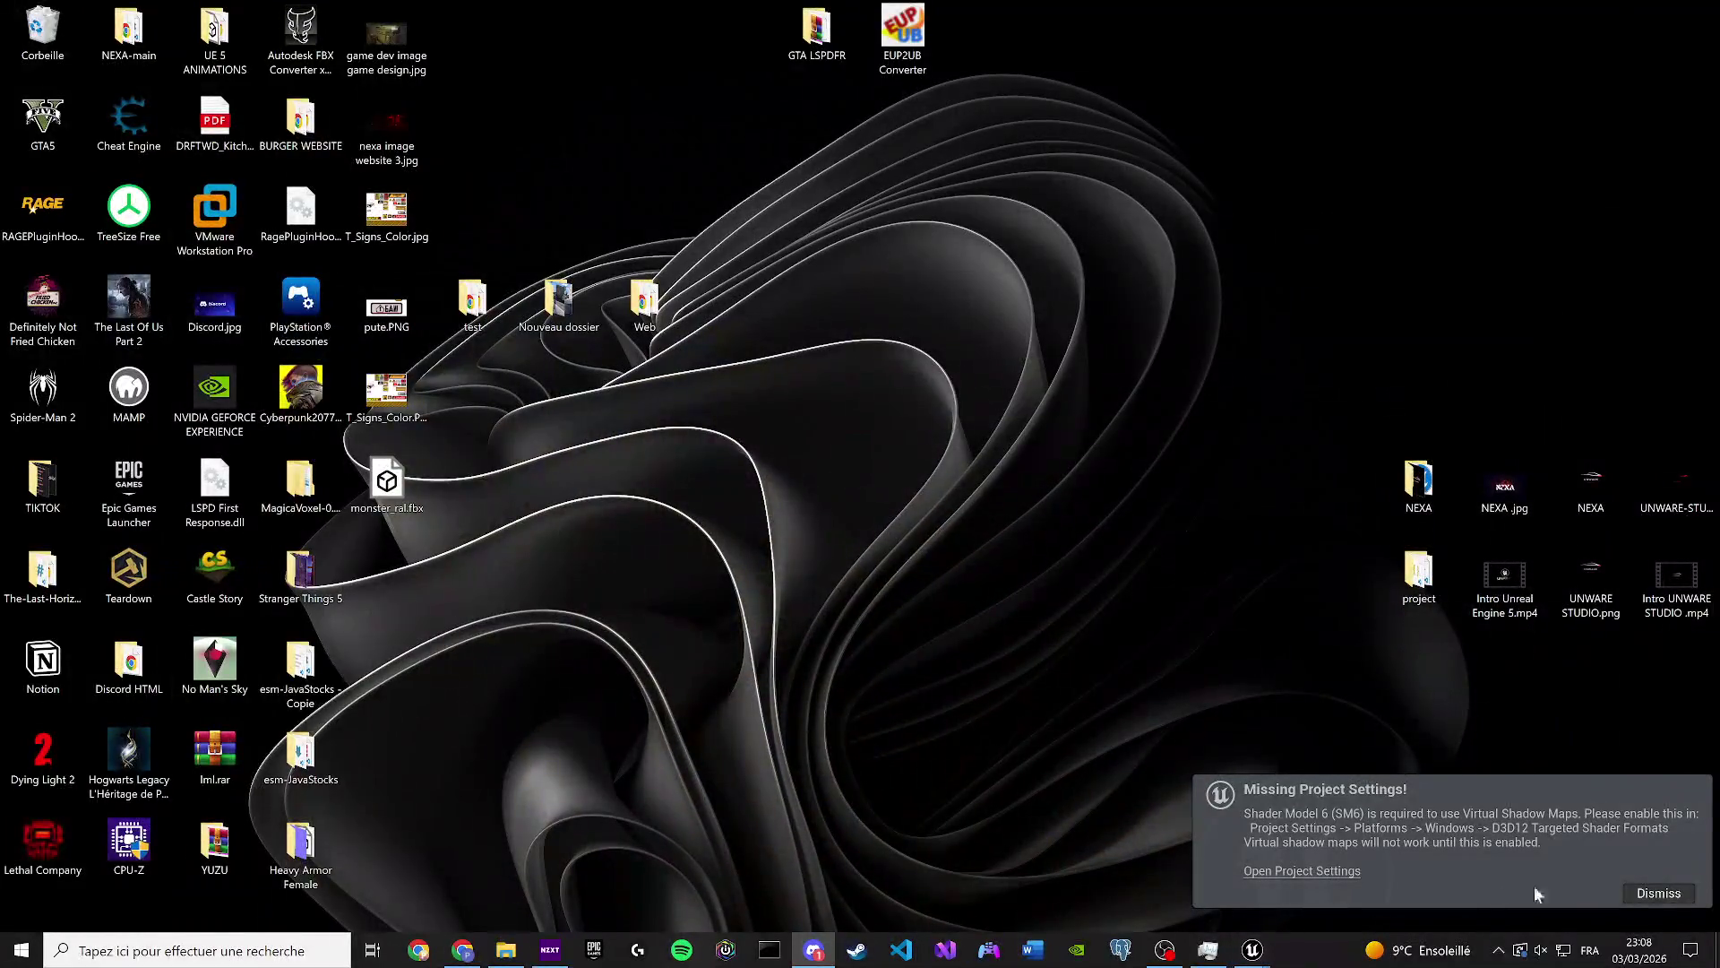
# Restore the Level_NEXA editor, delete BP Alien3, and switch back to Selection Mode.
pyautogui.moveTo(1252, 945)
pyautogui.click(1274, 878)
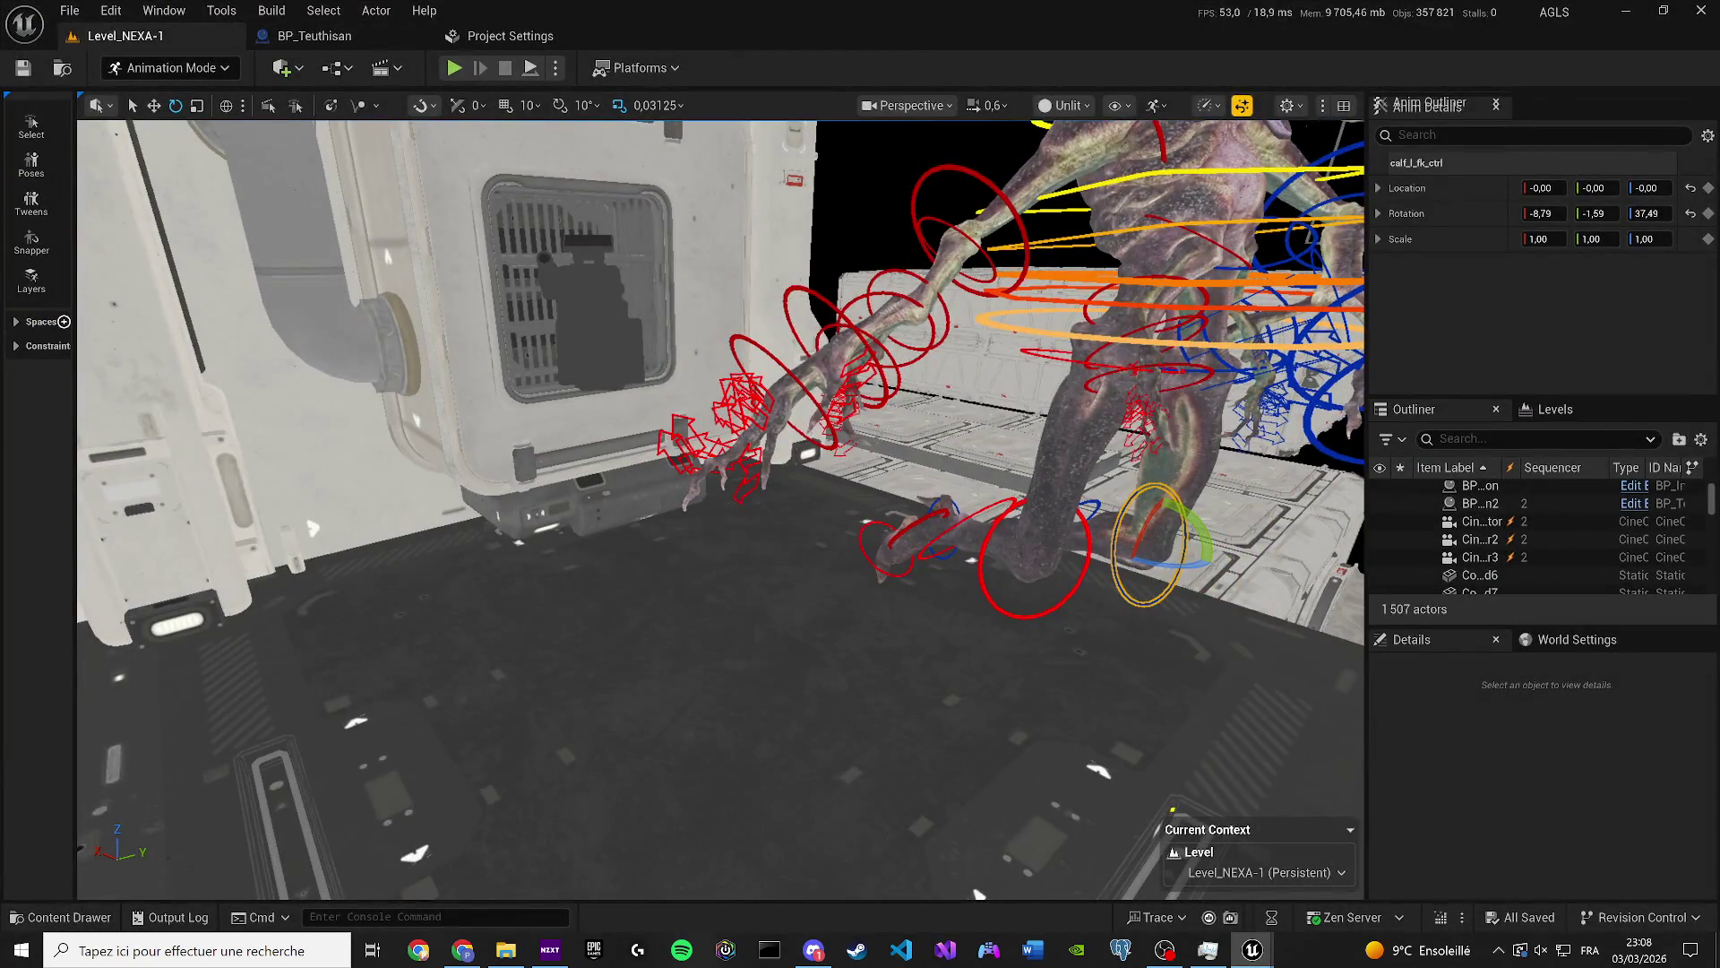
pyautogui.press('Escape')
pyautogui.press('Escape')
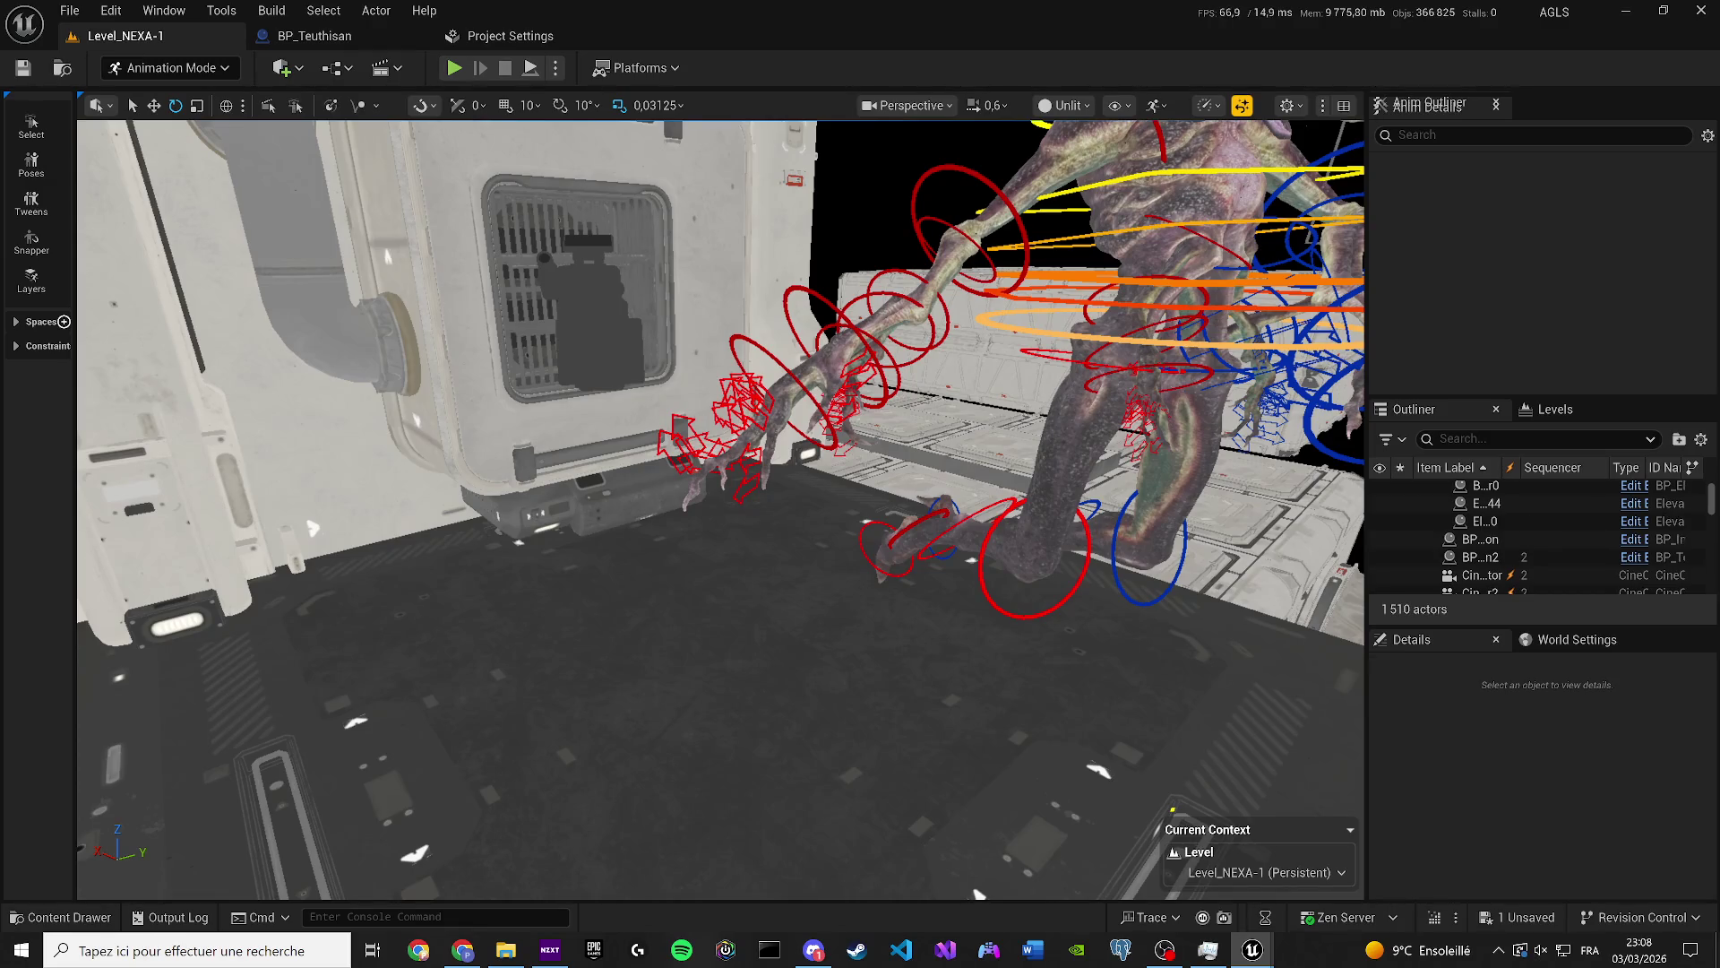
pyautogui.click(1480, 546)
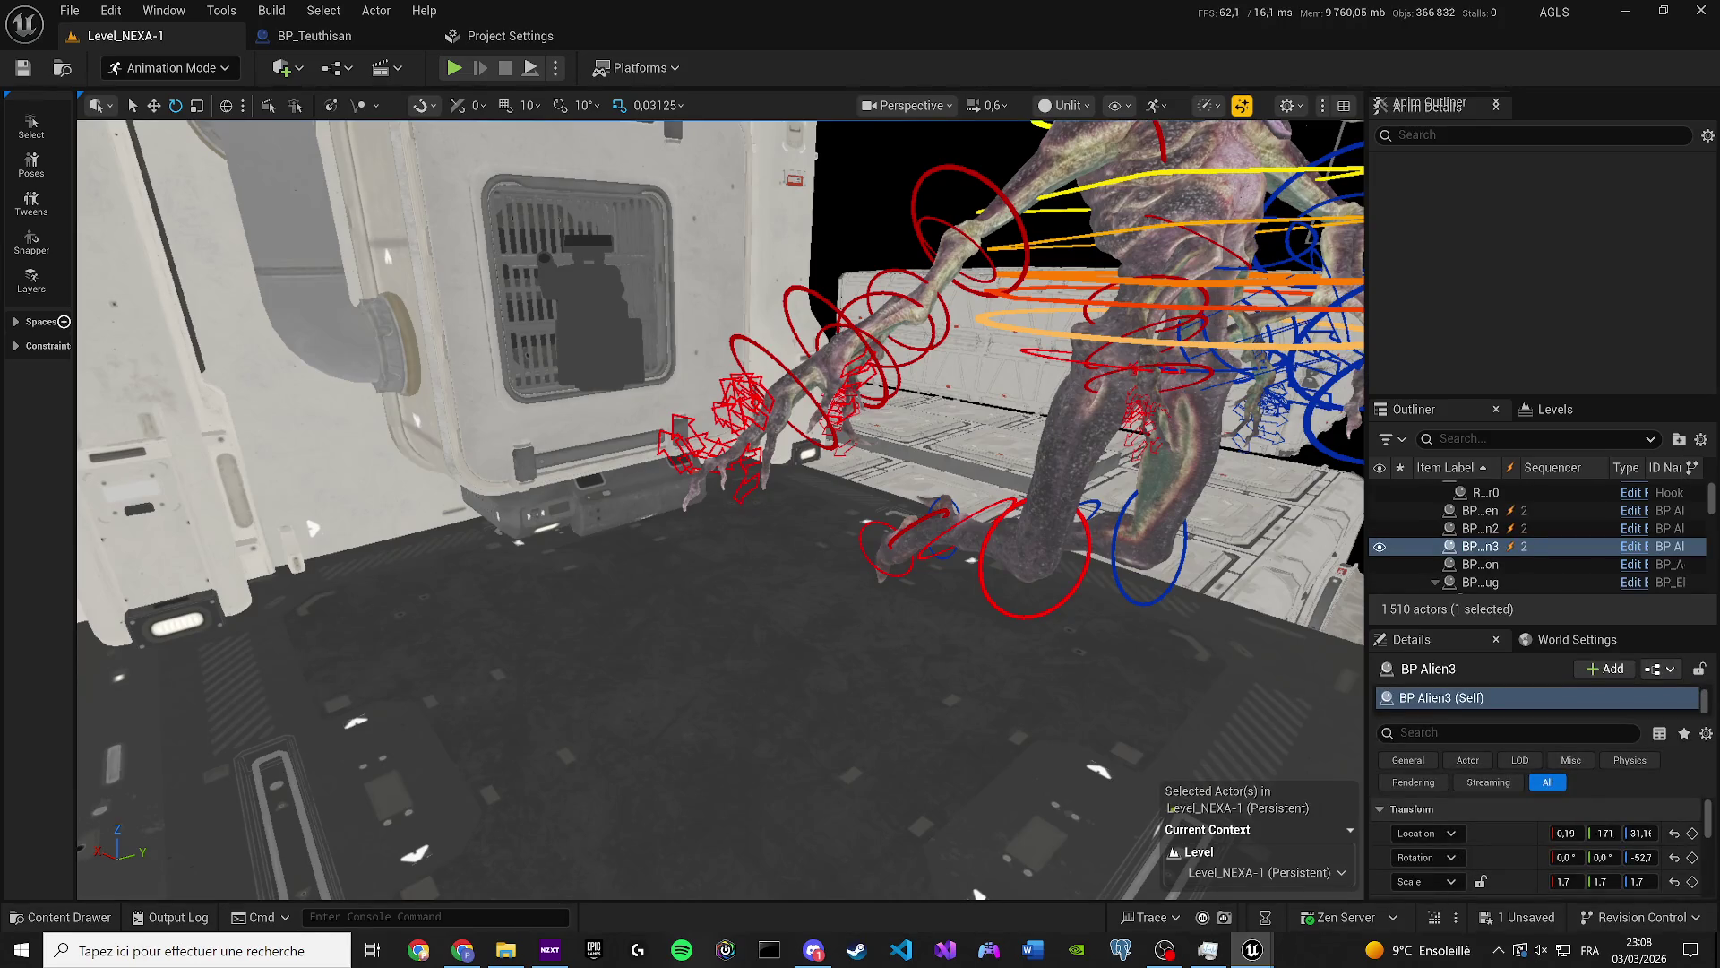
pyautogui.press('Delete')
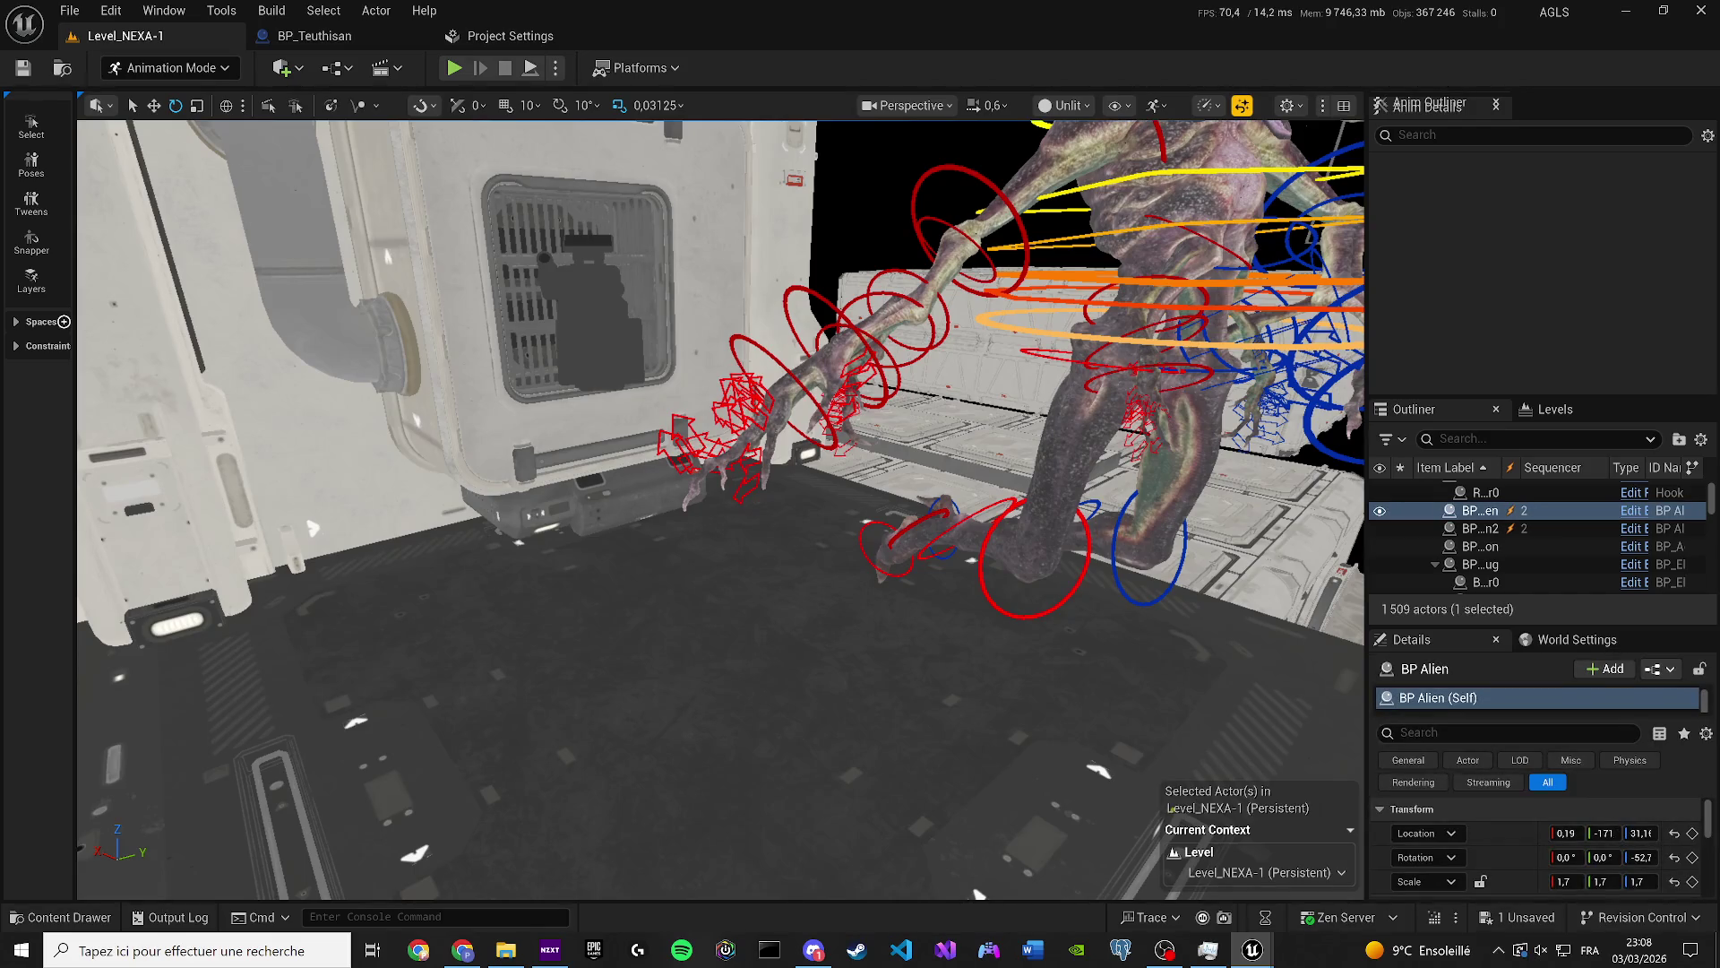
pyautogui.click(179, 68)
pyautogui.click(192, 100)
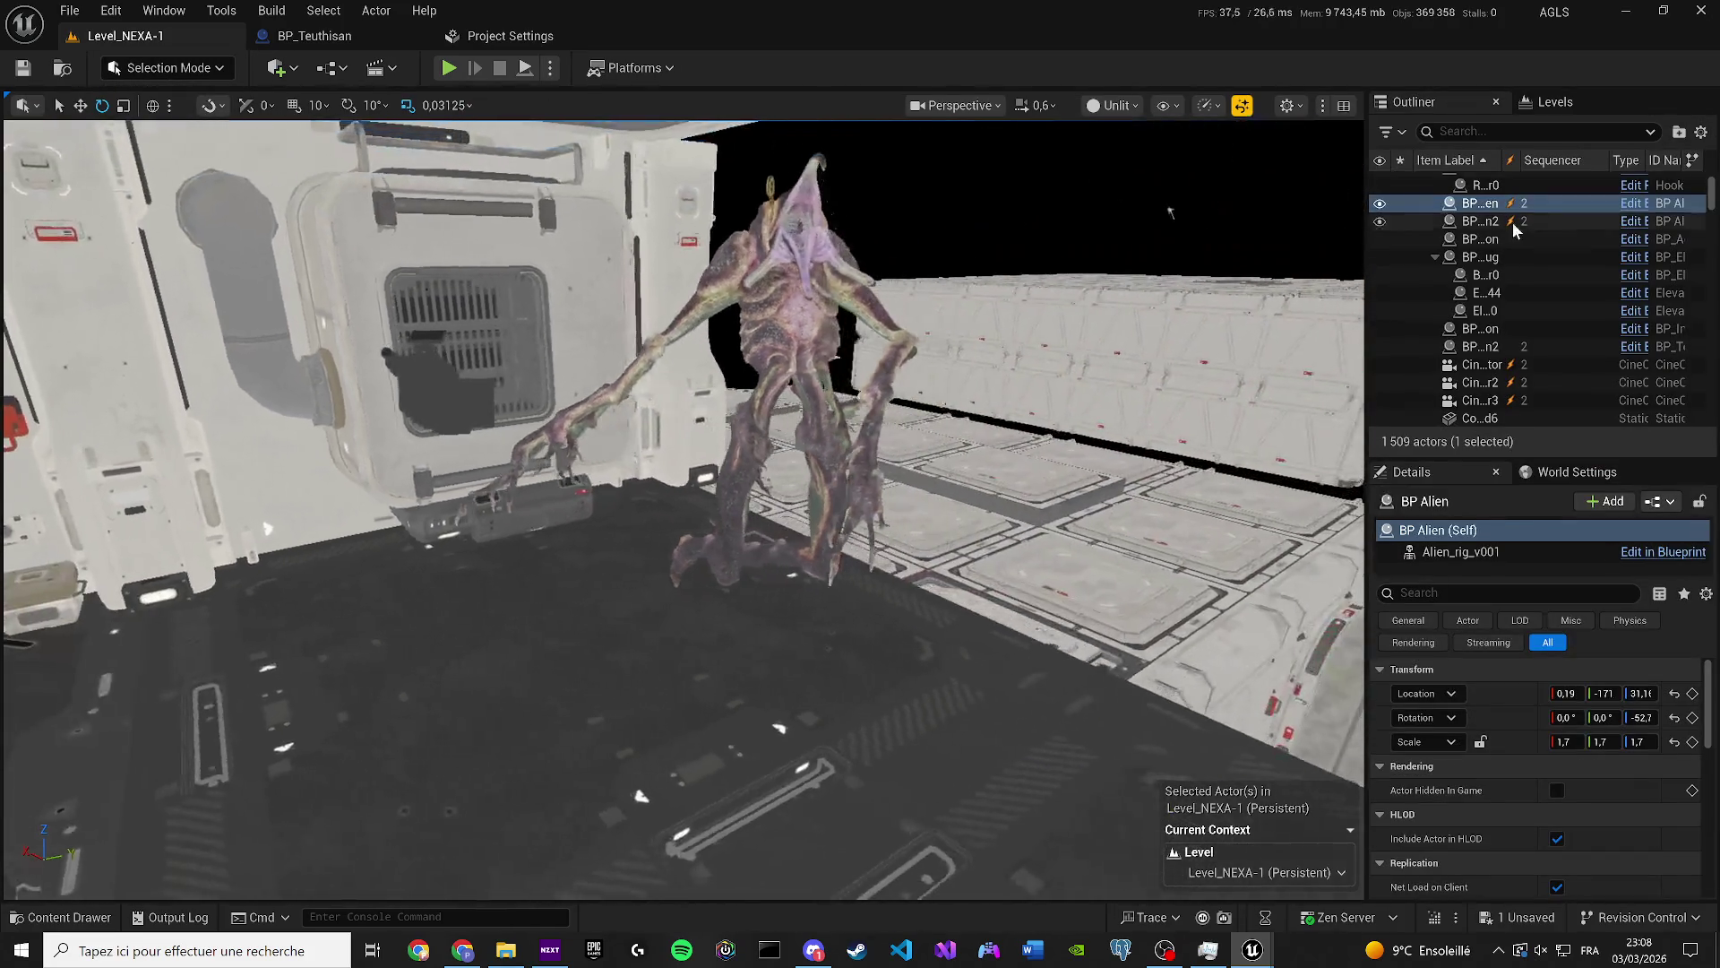
# Filter the Outliner by 'bp' and frame BP Alien in the viewport.
pyautogui.click(1487, 132)
pyautogui.write('bp')
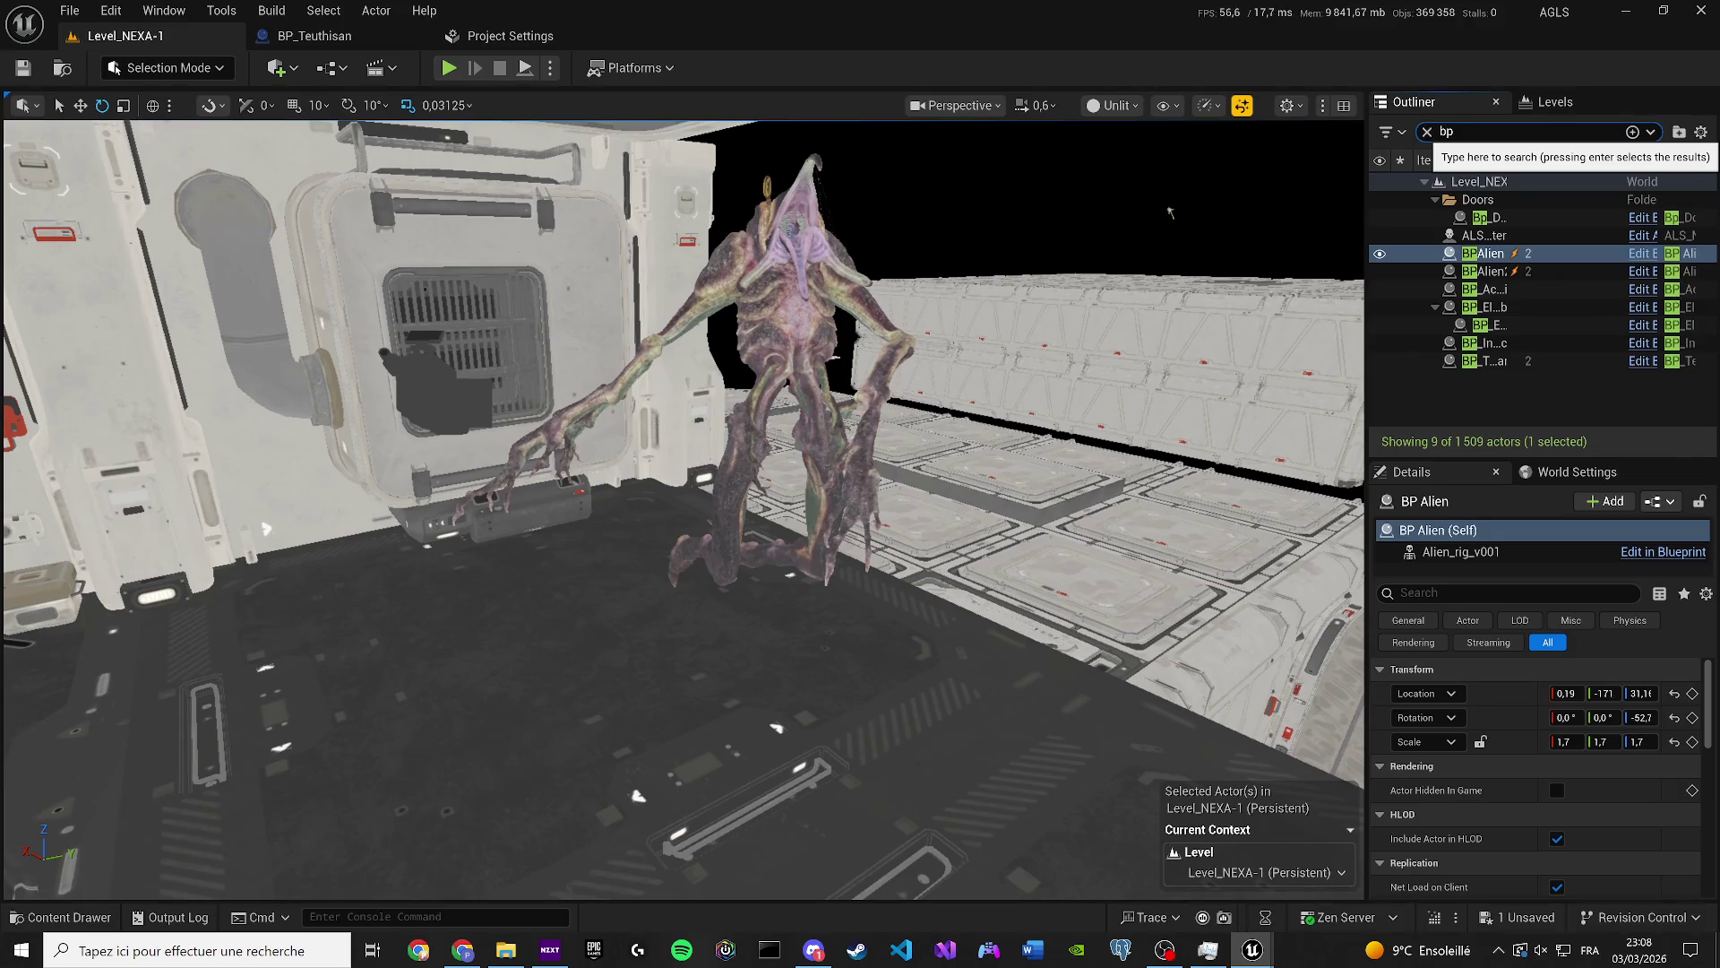
pyautogui.doubleClick(1483, 253)
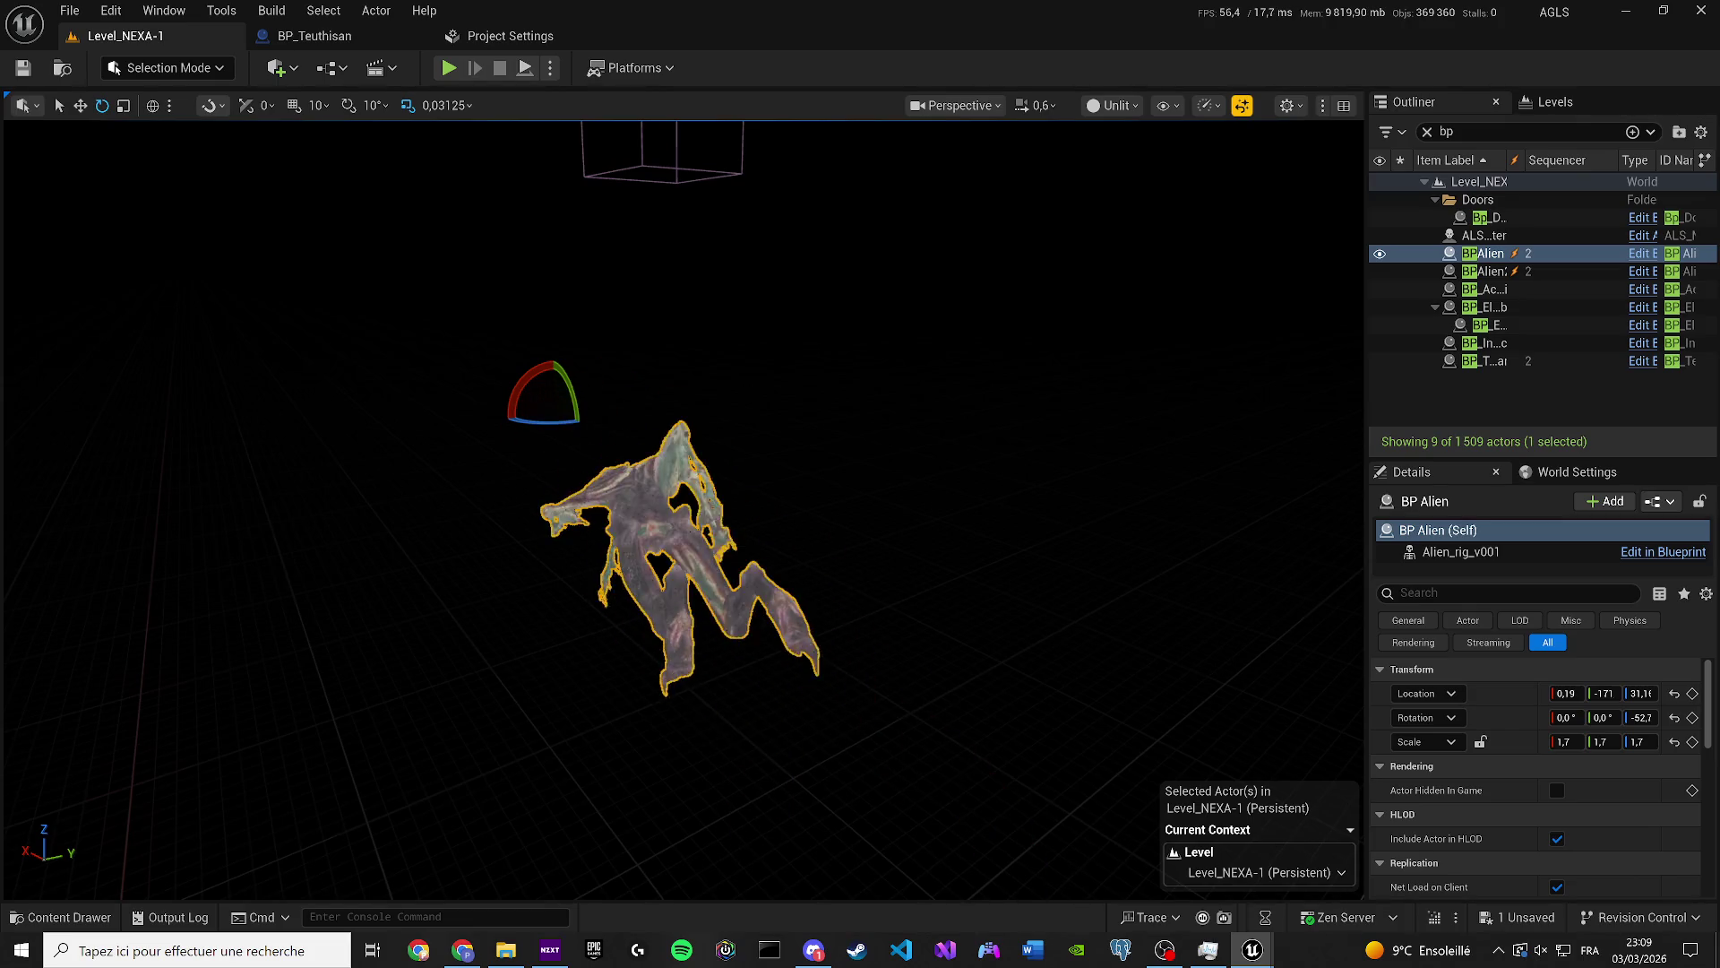
pyautogui.moveTo(770, 522)
pyautogui.mouseDown()
pyautogui.moveTo(1012, 515)
pyautogui.moveTo(1111, 421)
pyautogui.mouseUp()
pyautogui.scroll(-3, 681, 448)
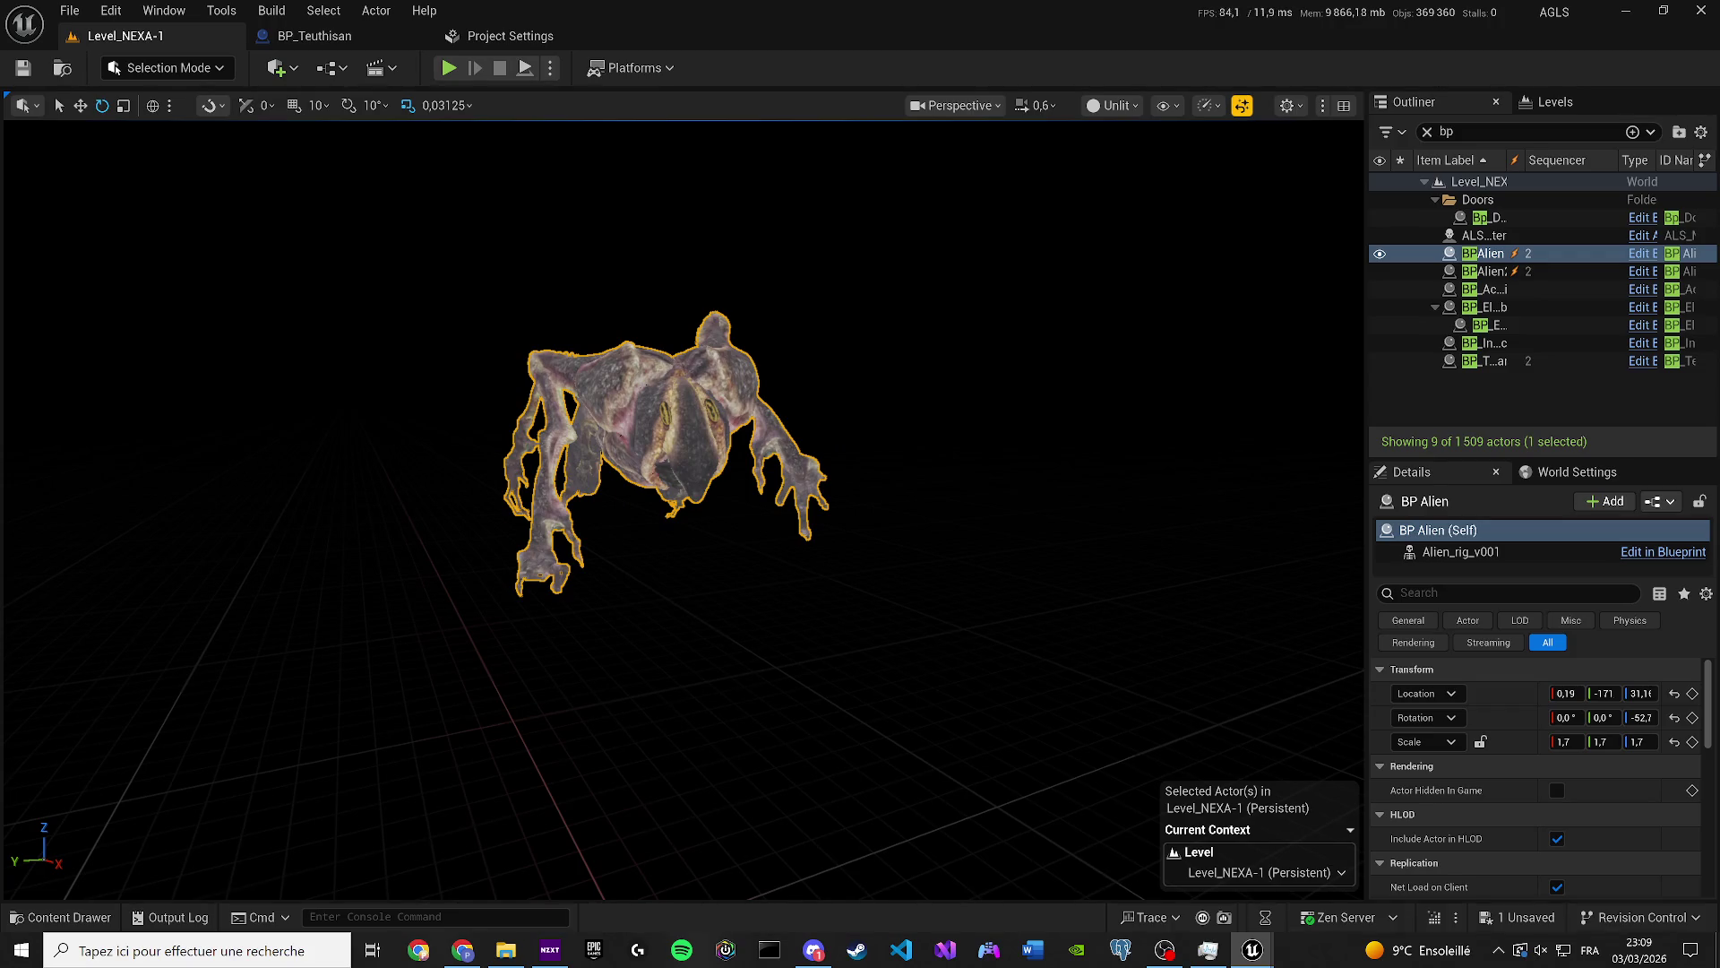
# Delete BP Alien2, then reselect and frame BP Alien with the grid back on.
pyautogui.click(1483, 270)
pyautogui.press('Delete')
pyautogui.click(1483, 253)
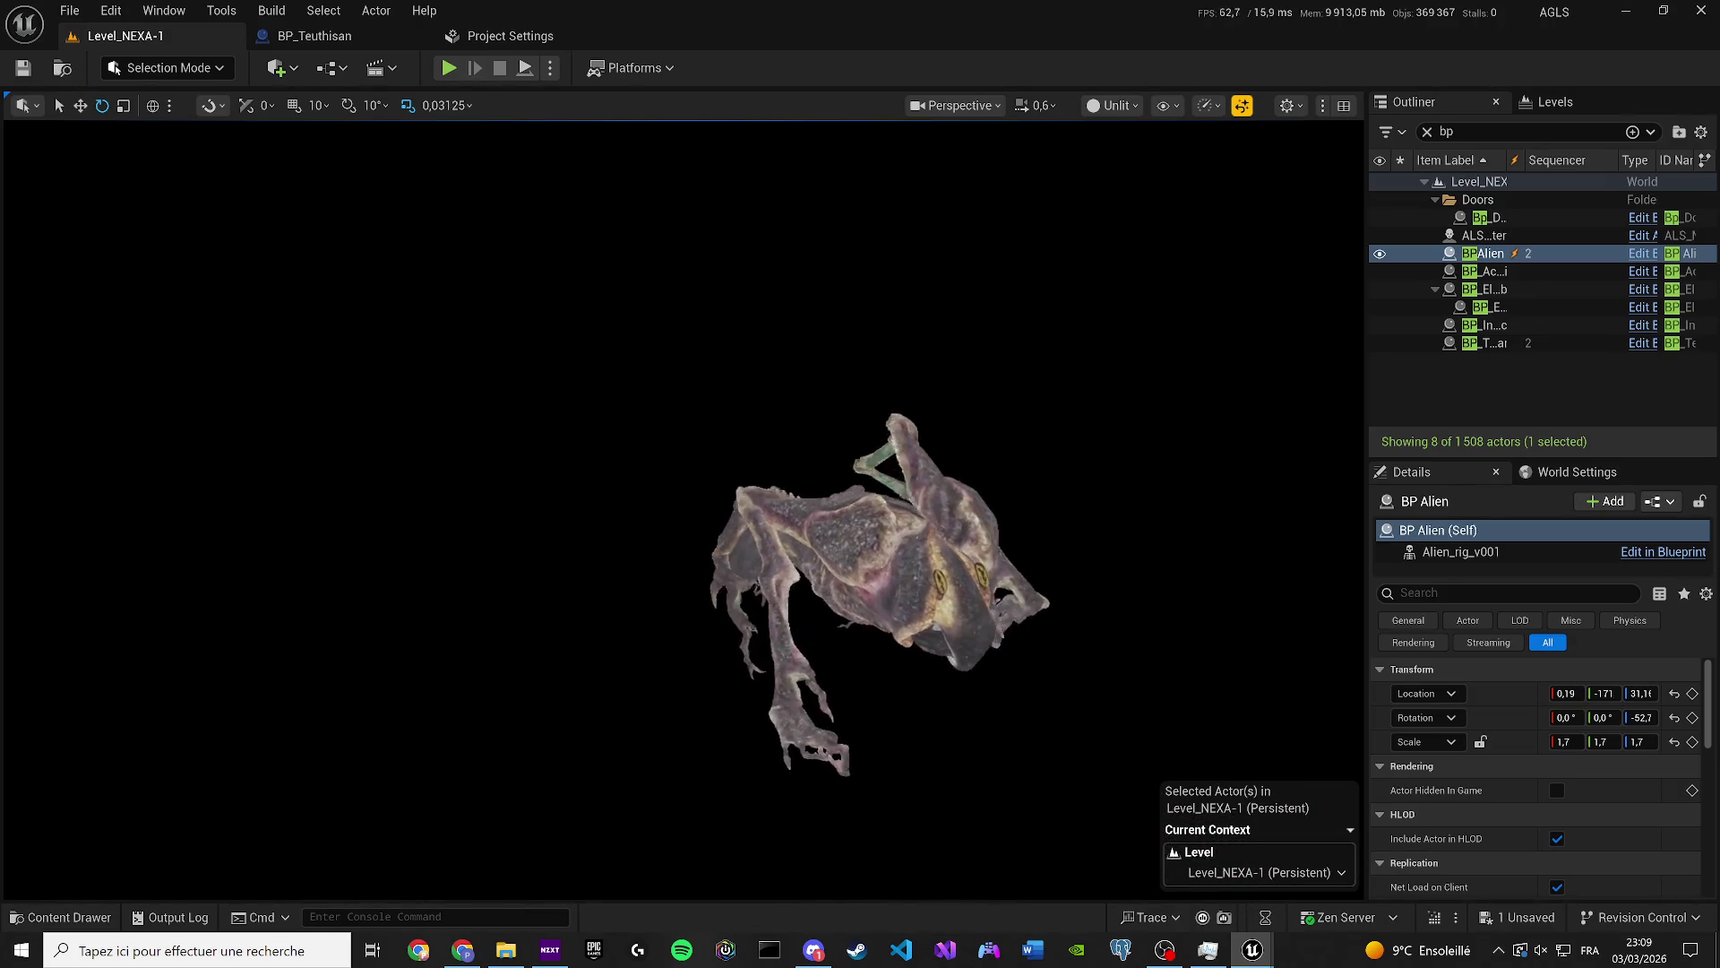
pyautogui.press('g')
pyautogui.press('f')
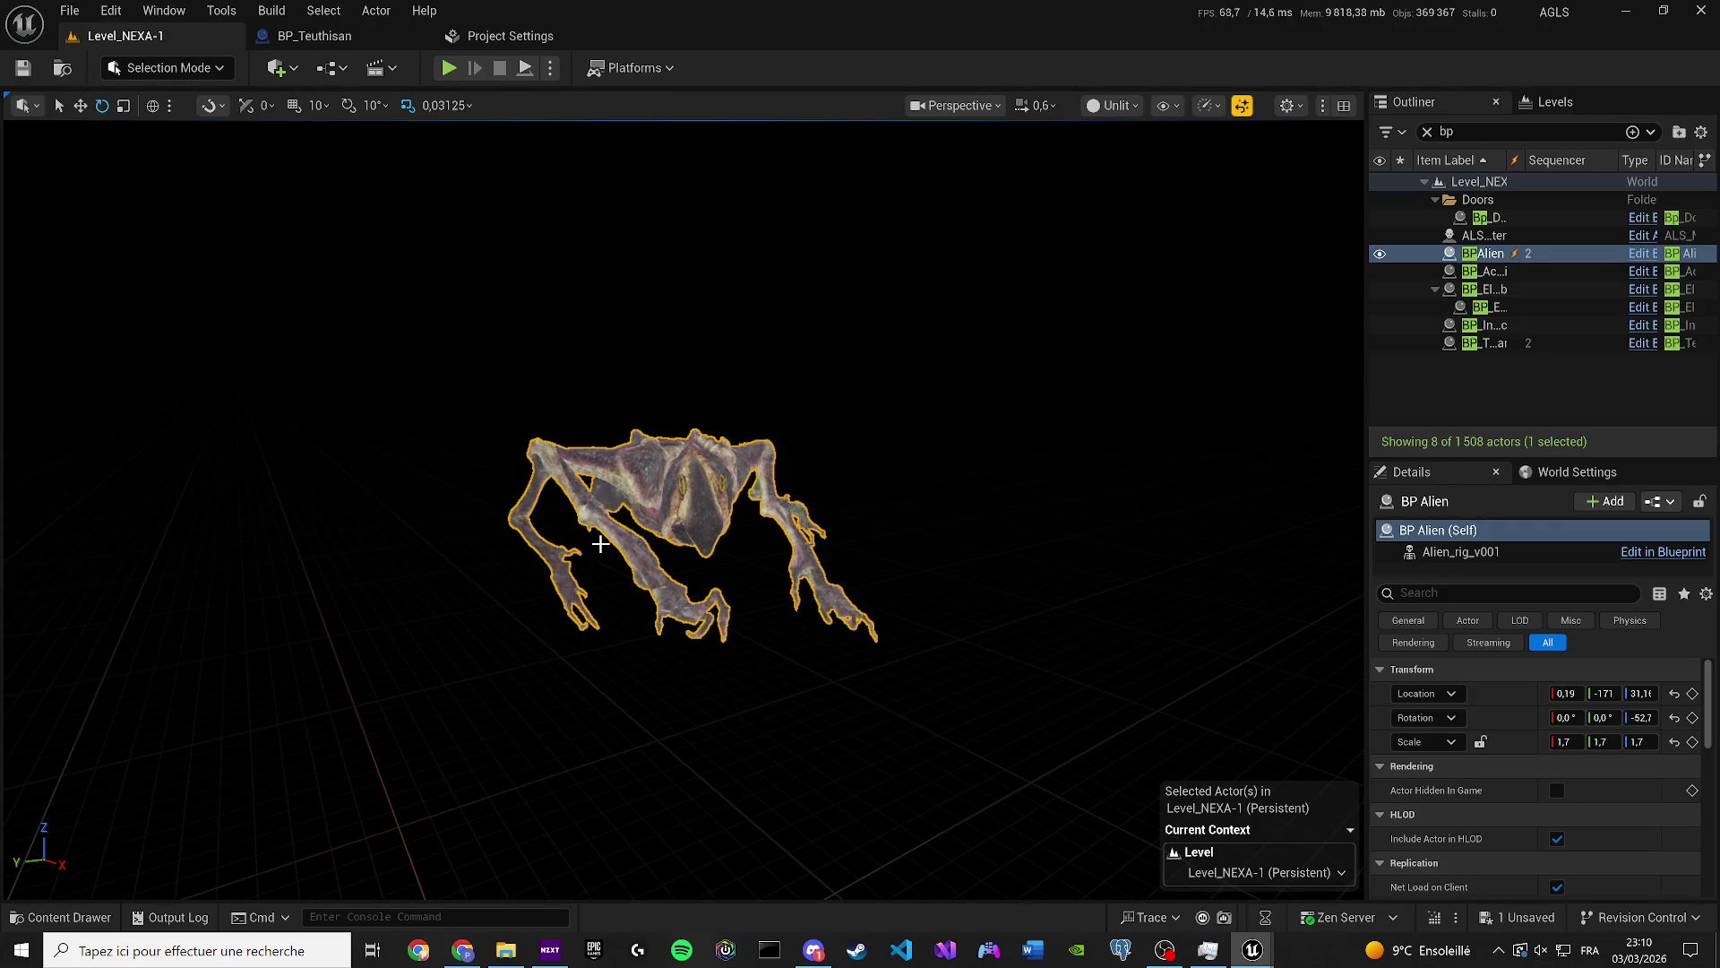
# Switch to the Translate tool and save the level.
pyautogui.click(462, 950)
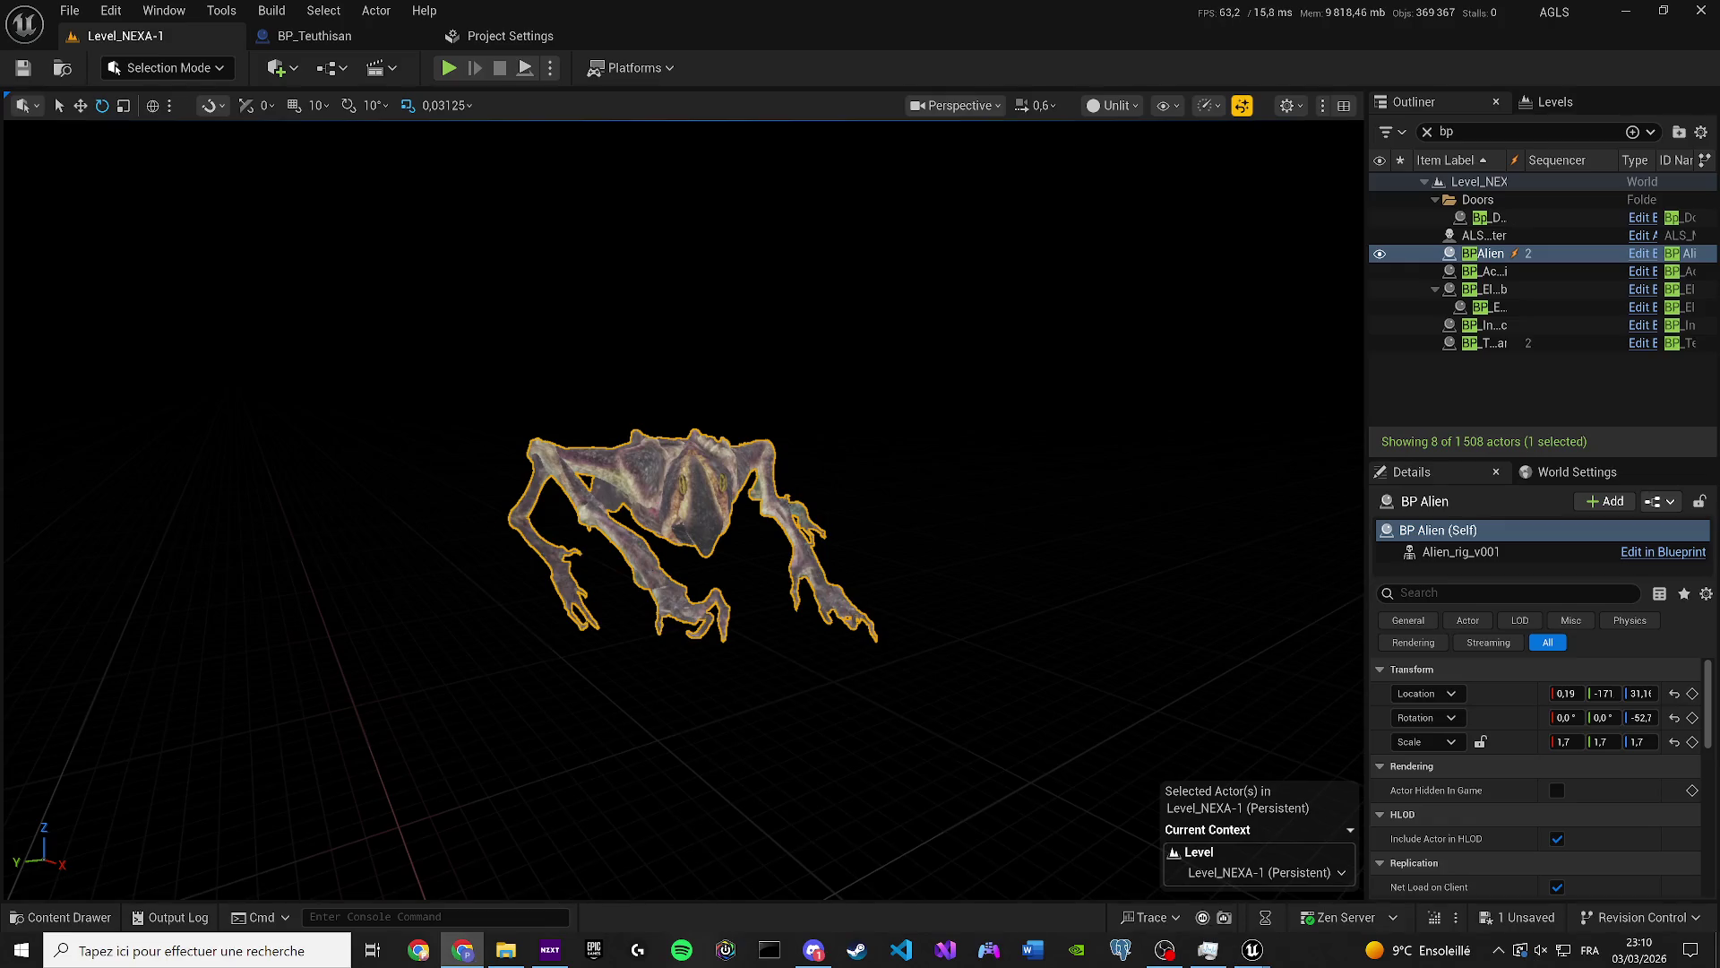
pyautogui.click(92, 538)
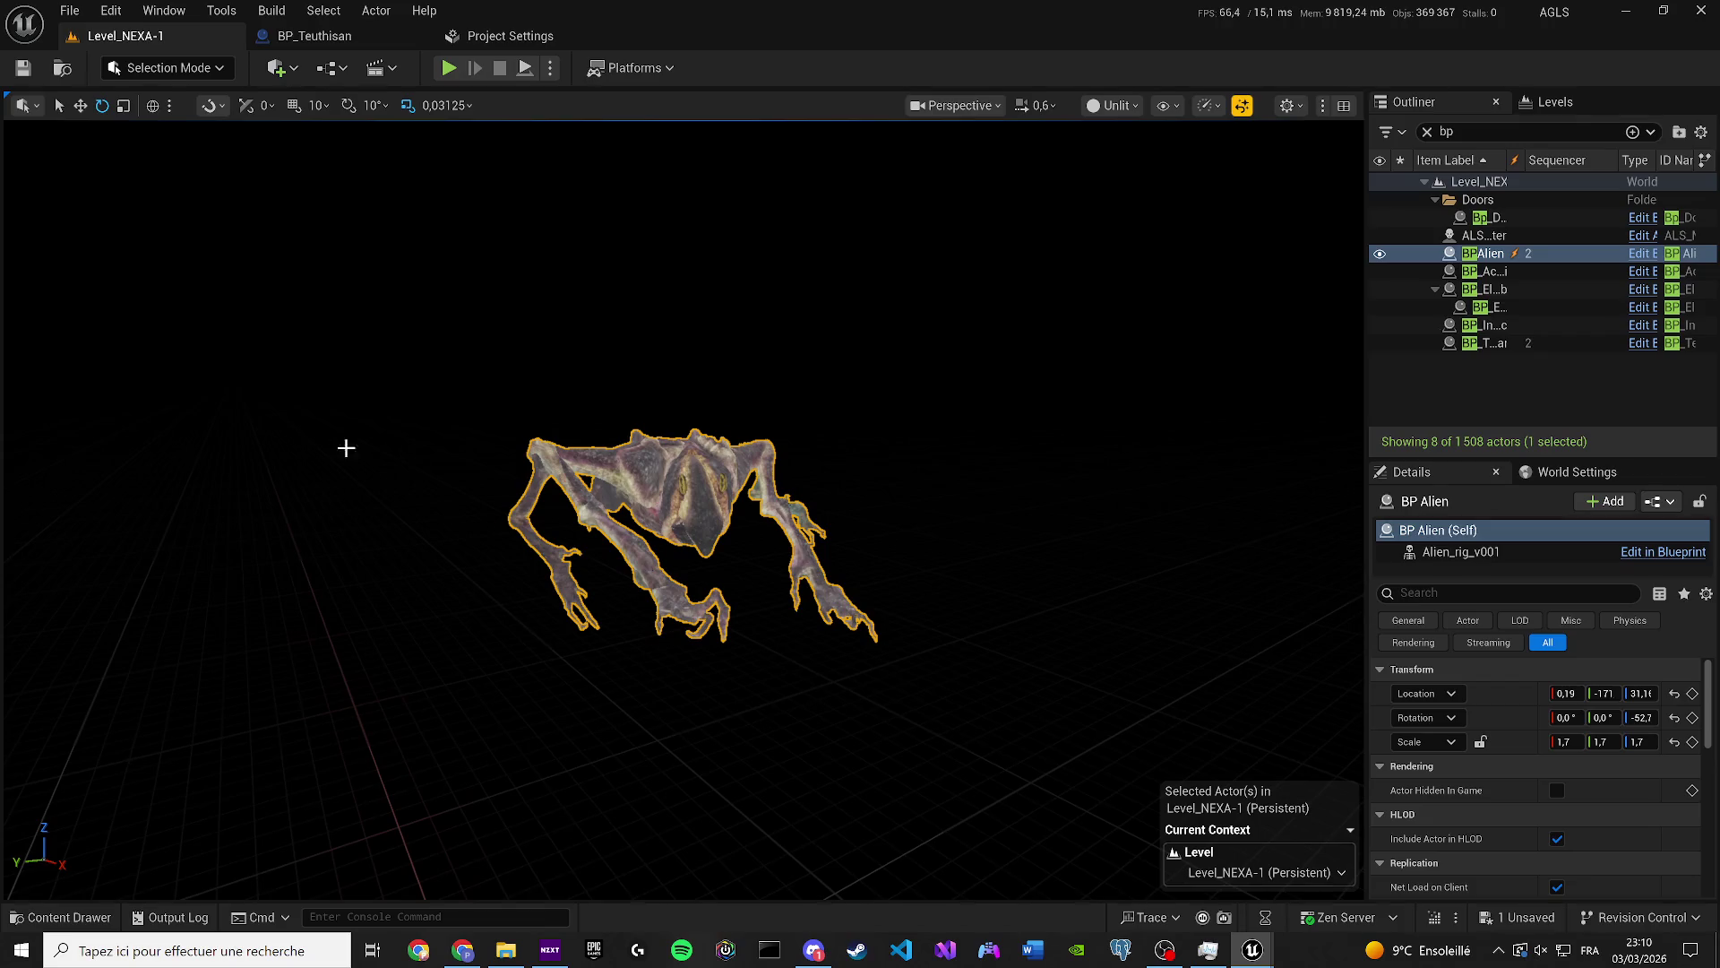
pyautogui.click(80, 105)
pyautogui.hotkey('ctrl', 's')
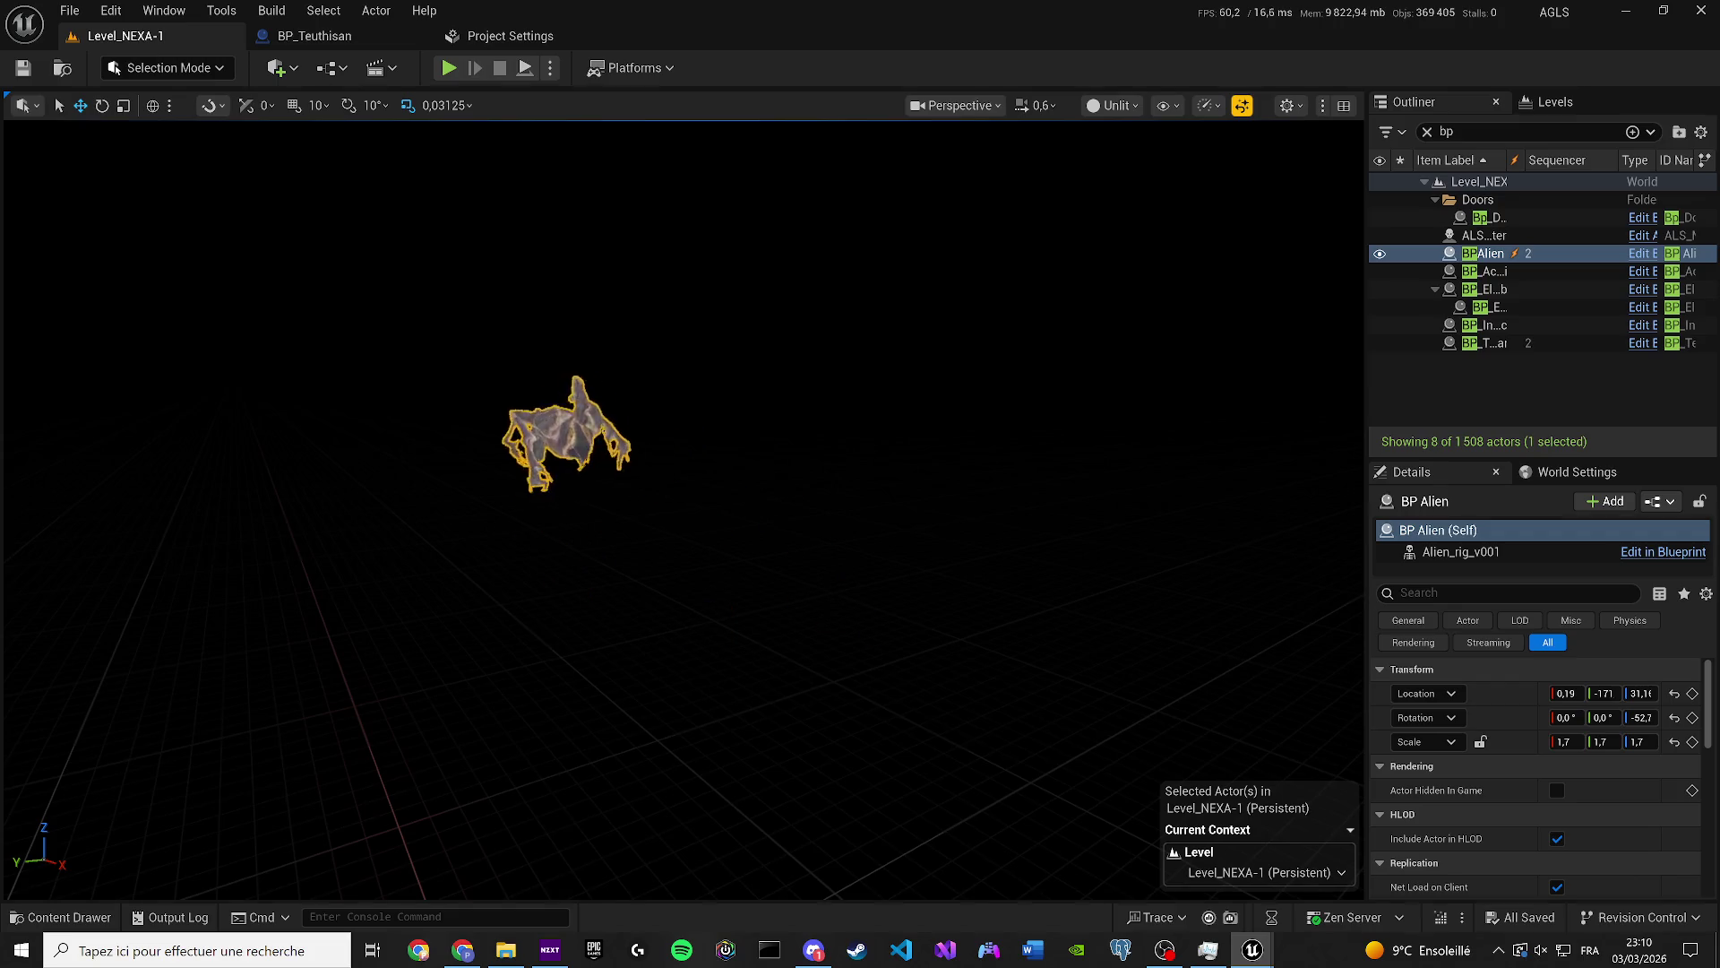
# Preview the alien in Game View, then restore editor helpers and reselect BP Alien.
pyautogui.press('g')
pyautogui.press('g')
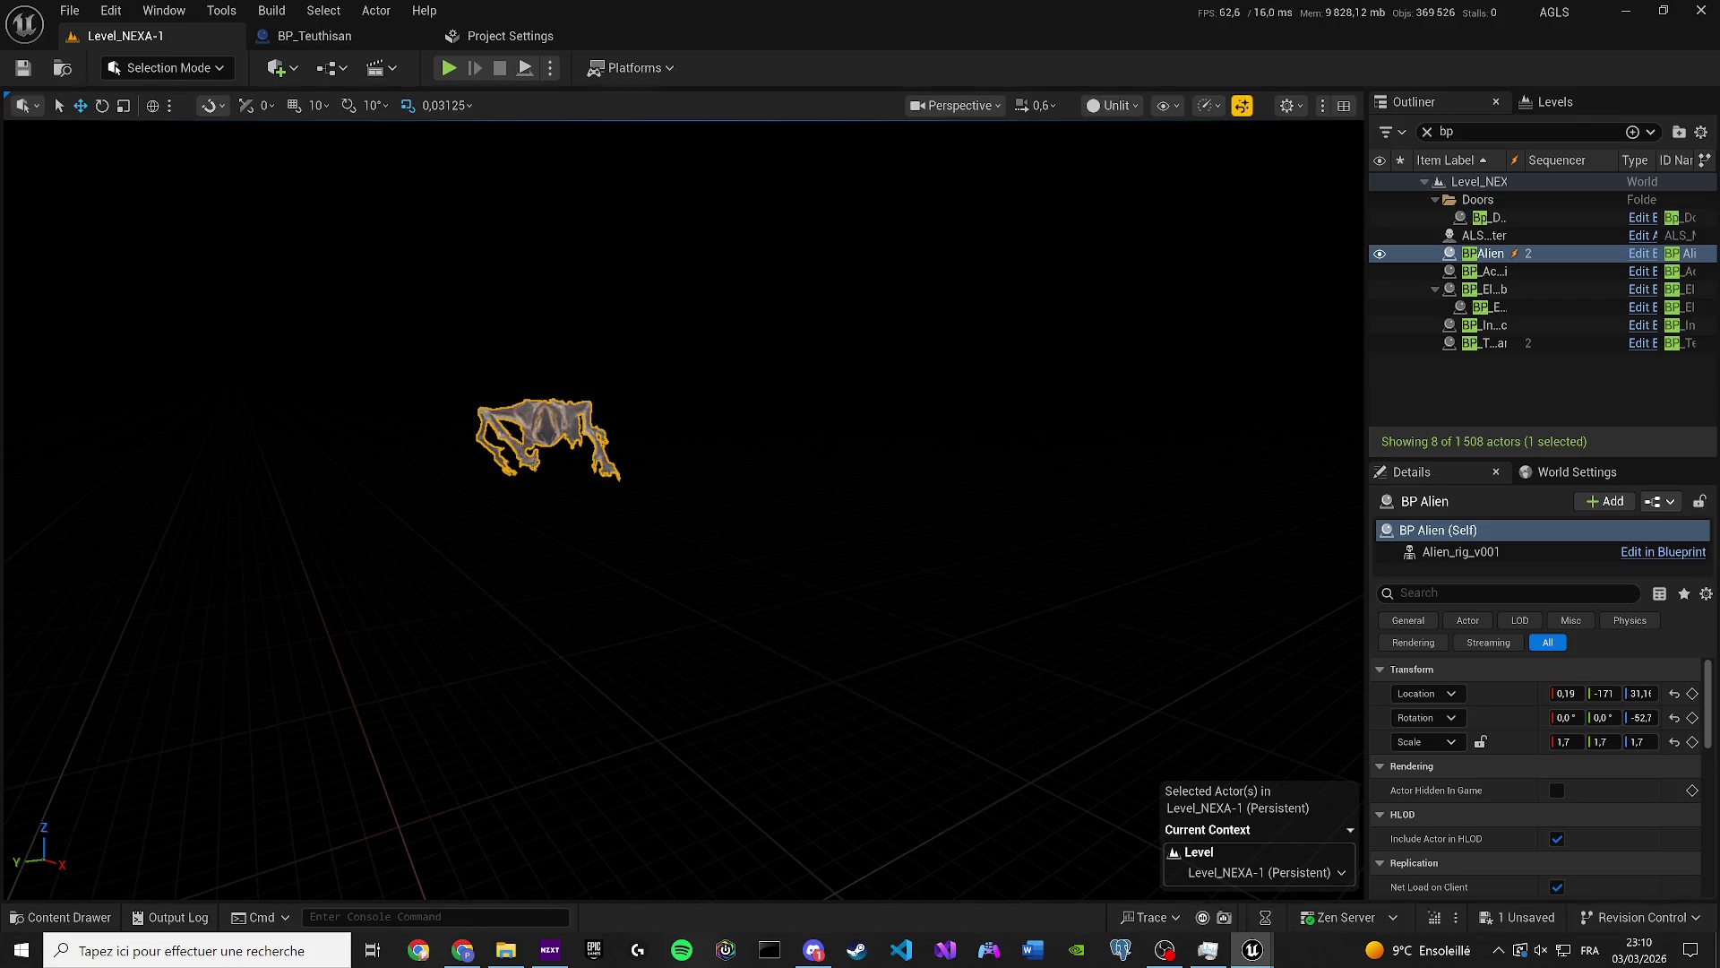
pyautogui.press('Escape')
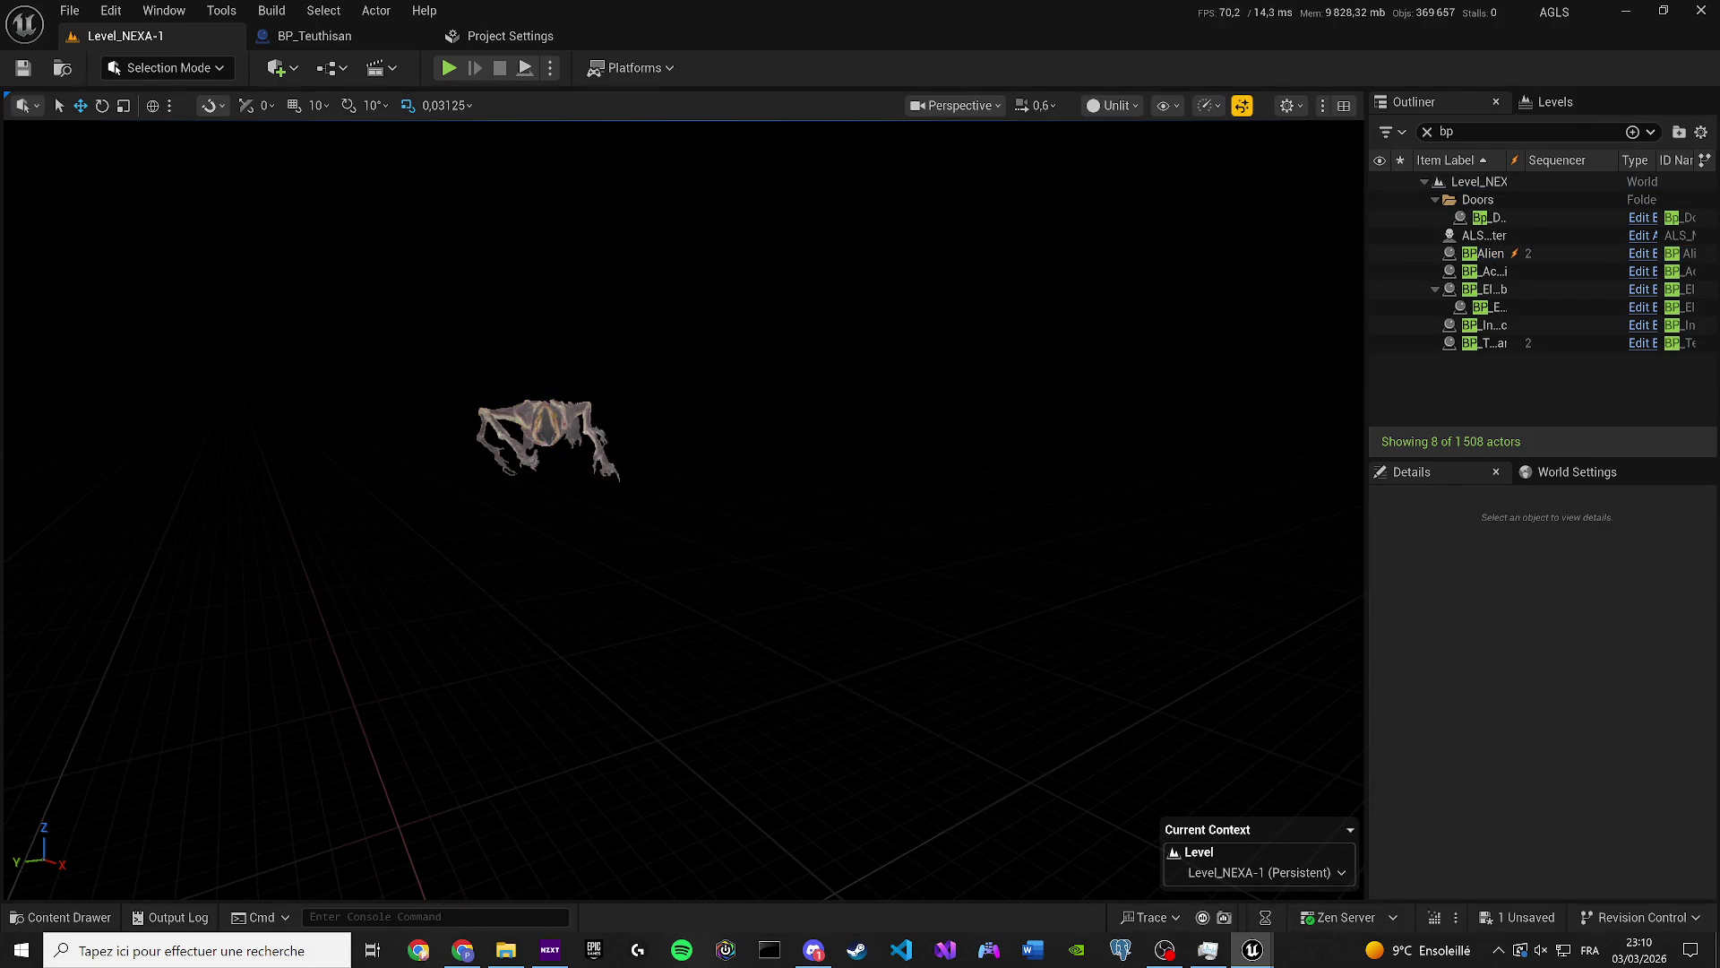
pyautogui.press('g')
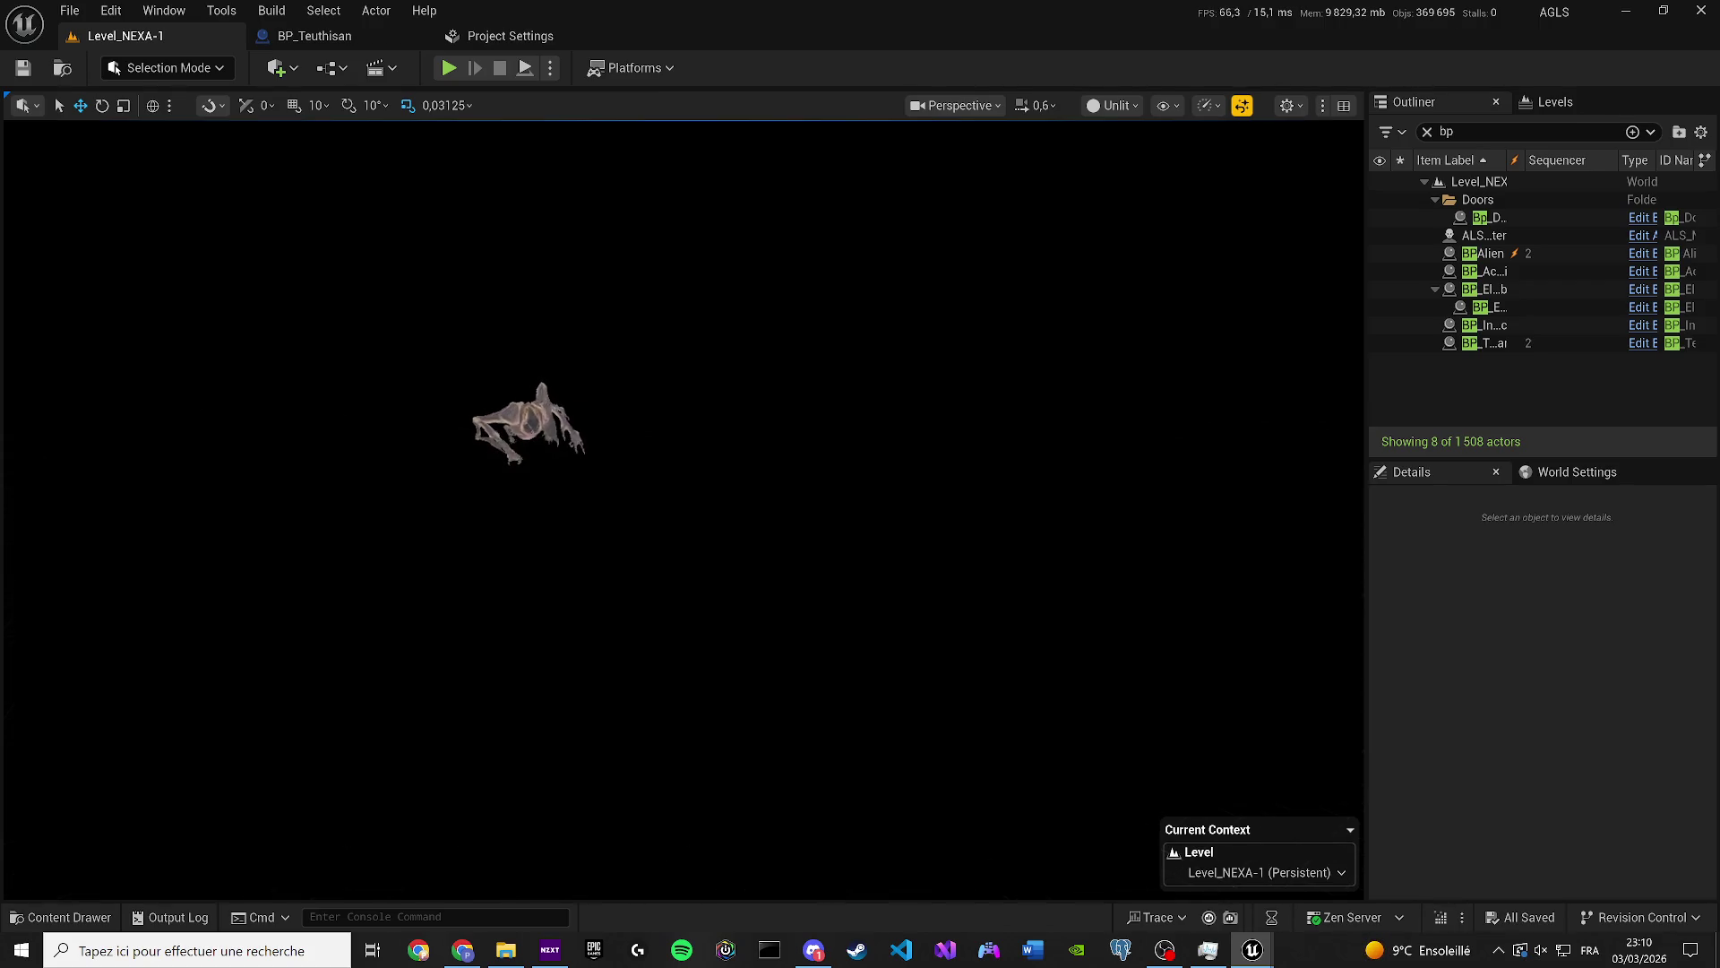
pyautogui.press('g')
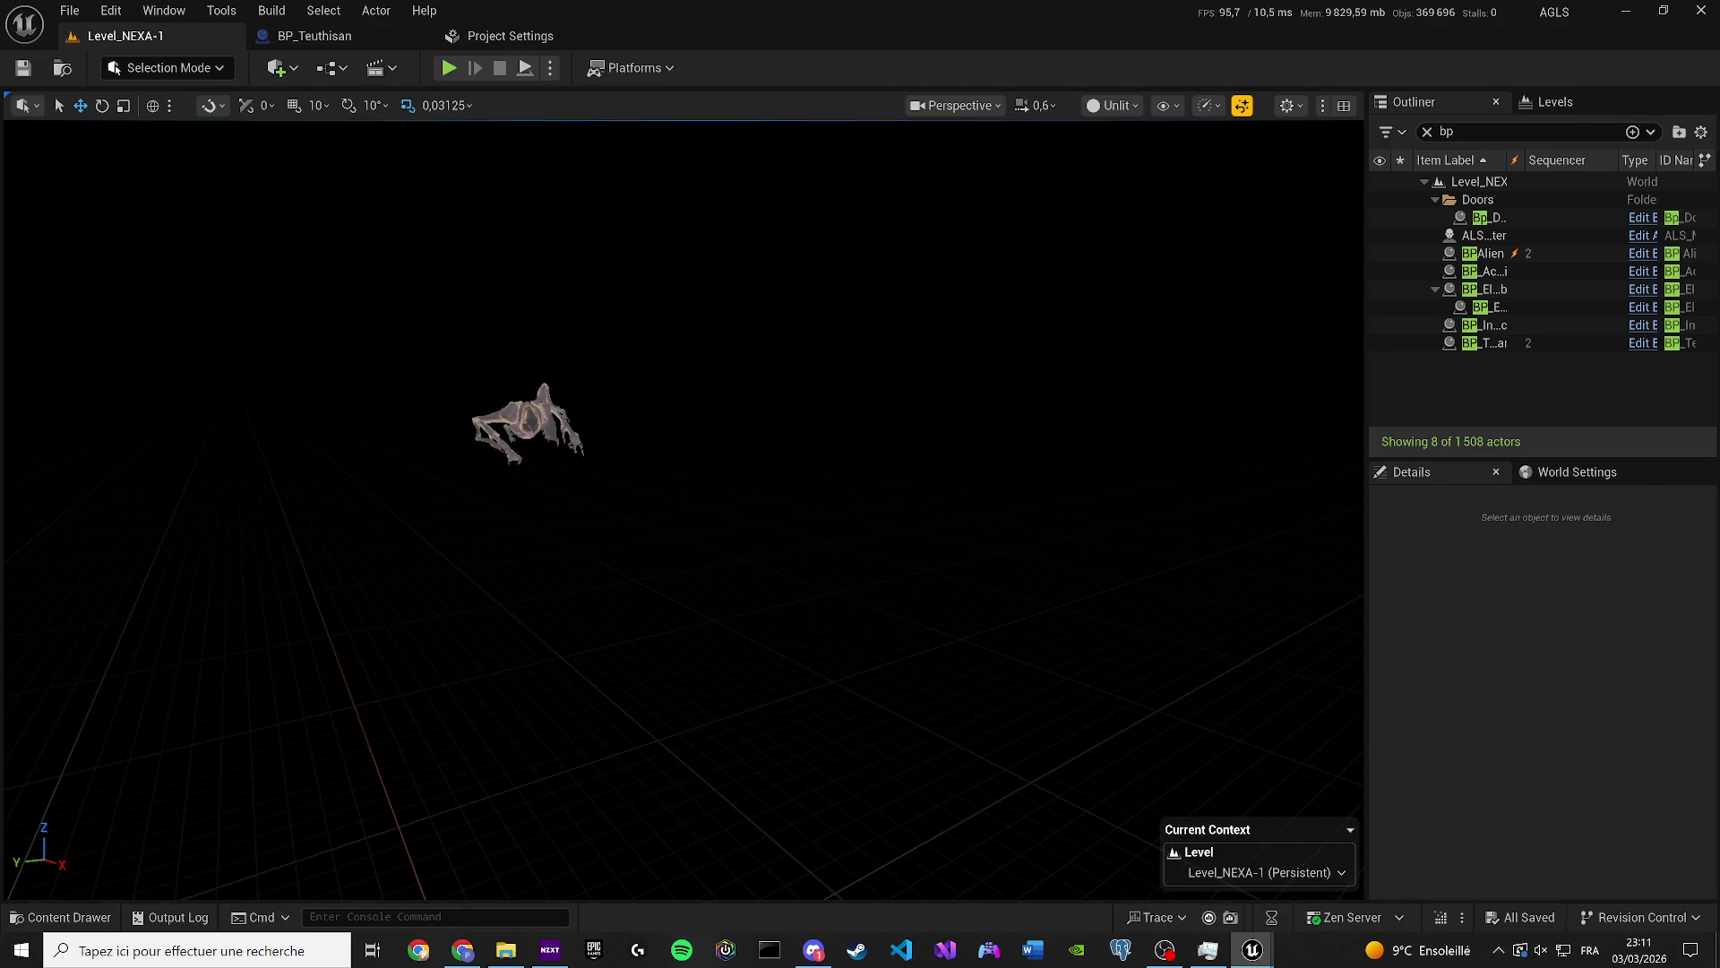
pyautogui.click(1483, 253)
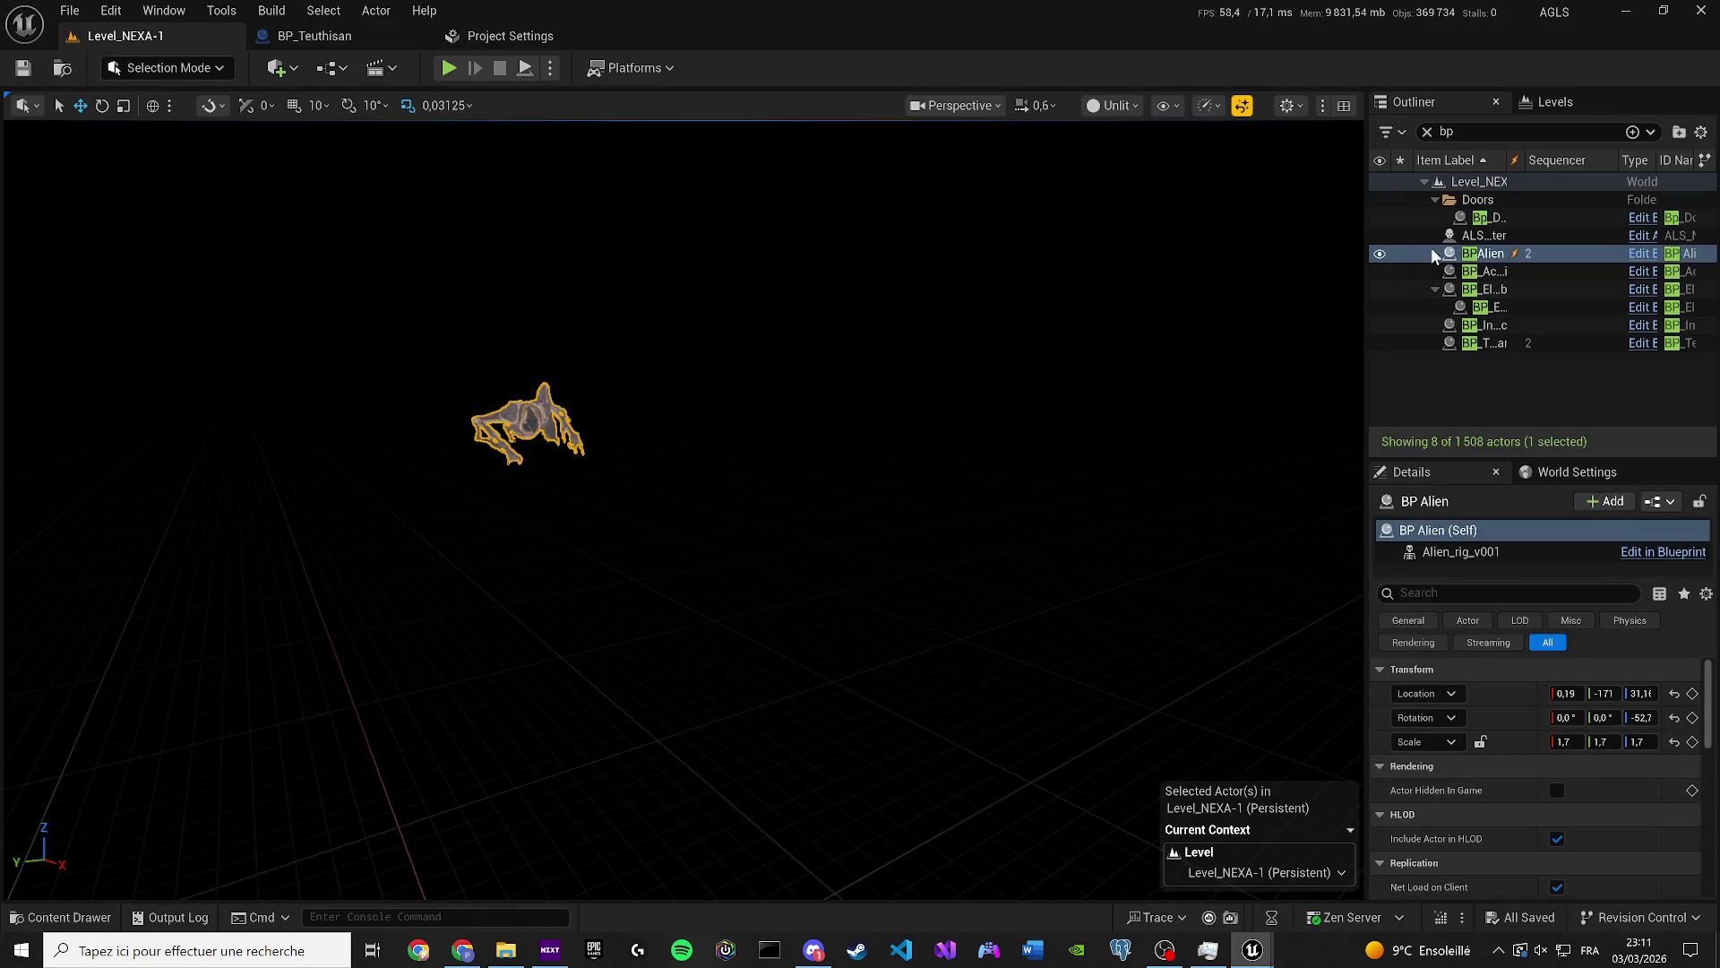
# Widen the Outliner and Details panels and drag BP Alien along Y to about 68.6.
pyautogui.moveTo(1366, 251); pyautogui.dragTo(1208, 251)
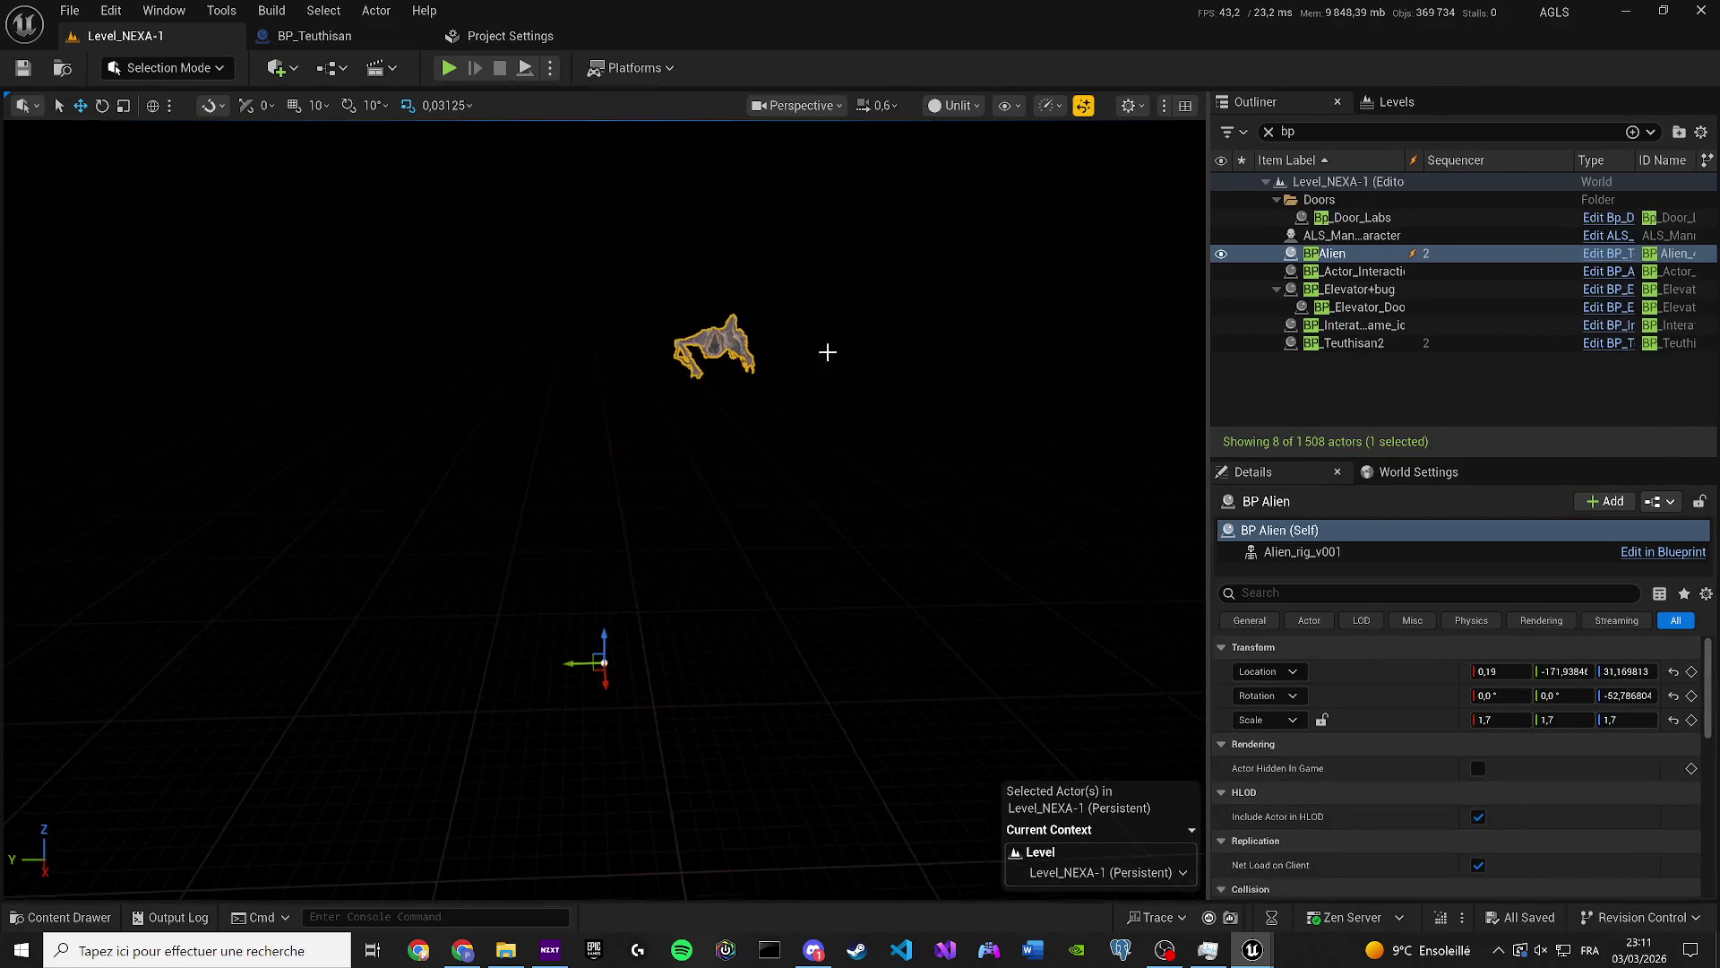
pyautogui.moveTo(565, 665); pyautogui.dragTo(534, 667)
pyautogui.press('f')
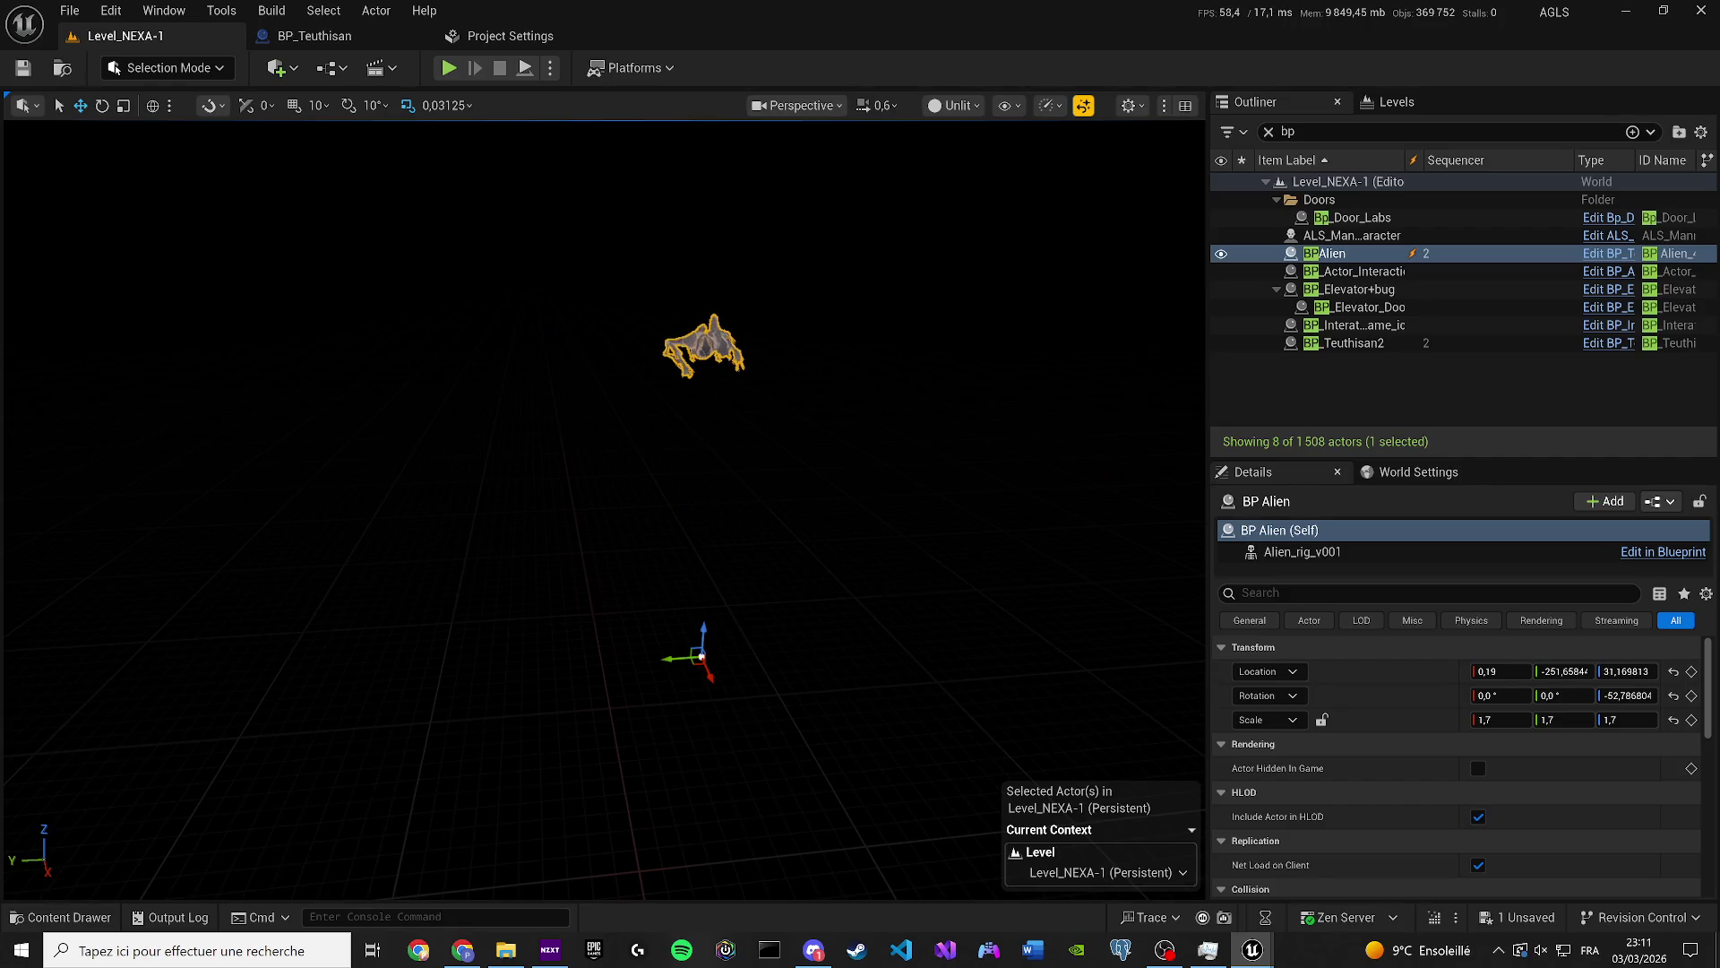
pyautogui.moveTo(678, 658); pyautogui.dragTo(960, 636)
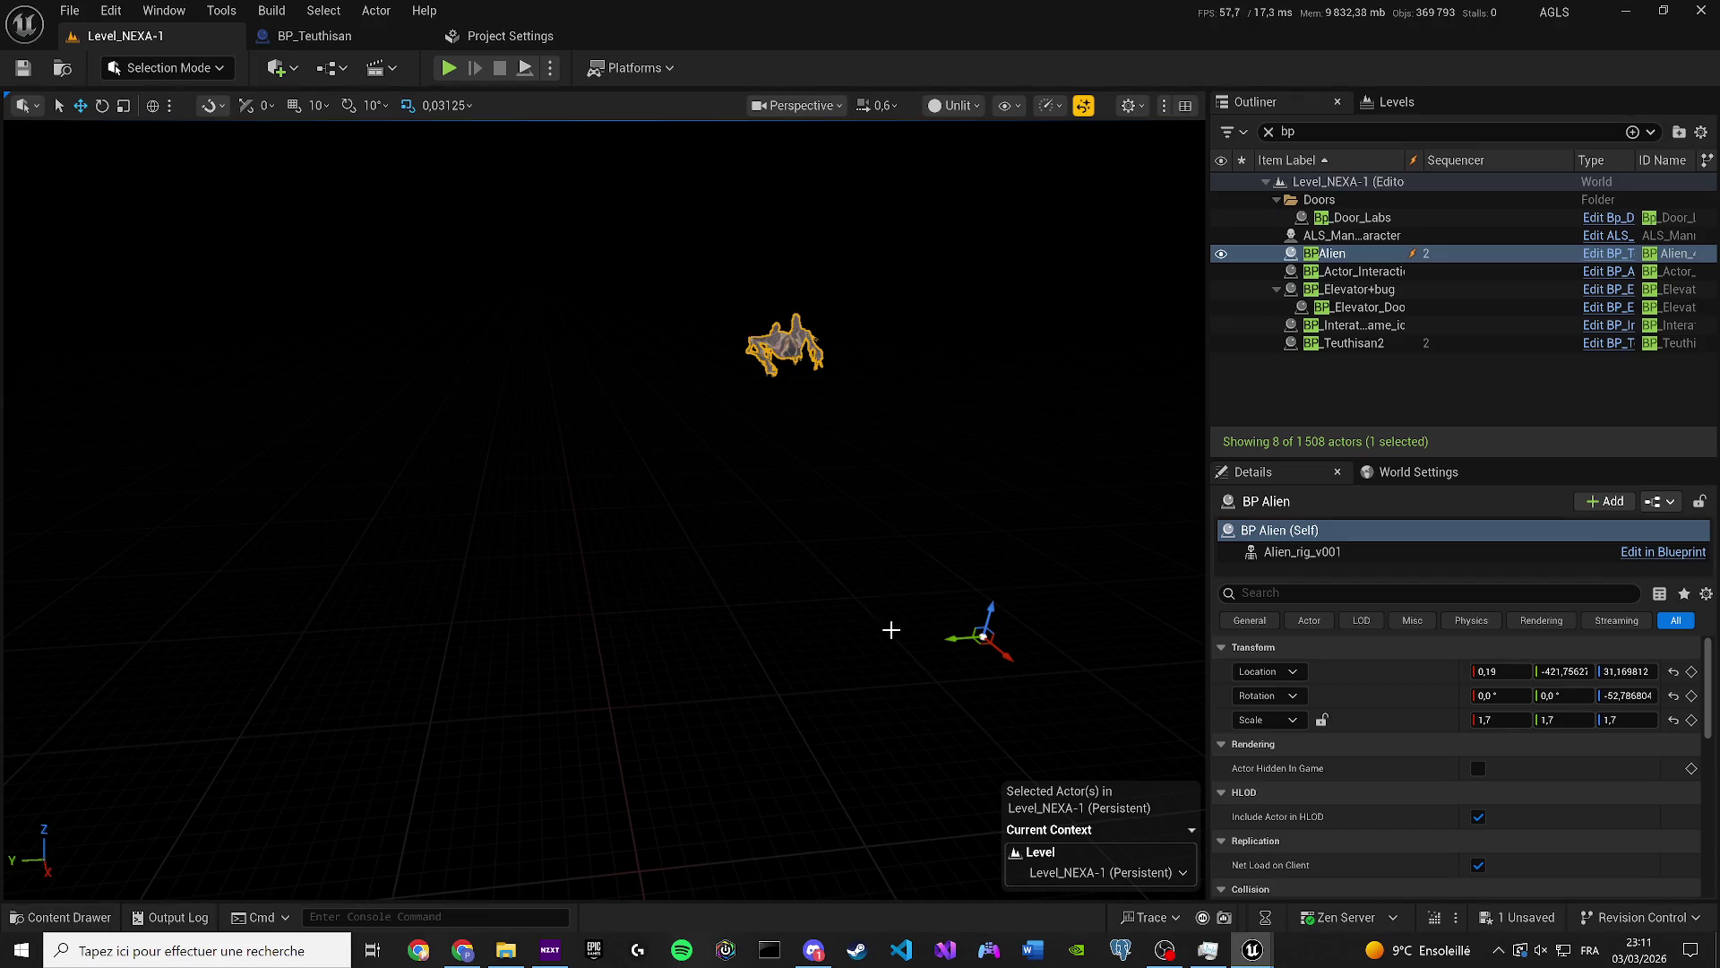
pyautogui.moveTo(953, 633); pyautogui.dragTo(528, 668)
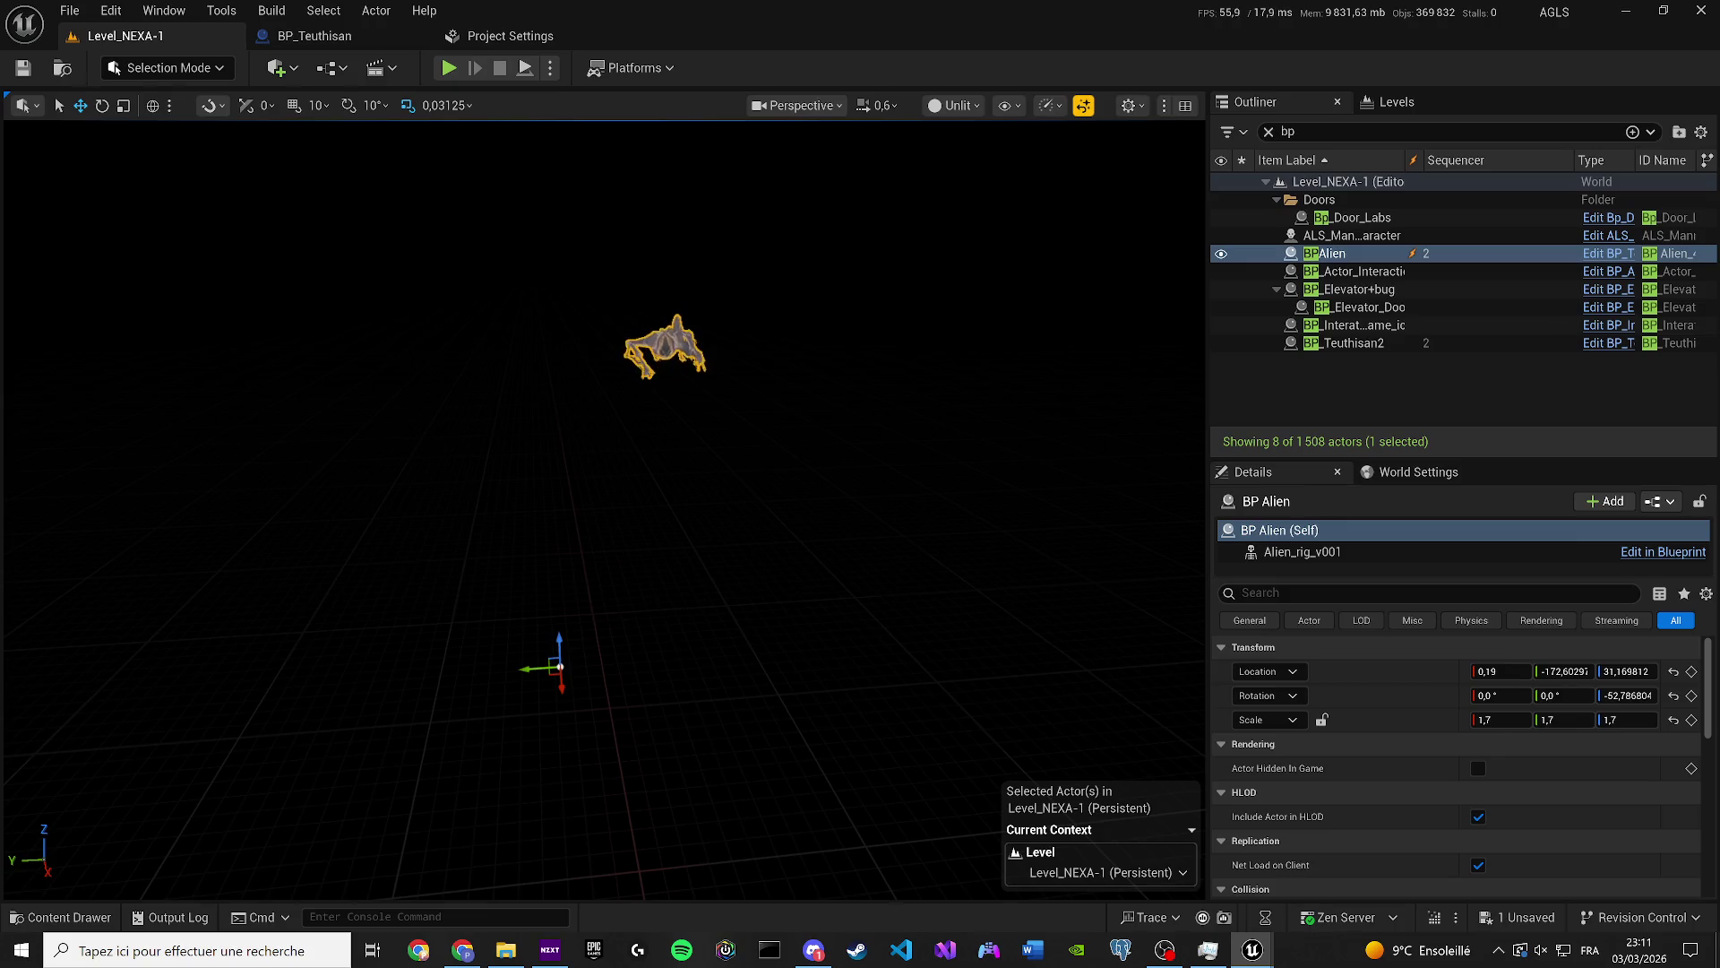
pyautogui.moveTo(529, 669); pyautogui.dragTo(48, 703)
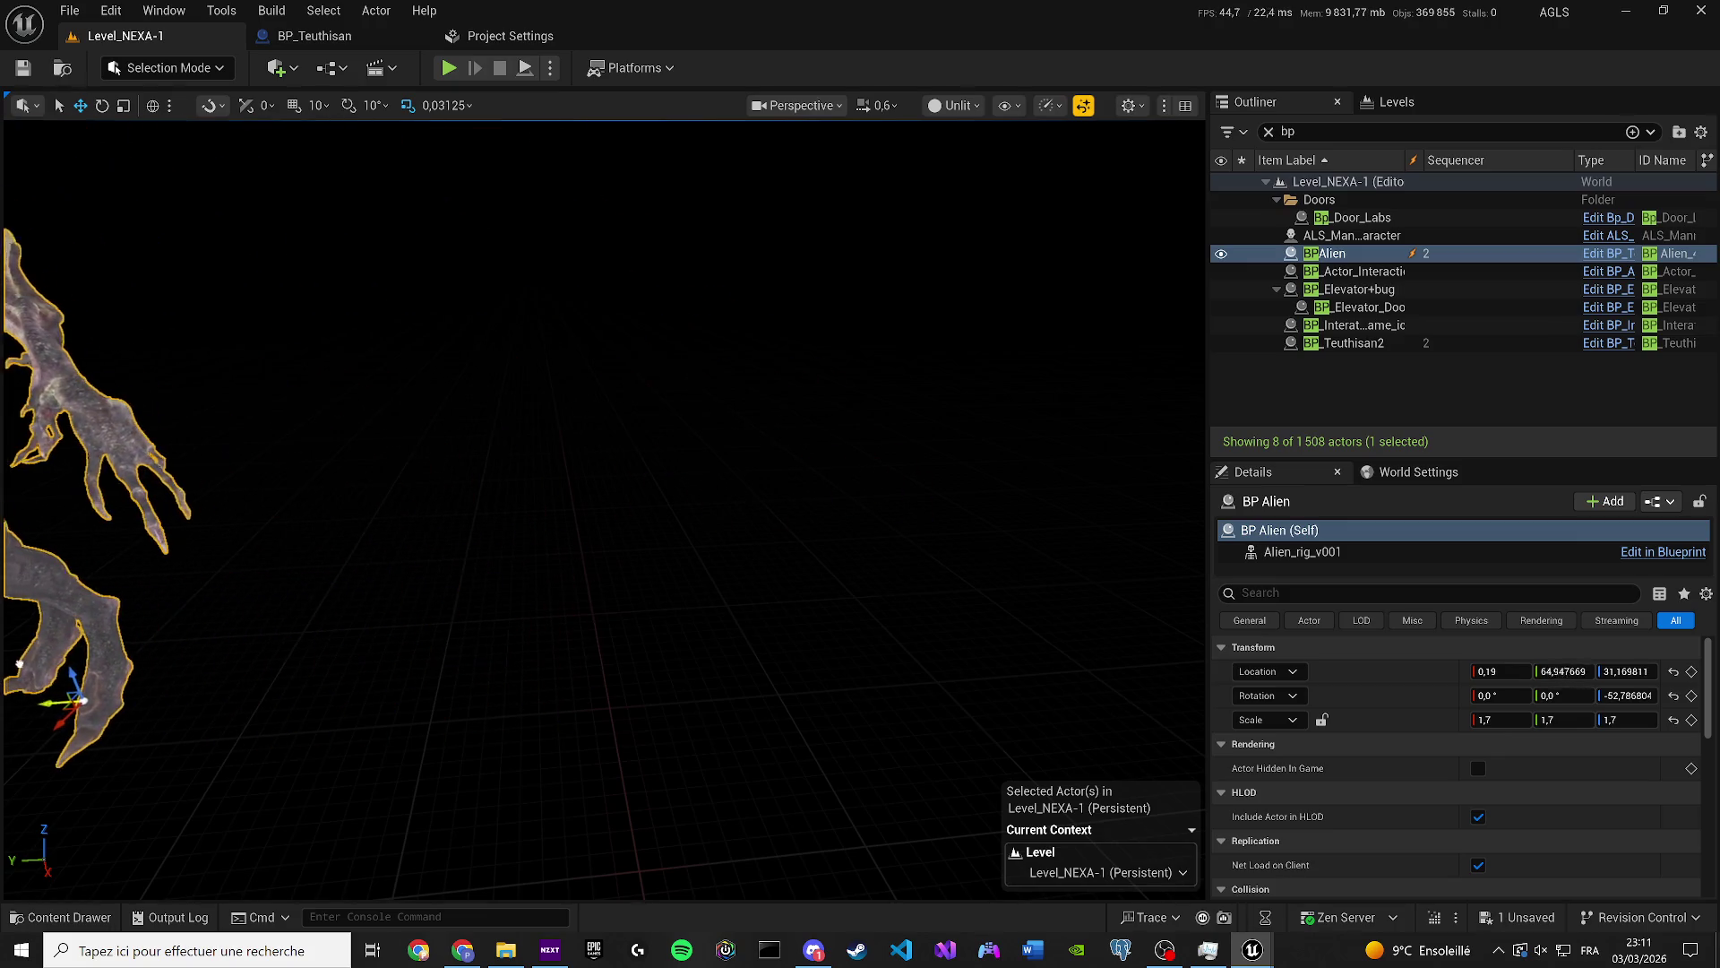
pyautogui.moveTo(54, 318); pyautogui.dragTo(53, 318)
pyautogui.scroll(5, 602, 508)
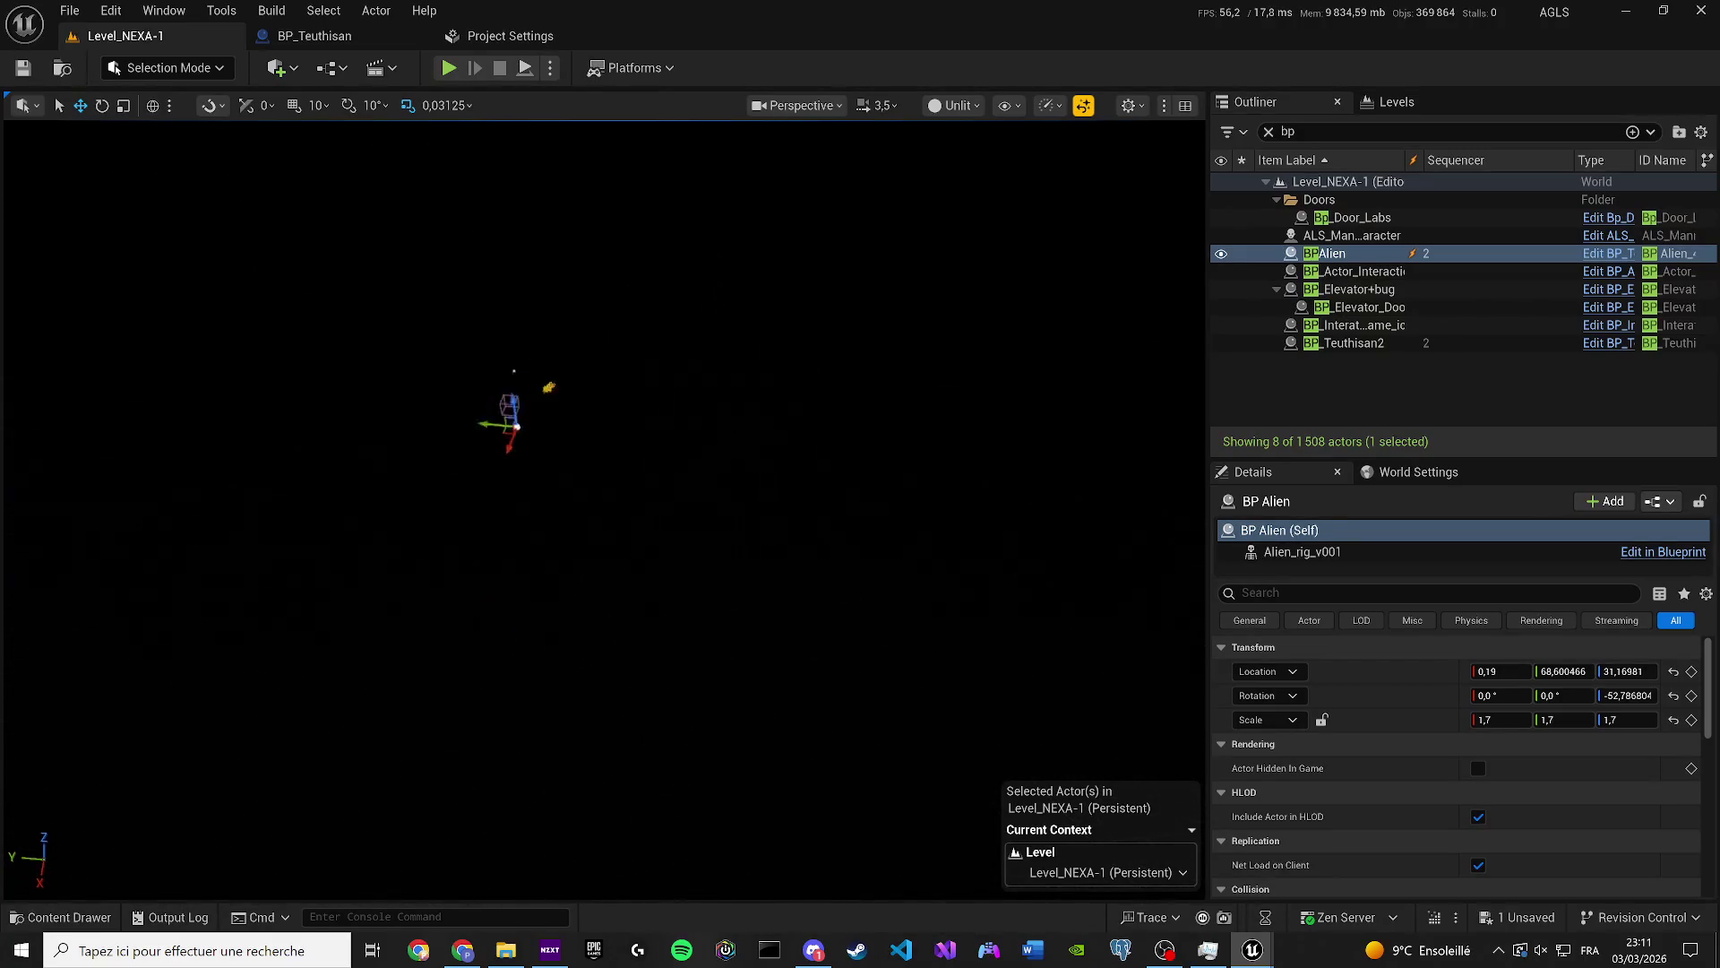
pyautogui.scroll(2, 602, 508)
pyautogui.scroll(1, 602, 508)
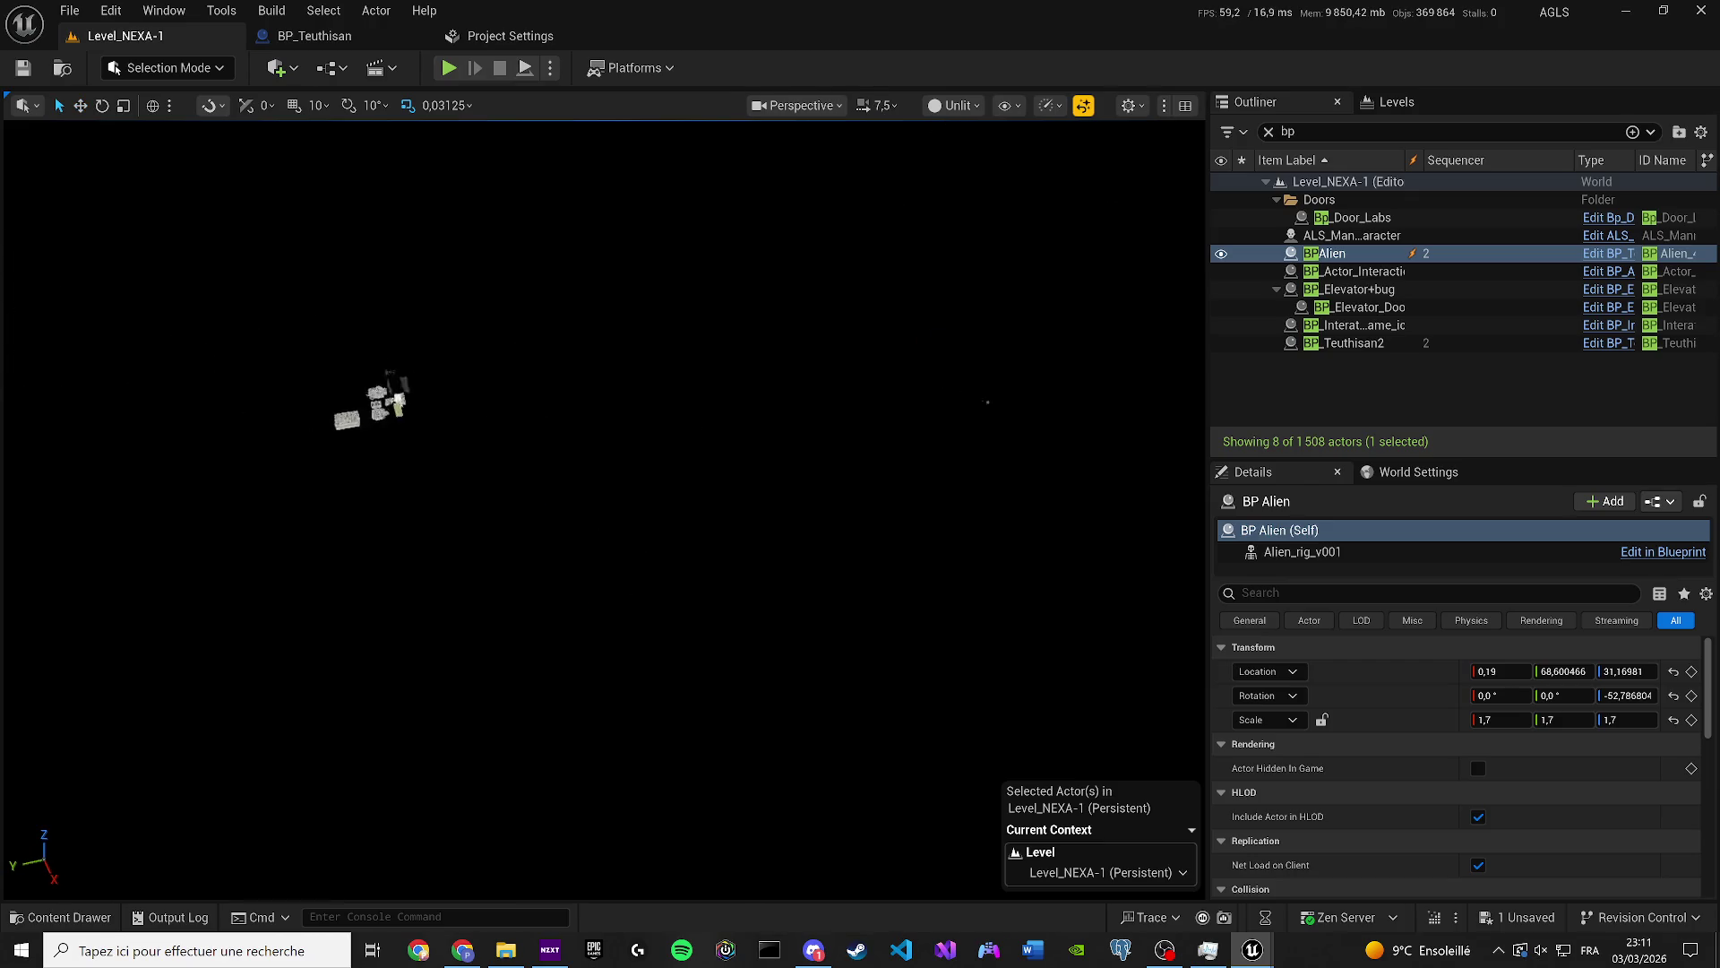
pyautogui.click(79, 105)
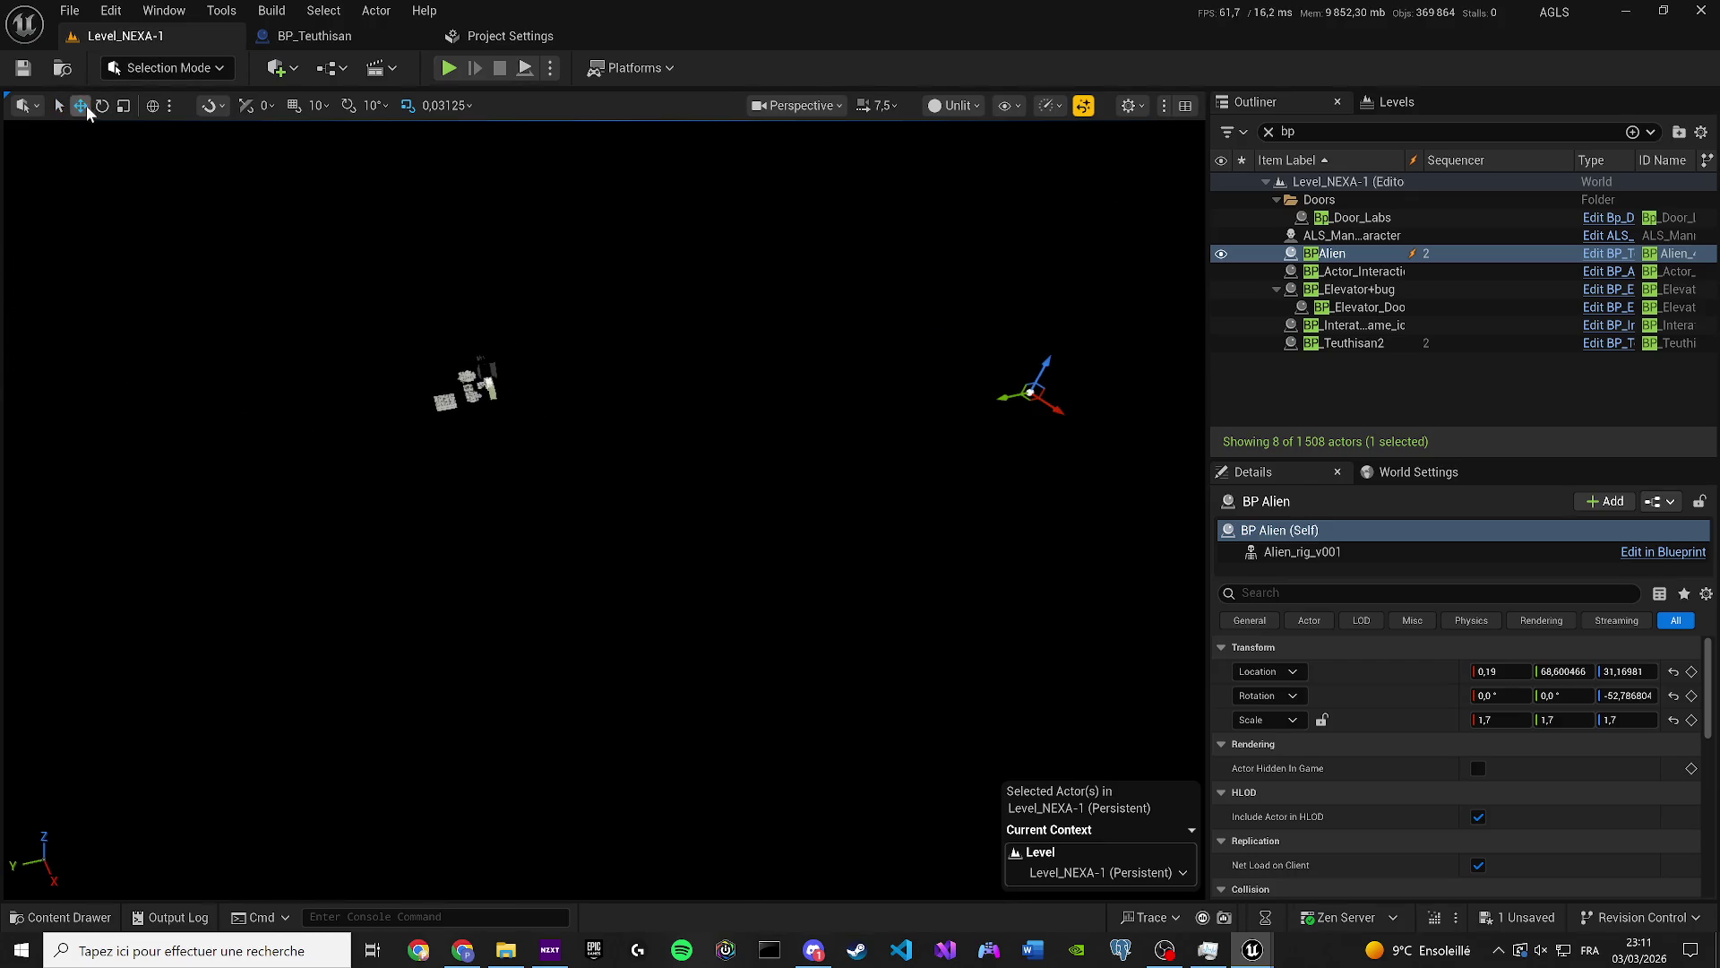
# Drag BP Alien over to the level geometry and onto the white structure along Y.
pyautogui.moveTo(1022, 394)
pyautogui.mouseDown()
pyautogui.moveTo(530, 490)
pyautogui.moveTo(528, 509)
pyautogui.moveTo(503, 475)
pyautogui.moveTo(578, 419)
pyautogui.moveTo(538, 341)
pyautogui.moveTo(549, 365)
pyautogui.mouseUp()
pyautogui.scroll(5, 602, 508)
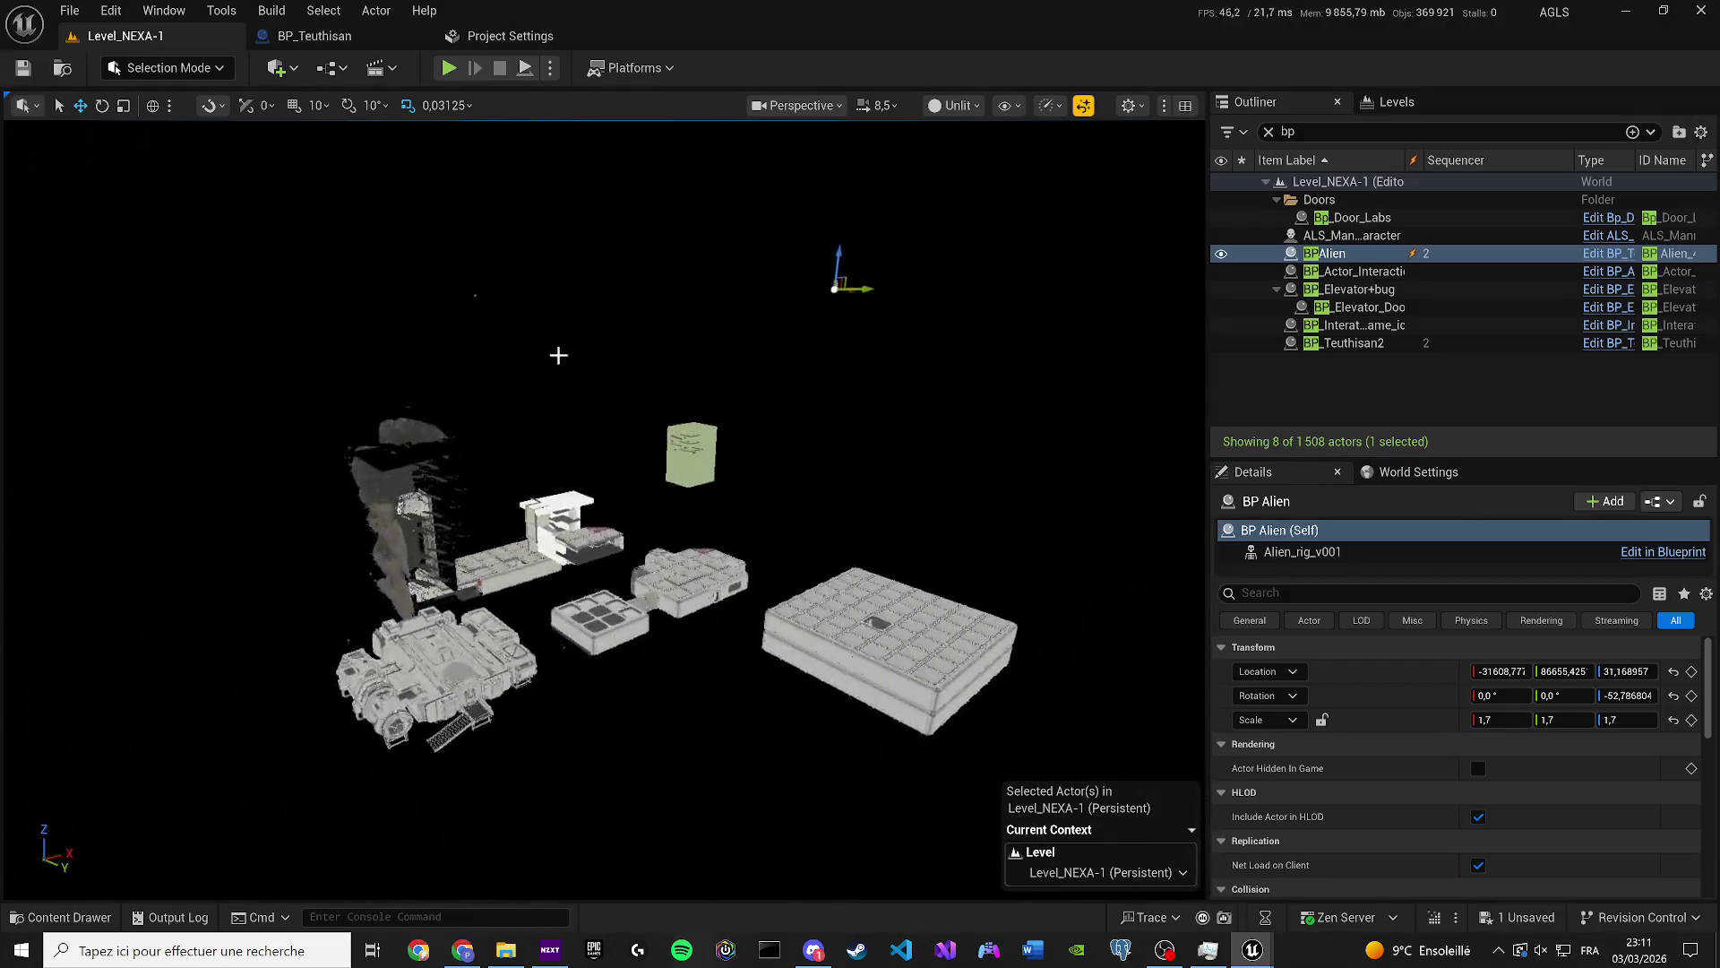
pyautogui.moveTo(847, 283)
pyautogui.mouseDown()
pyautogui.moveTo(835, 269)
pyautogui.moveTo(615, 288)
pyautogui.moveTo(615, 269)
pyautogui.mouseUp()
pyautogui.press('End')
pyautogui.scroll(-2, 602, 508)
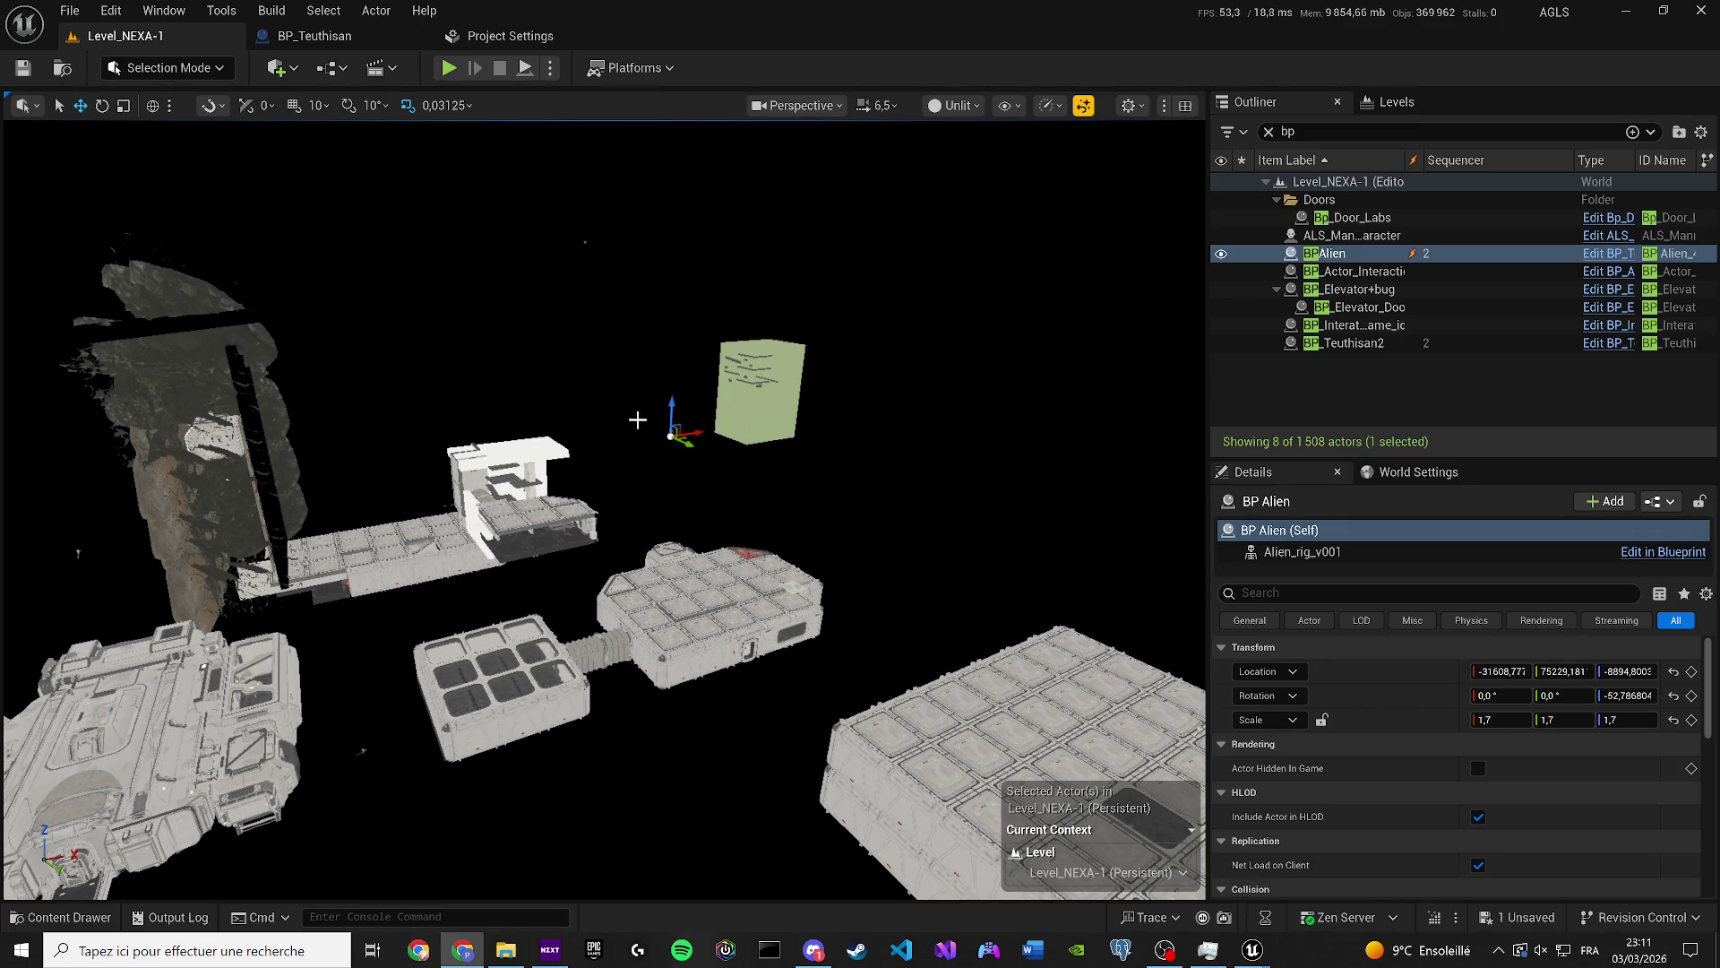
pyautogui.moveTo(680, 437)
pyautogui.mouseDown()
pyautogui.moveTo(499, 464)
pyautogui.moveTo(513, 501)
pyautogui.mouseUp()
pyautogui.moveTo(521, 569)
pyautogui.mouseDown()
pyautogui.moveTo(578, 596)
pyautogui.moveTo(710, 606)
pyautogui.moveTo(768, 660)
pyautogui.mouseUp()
# Frame the alien and raise it along Z onto the platform edge.
pyautogui.press('f')
pyautogui.press('f')
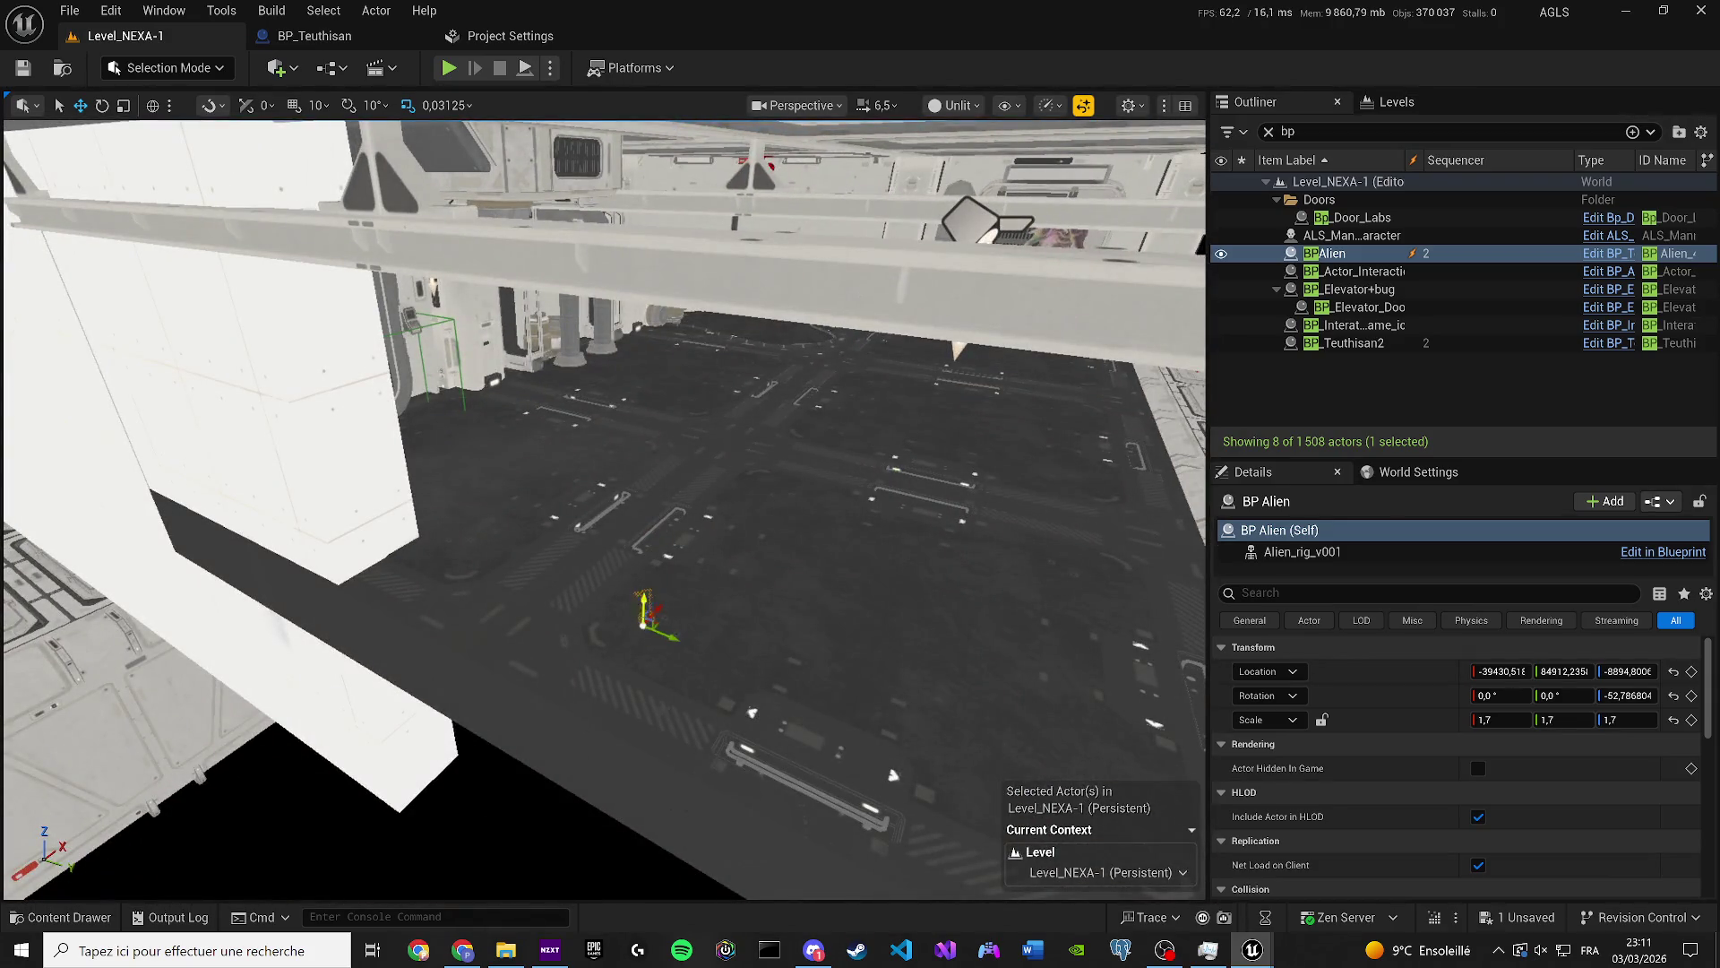
pyautogui.moveTo(651, 609); pyautogui.dragTo(645, 295)
pyautogui.press('f')
pyautogui.moveTo(492, 549); pyautogui.dragTo(507, 535)
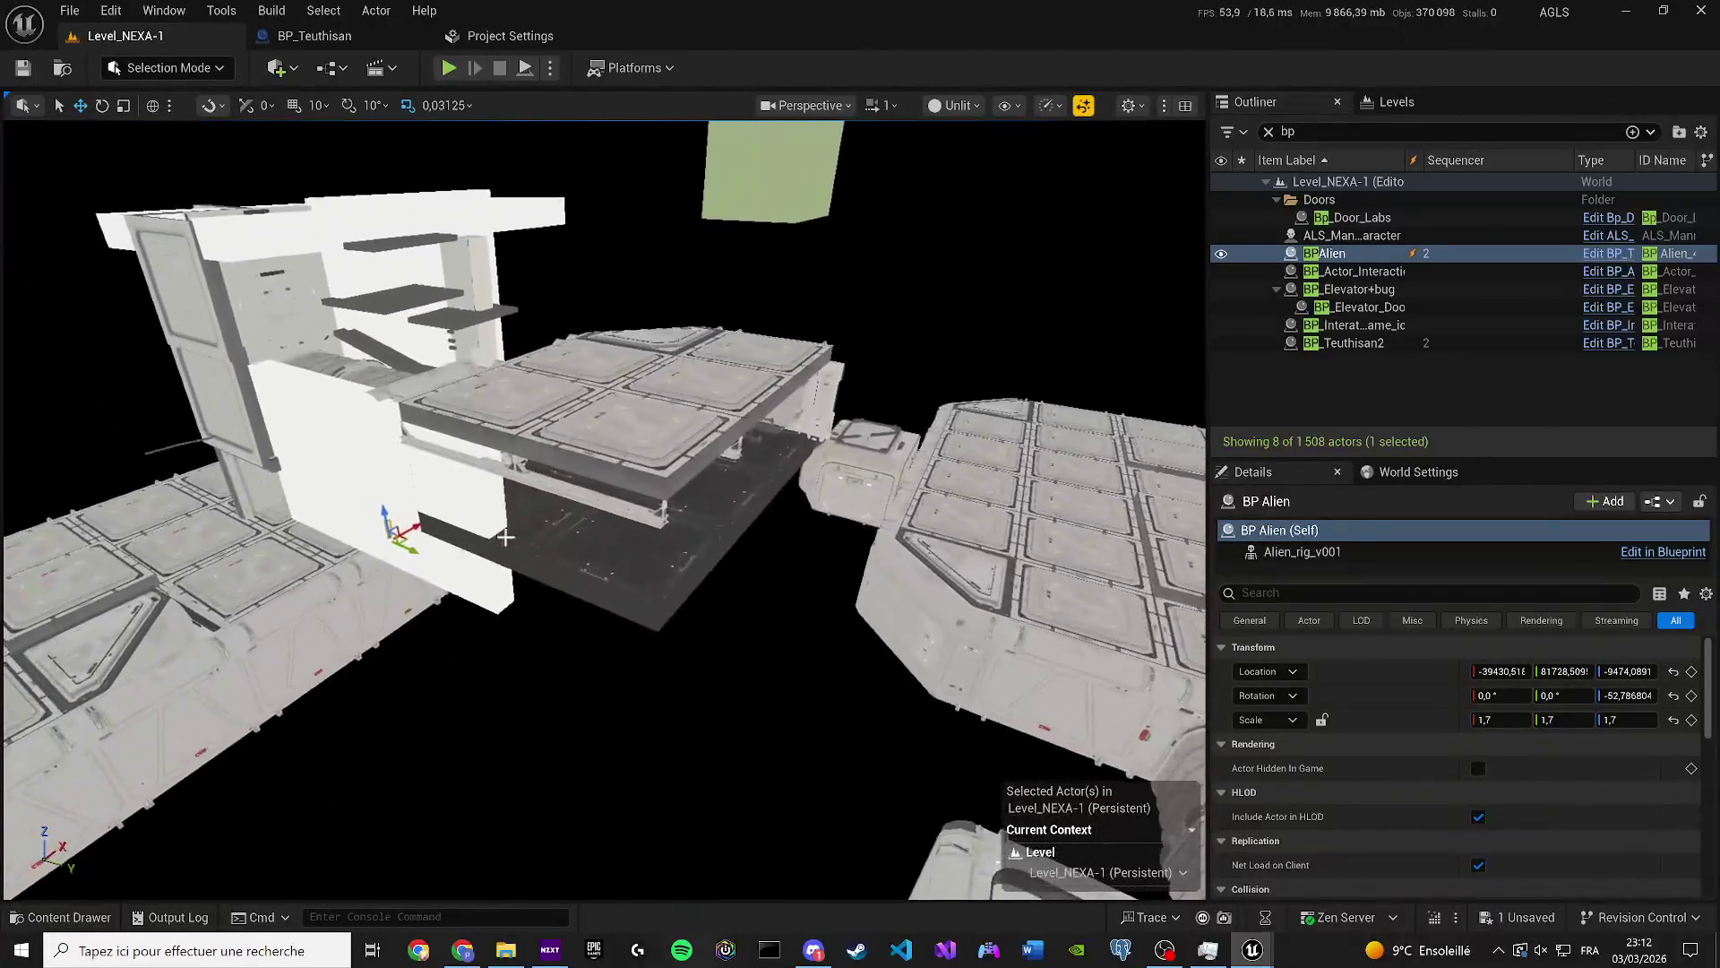
pyautogui.moveTo(399, 536)
pyautogui.mouseDown()
pyautogui.moveTo(737, 708)
pyautogui.moveTo(780, 566)
pyautogui.moveTo(792, 390)
pyautogui.mouseUp()
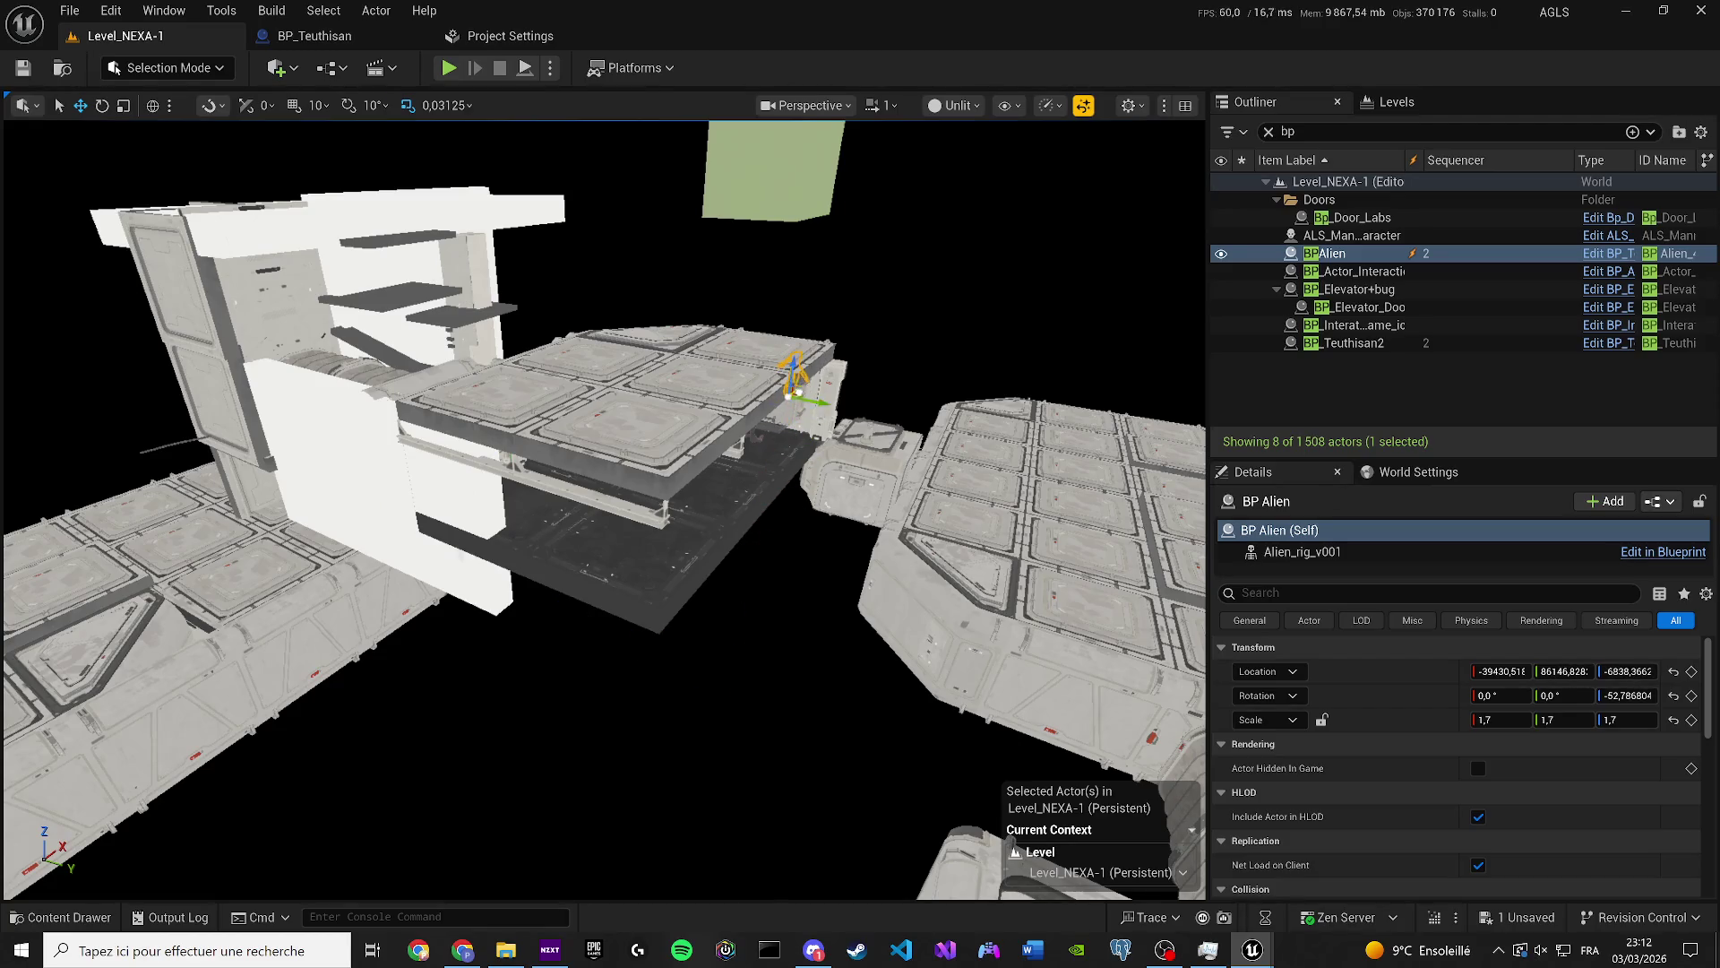
pyautogui.scroll(10, 608, 277)
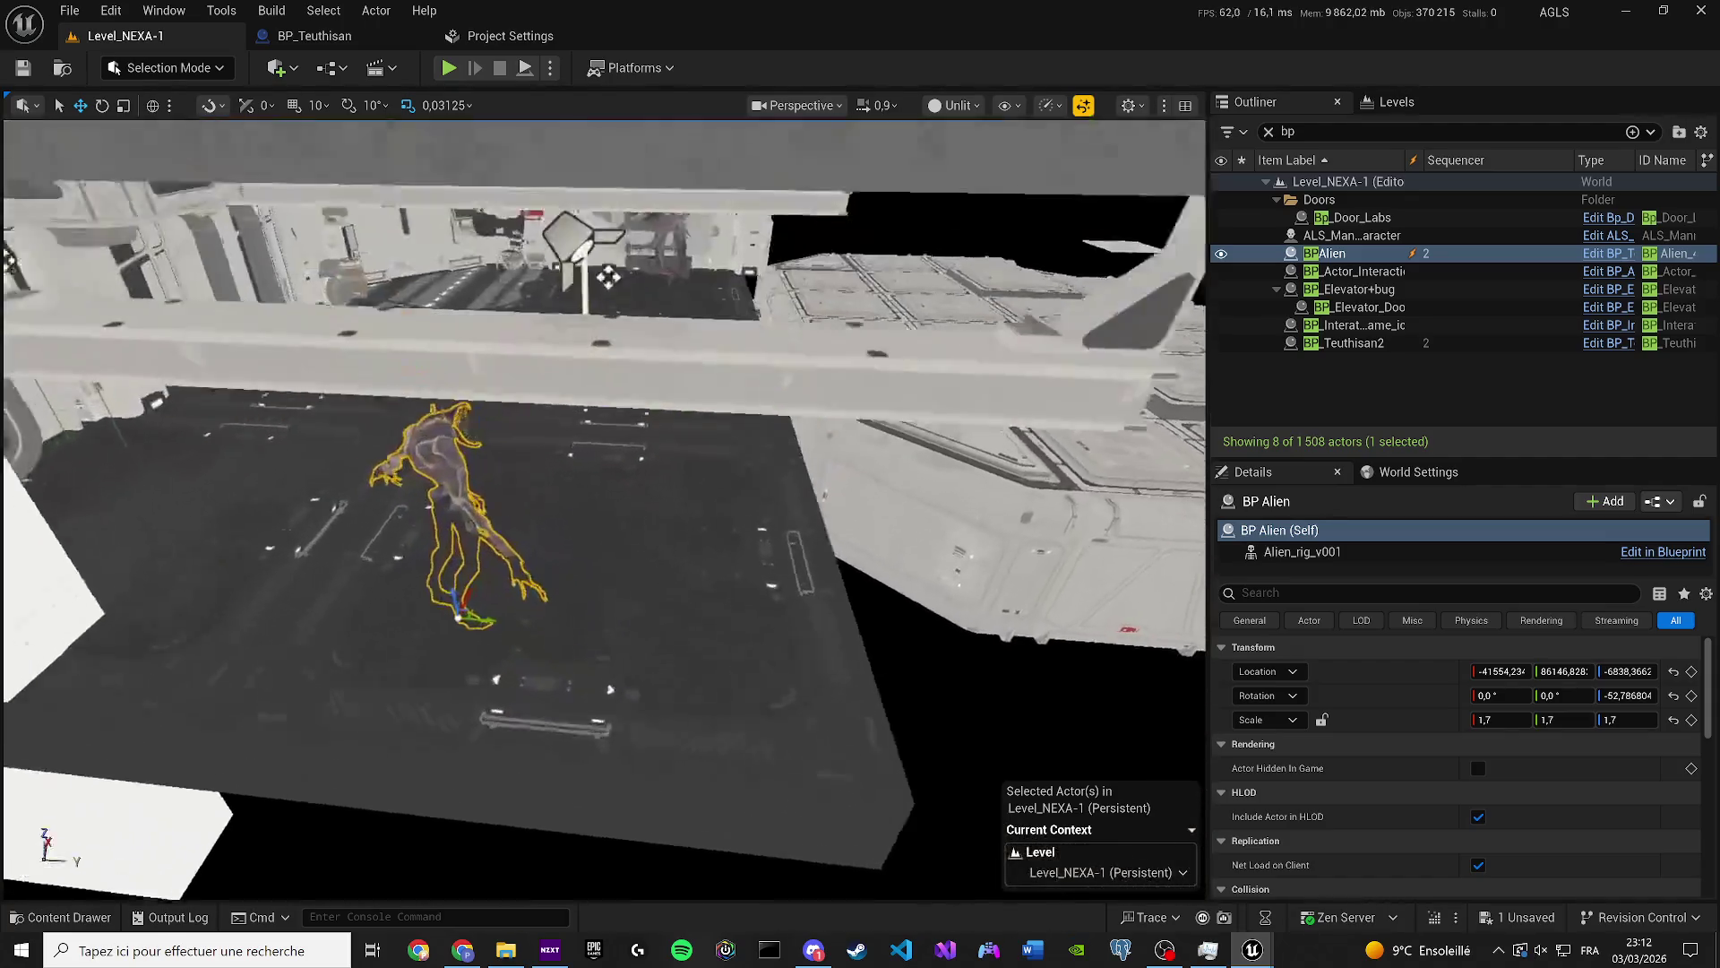
pyautogui.scroll(5, 609, 277)
pyautogui.moveTo(497, 618)
pyautogui.mouseDown()
pyautogui.moveTo(492, 488)
pyautogui.moveTo(502, 625)
pyautogui.moveTo(573, 537)
pyautogui.moveTo(376, 627)
pyautogui.moveTo(5, 731)
pyautogui.mouseUp()
# Move BP Alien across the floor next to the other creature by the elevator doorway.
pyautogui.press('f')
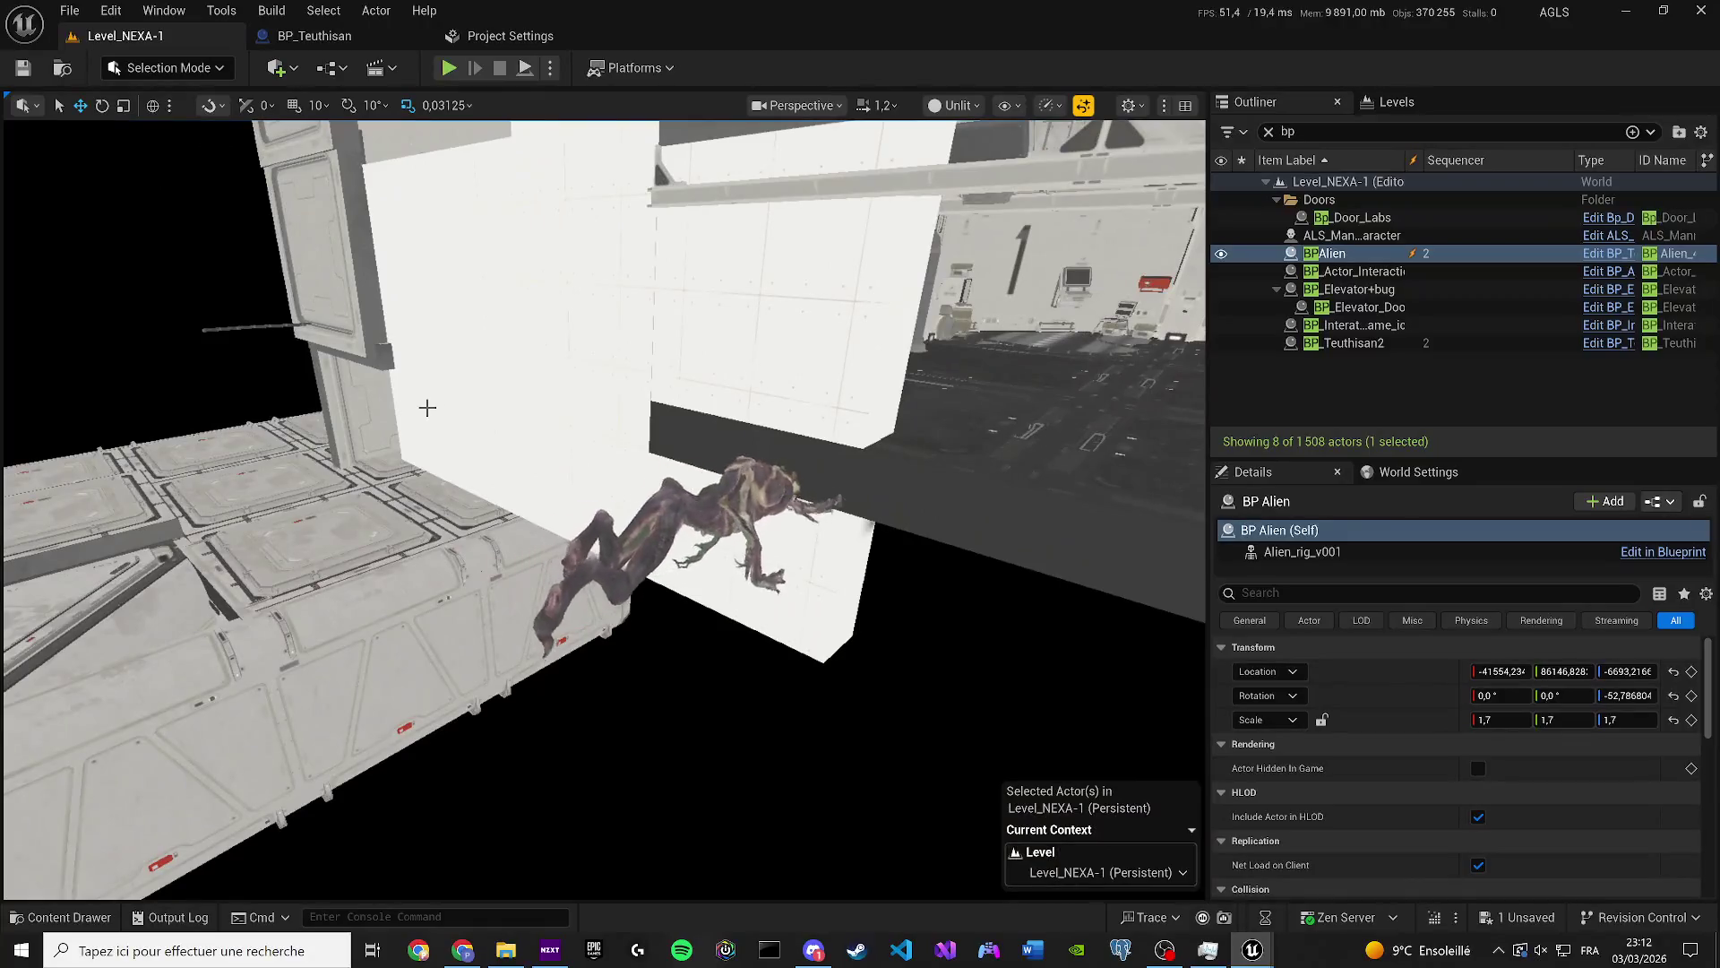
pyautogui.scroll(2, 603, 508)
pyautogui.scroll(-2, 603, 508)
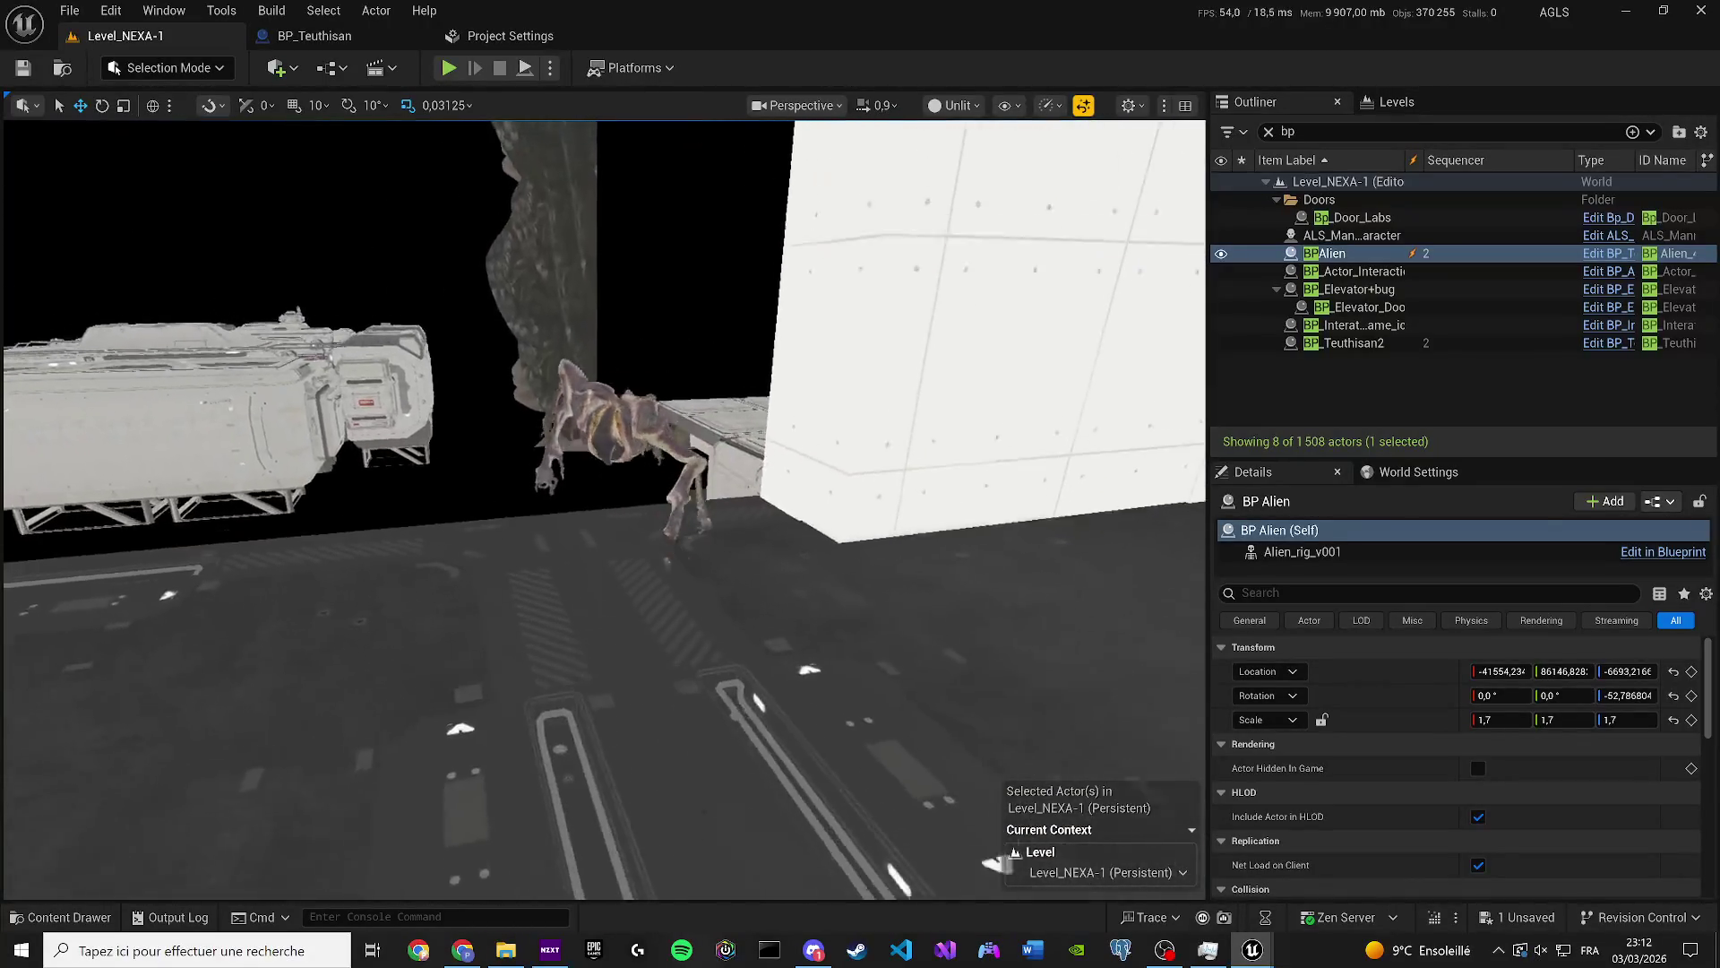
pyautogui.scroll(10, 424, 484)
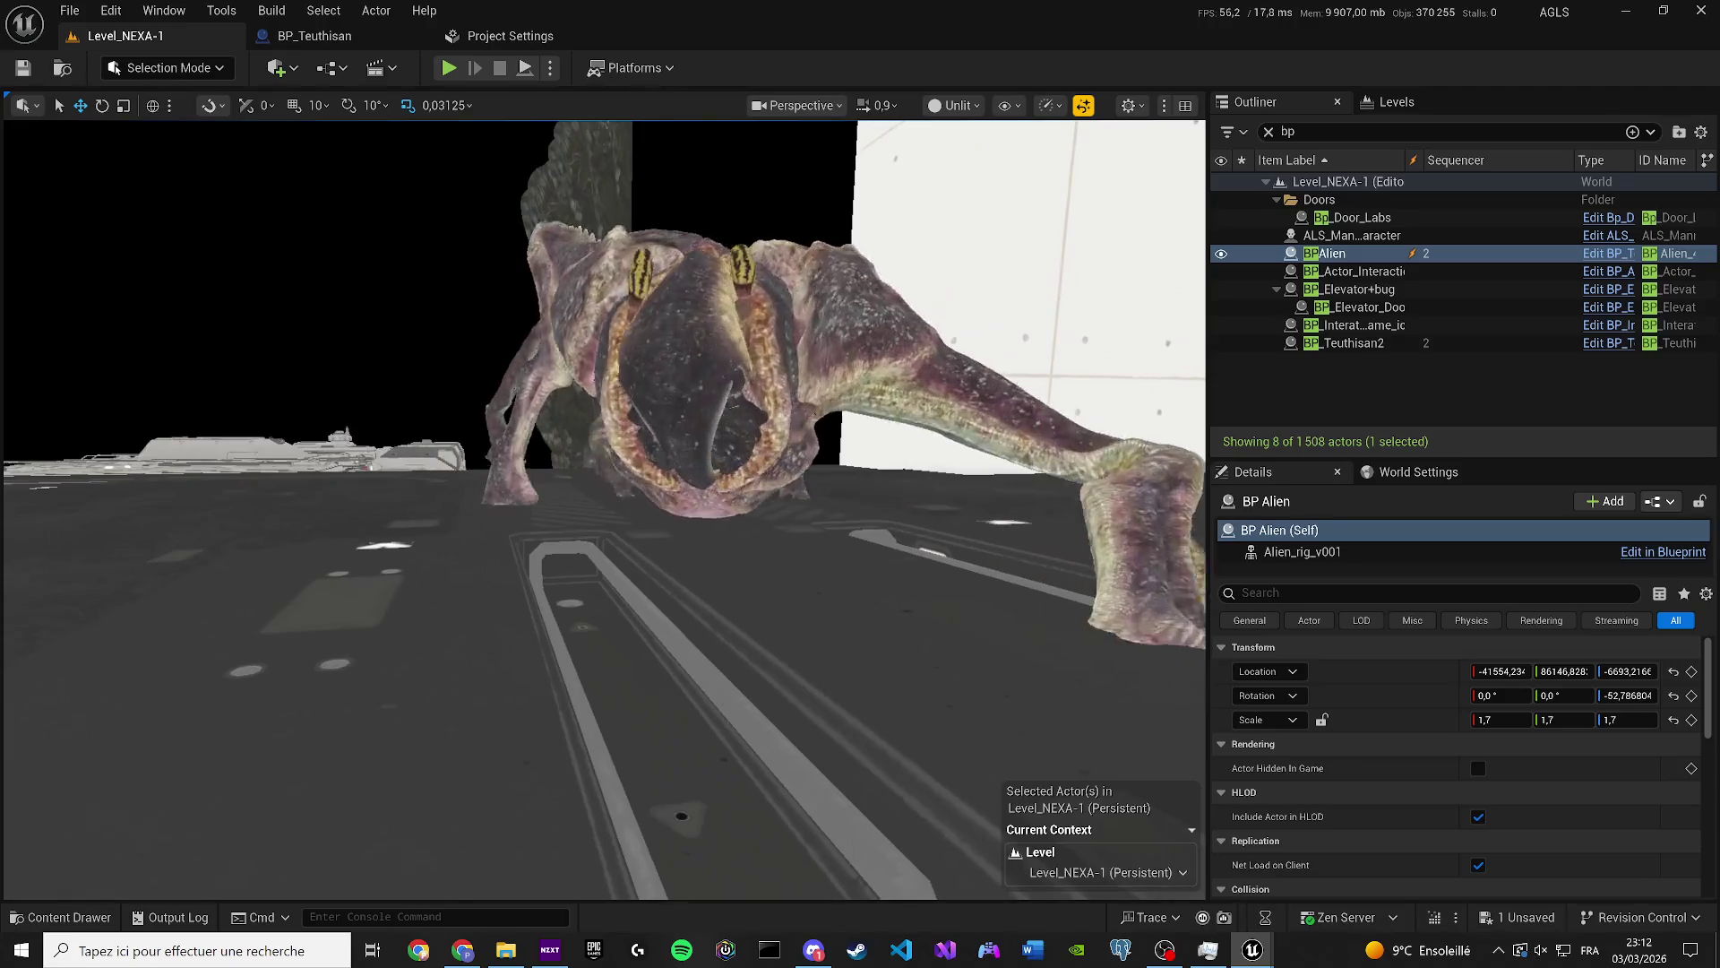
pyautogui.scroll(-10, 423, 484)
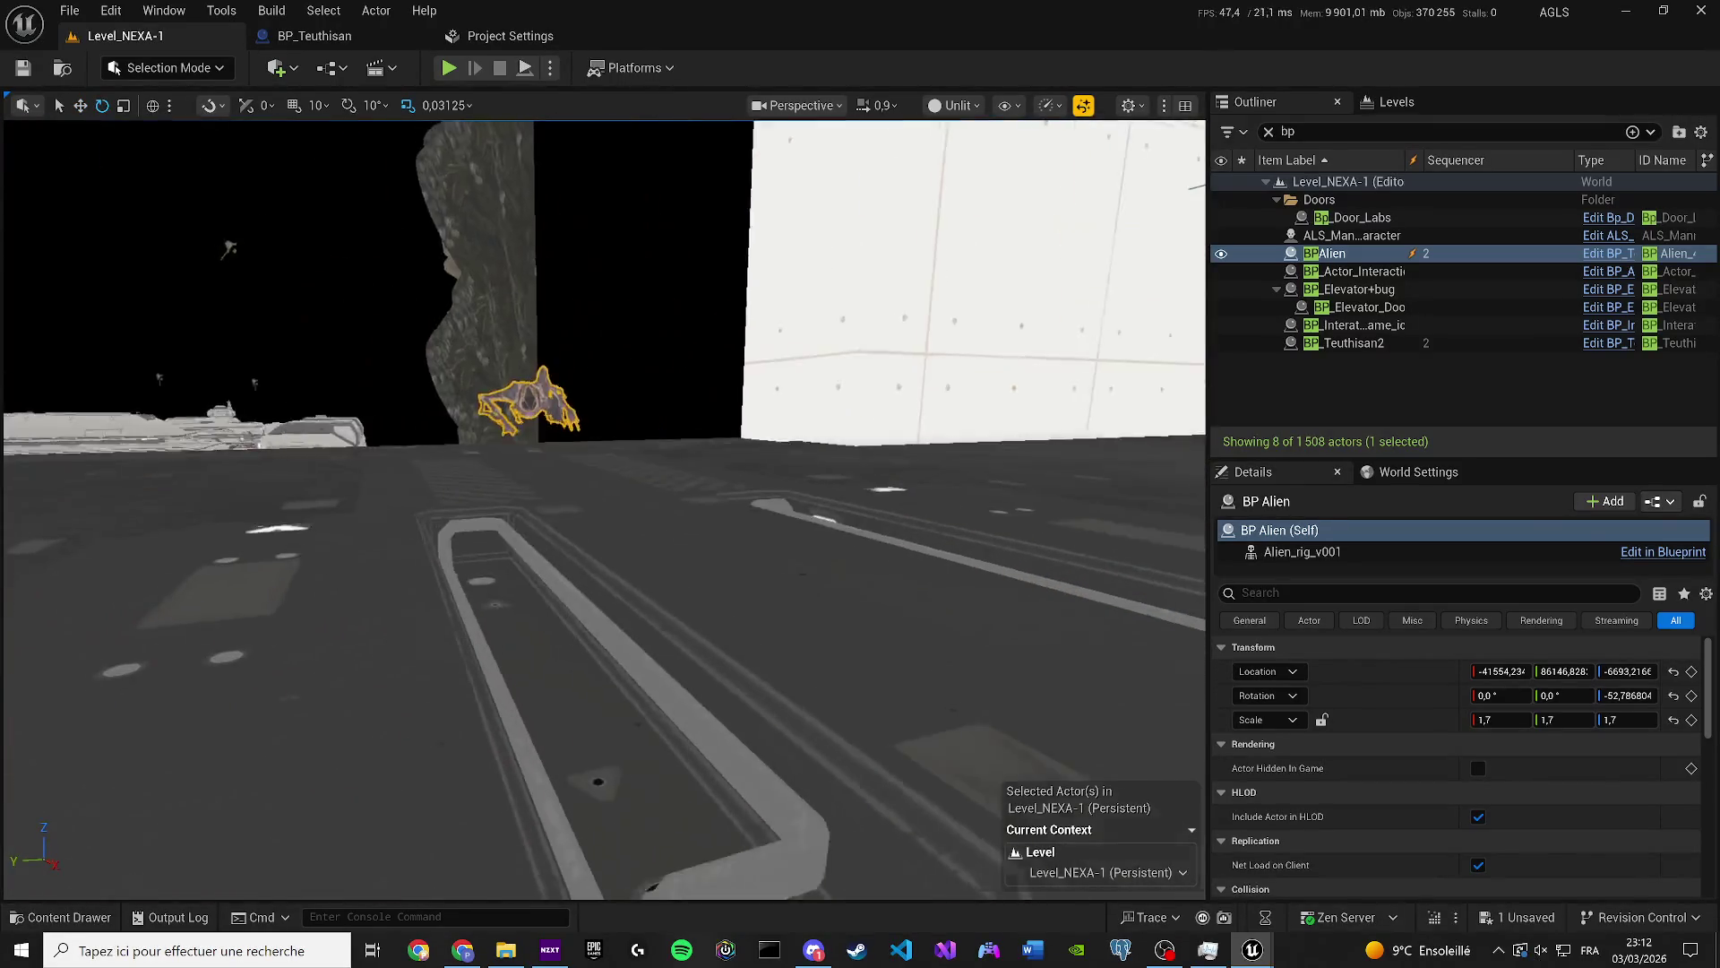
pyautogui.press('r')
pyautogui.moveTo(424, 484)
pyautogui.mouseDown()
pyautogui.moveTo(480, 568)
pyautogui.moveTo(559, 532)
pyautogui.moveTo(735, 564)
pyautogui.mouseUp()
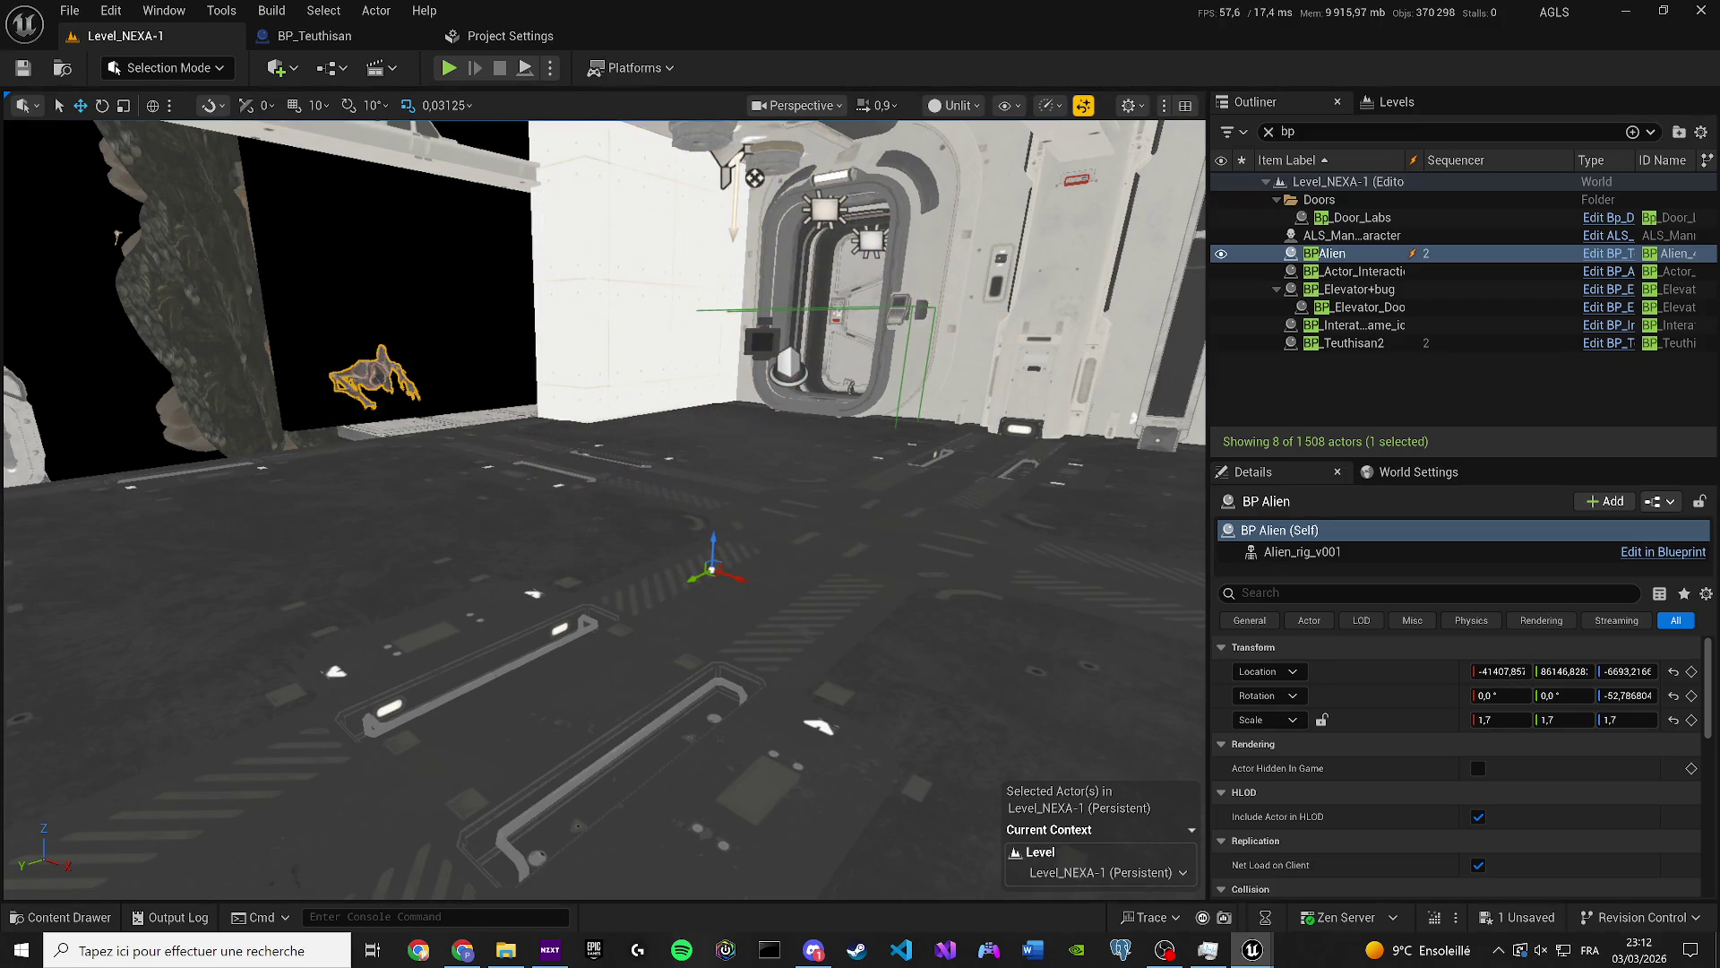
pyautogui.press('f')
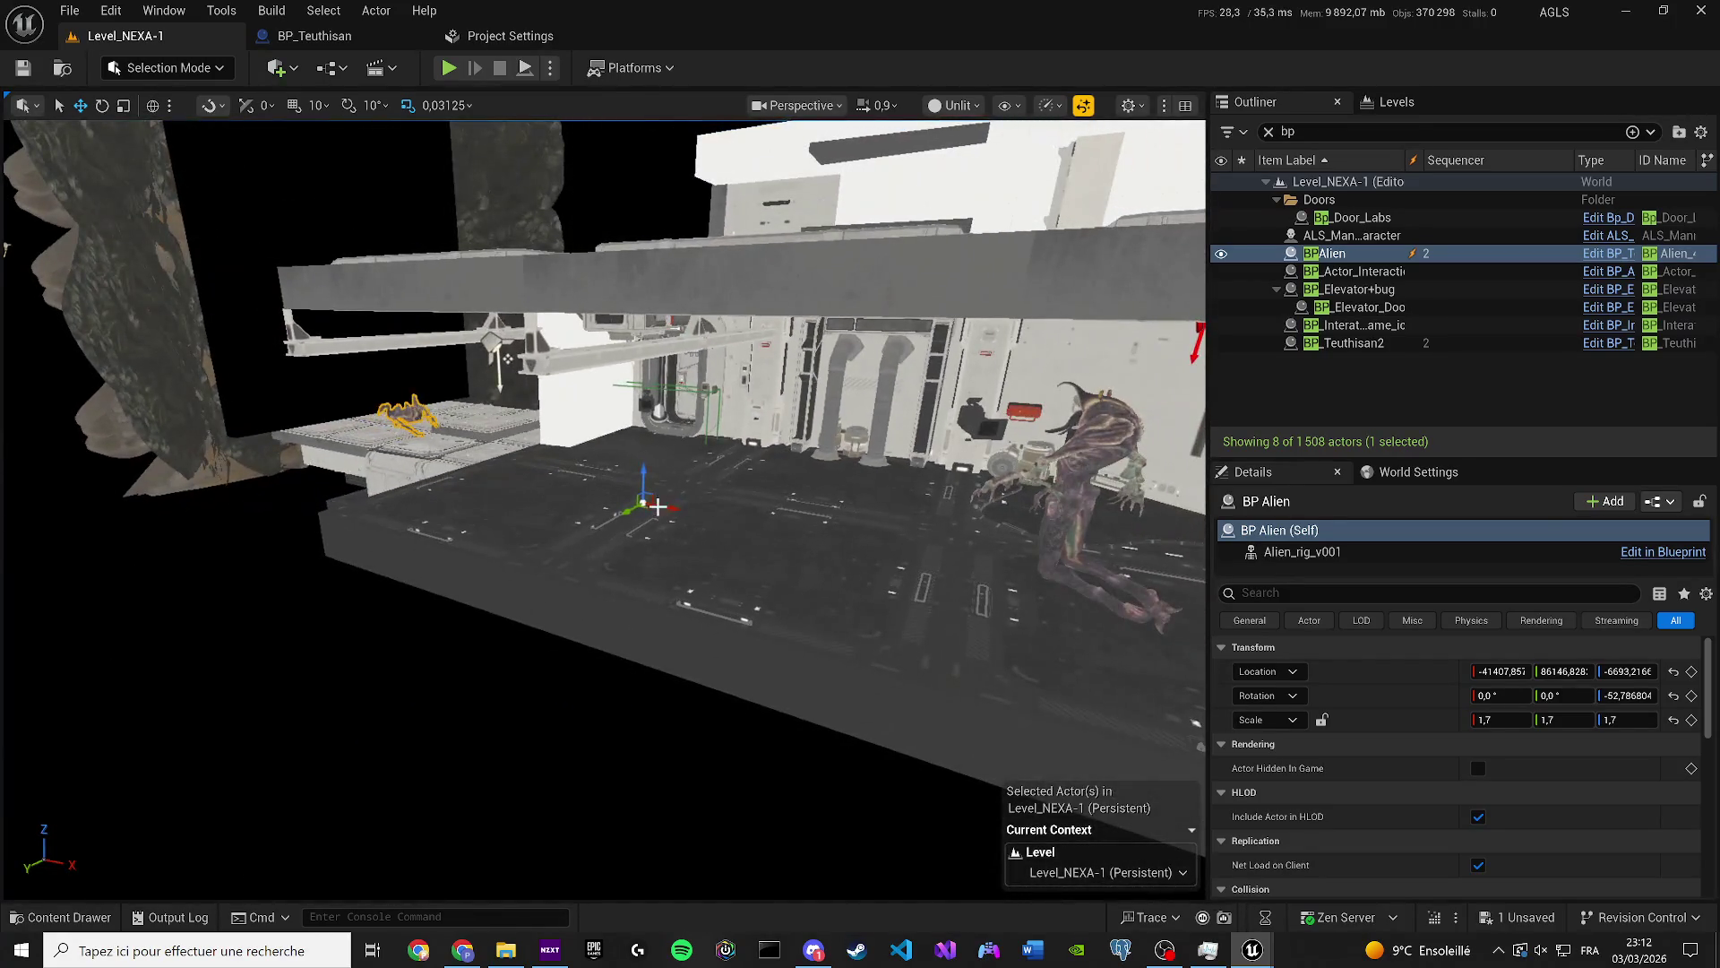
pyautogui.moveTo(754, 520)
pyautogui.mouseDown()
pyautogui.moveTo(954, 489)
pyautogui.moveTo(952, 565)
pyautogui.mouseUp()
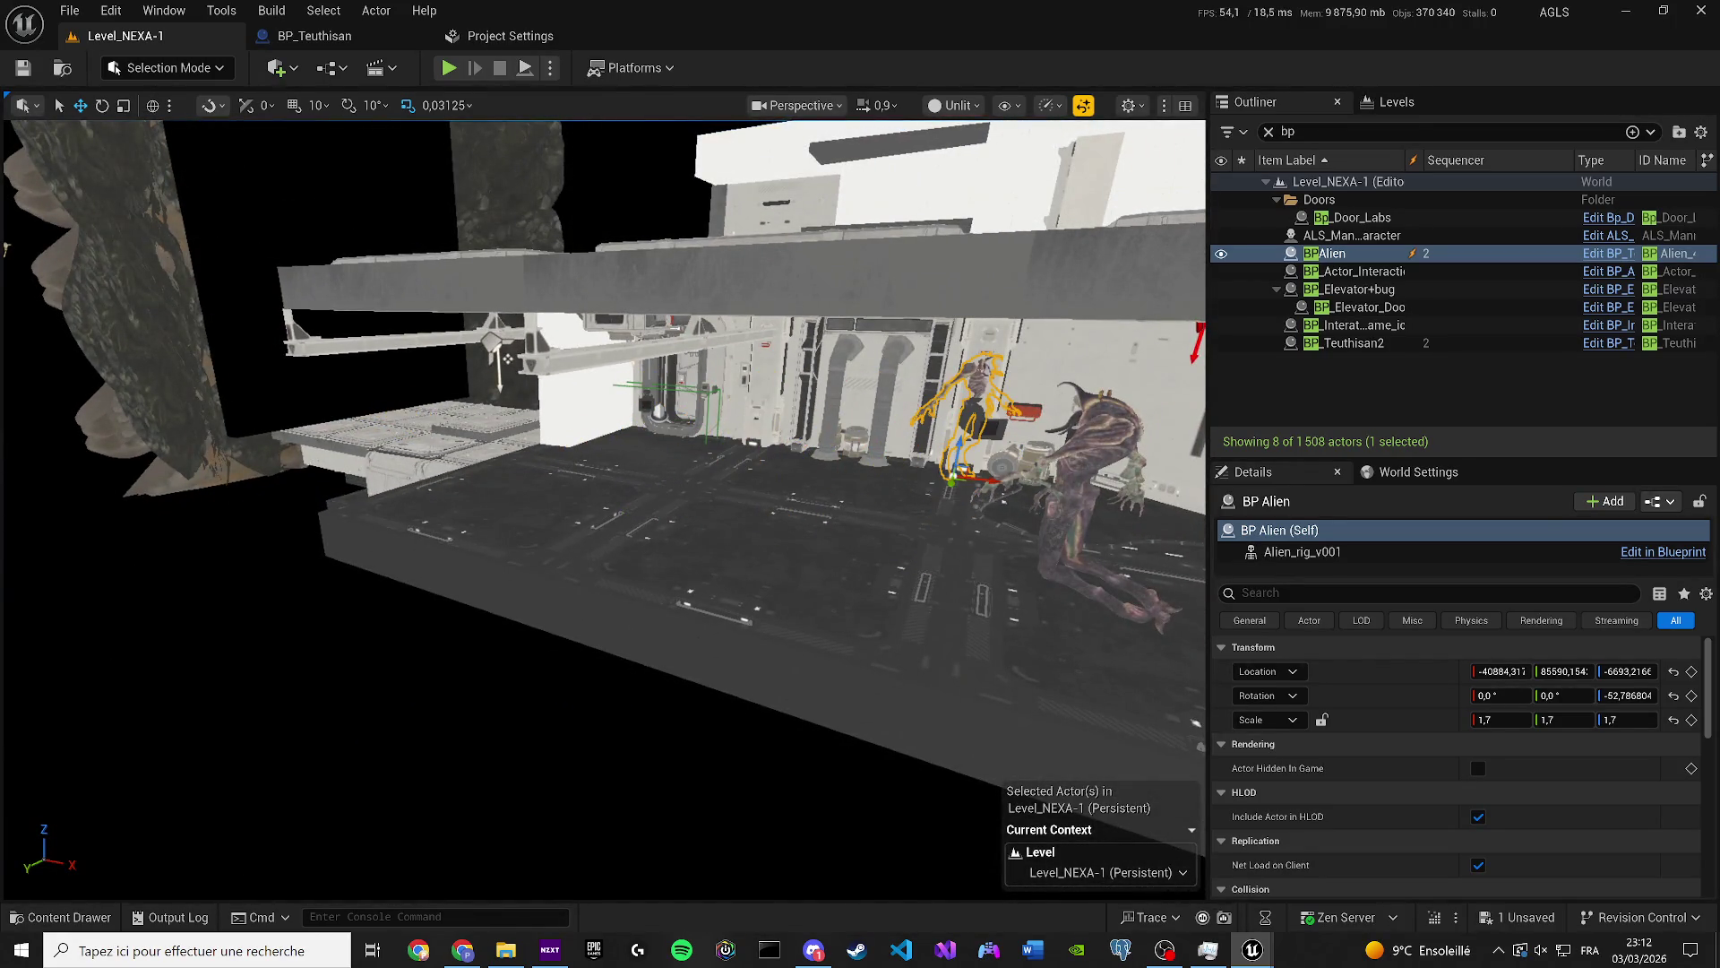
pyautogui.moveTo(952, 489)
pyautogui.mouseDown()
pyautogui.moveTo(884, 860)
pyautogui.moveTo(921, 710)
pyautogui.moveTo(914, 625)
pyautogui.mouseUp()
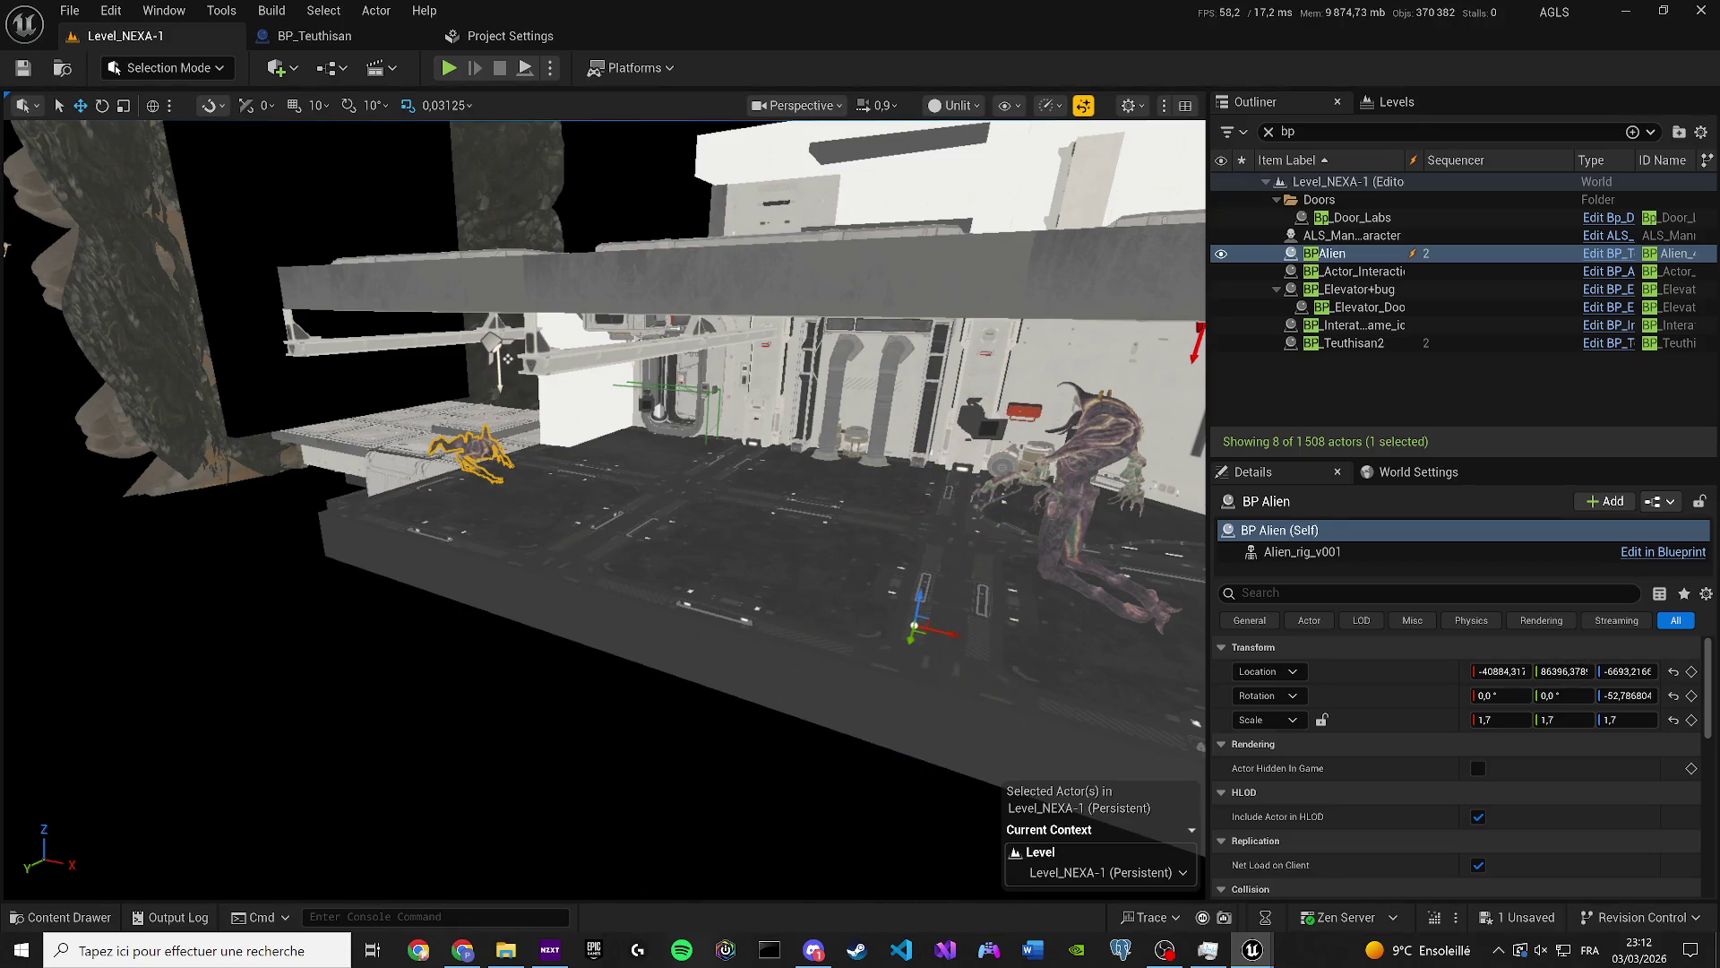
pyautogui.press('f')
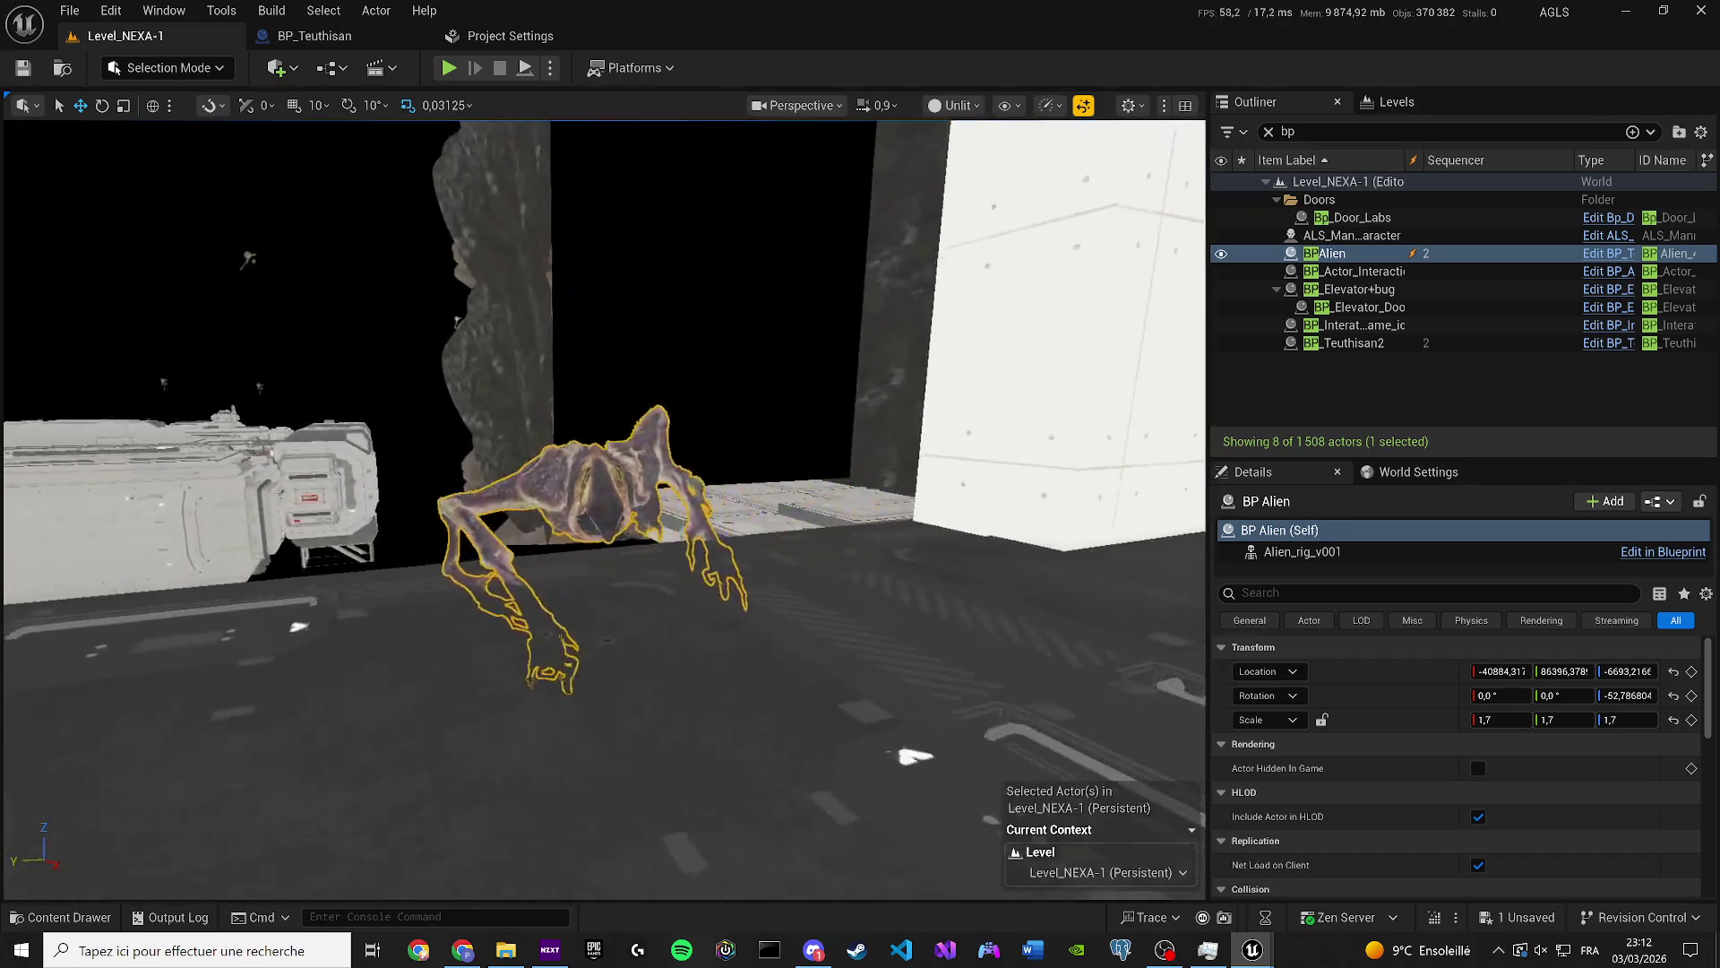
# Switch the viewport view mode from Unlit to Lit.
pyautogui.click(955, 105)
pyautogui.click(967, 176)
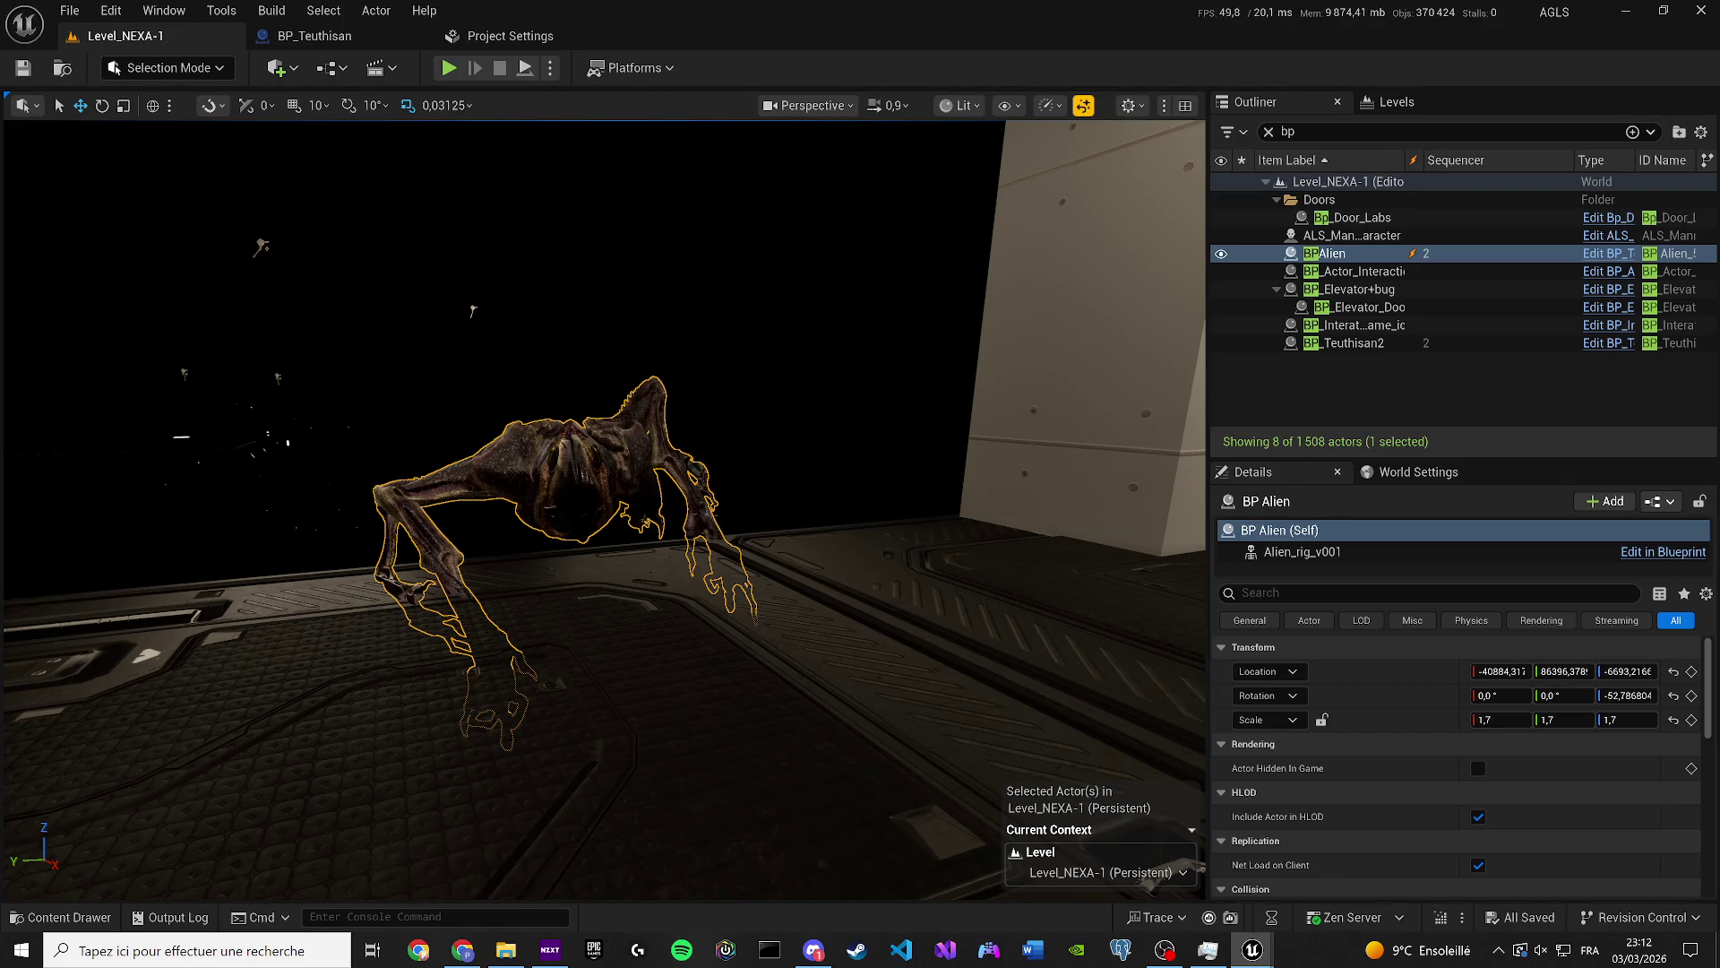
pyautogui.scroll(-5, 313, 365)
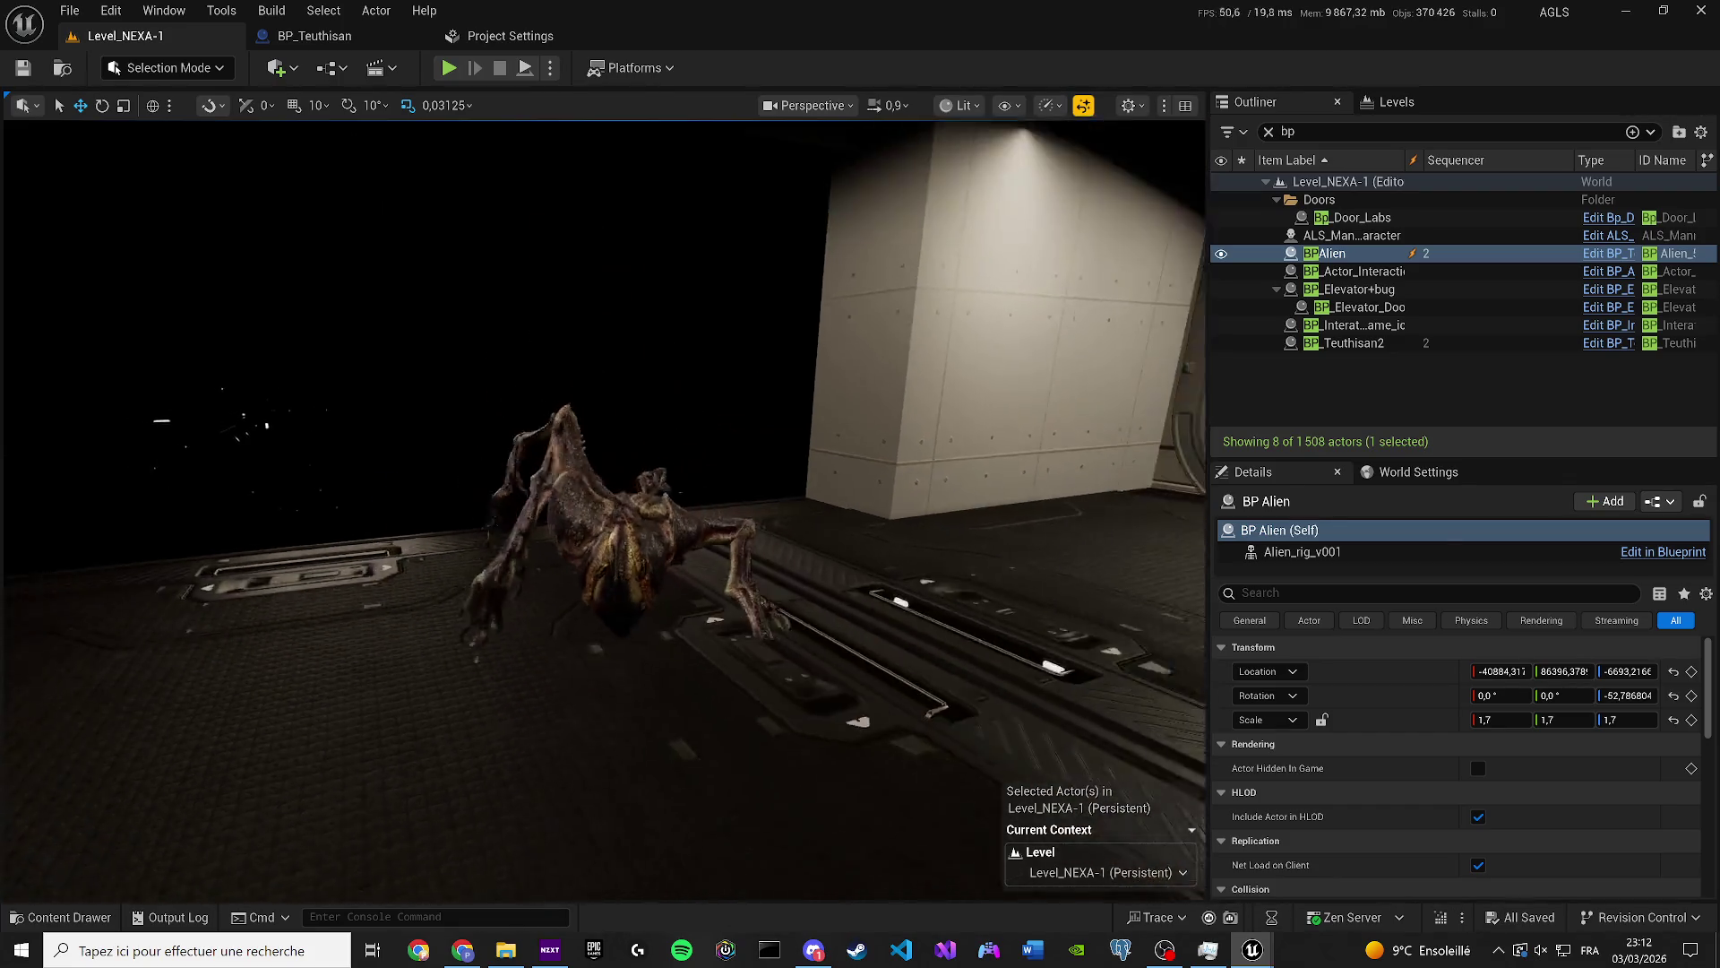
pyautogui.scroll(-3, 604, 404)
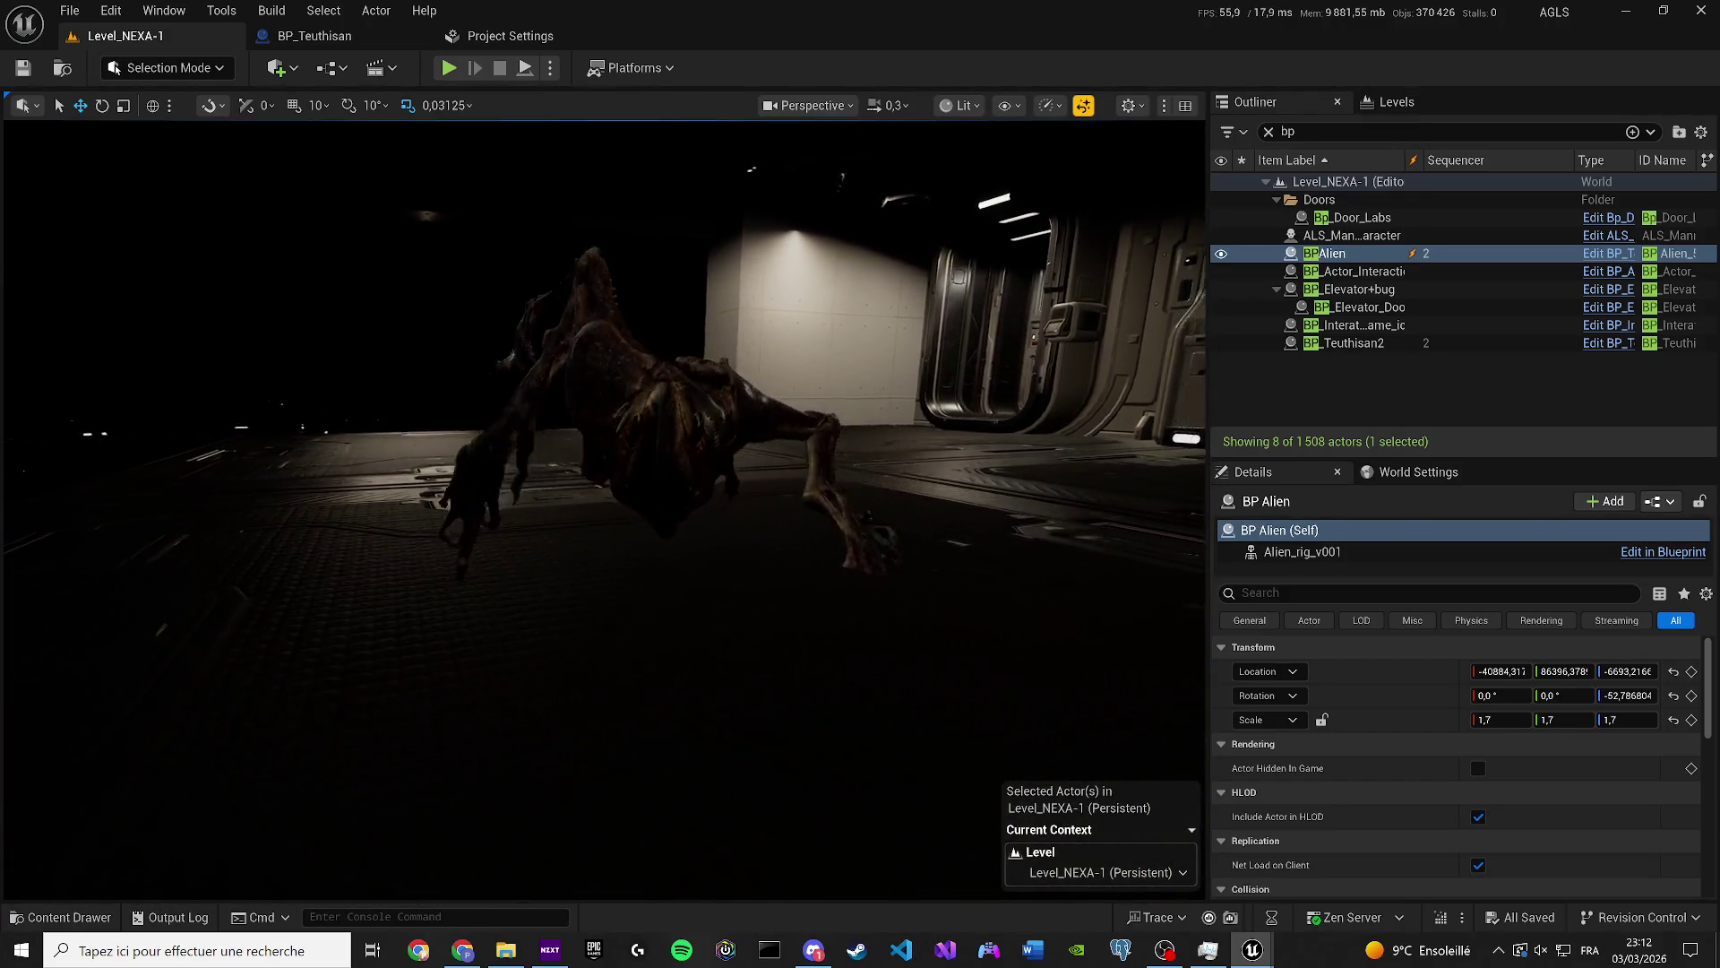
pyautogui.scroll(-3, 605, 403)
# Settle the alien on the hold floor at about -40884, 86461, -6678, then select BP_Teuthisan2.
pyautogui.press('g')
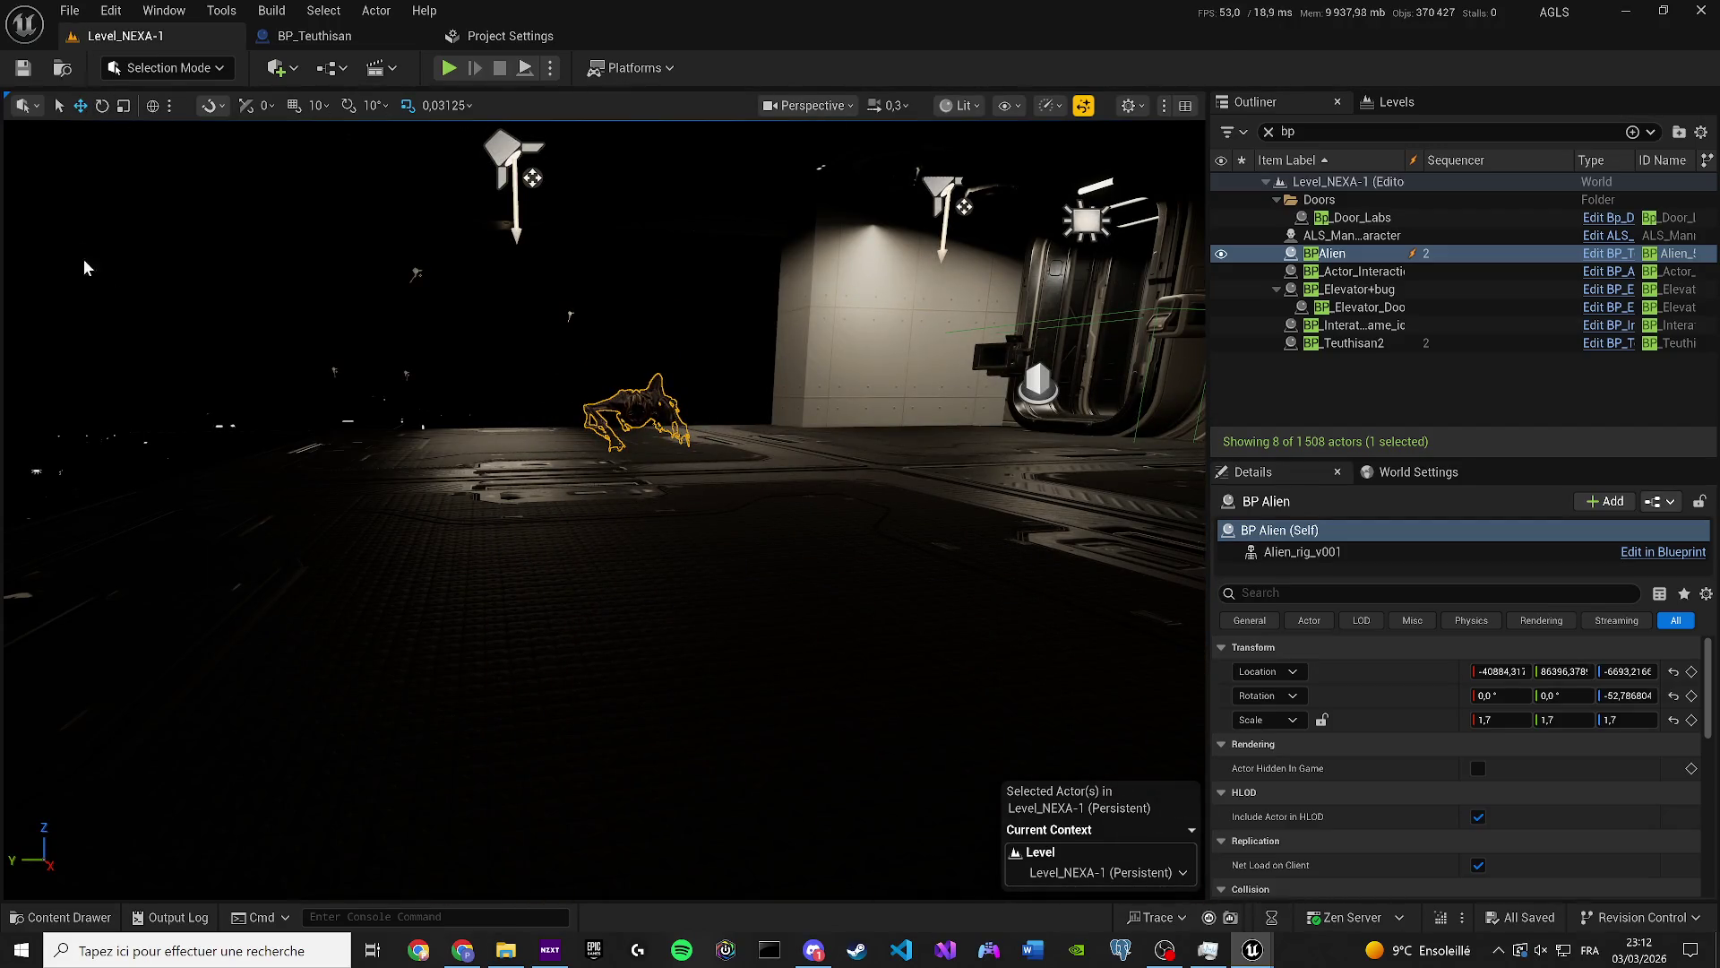
pyautogui.scroll(4, 364, 174)
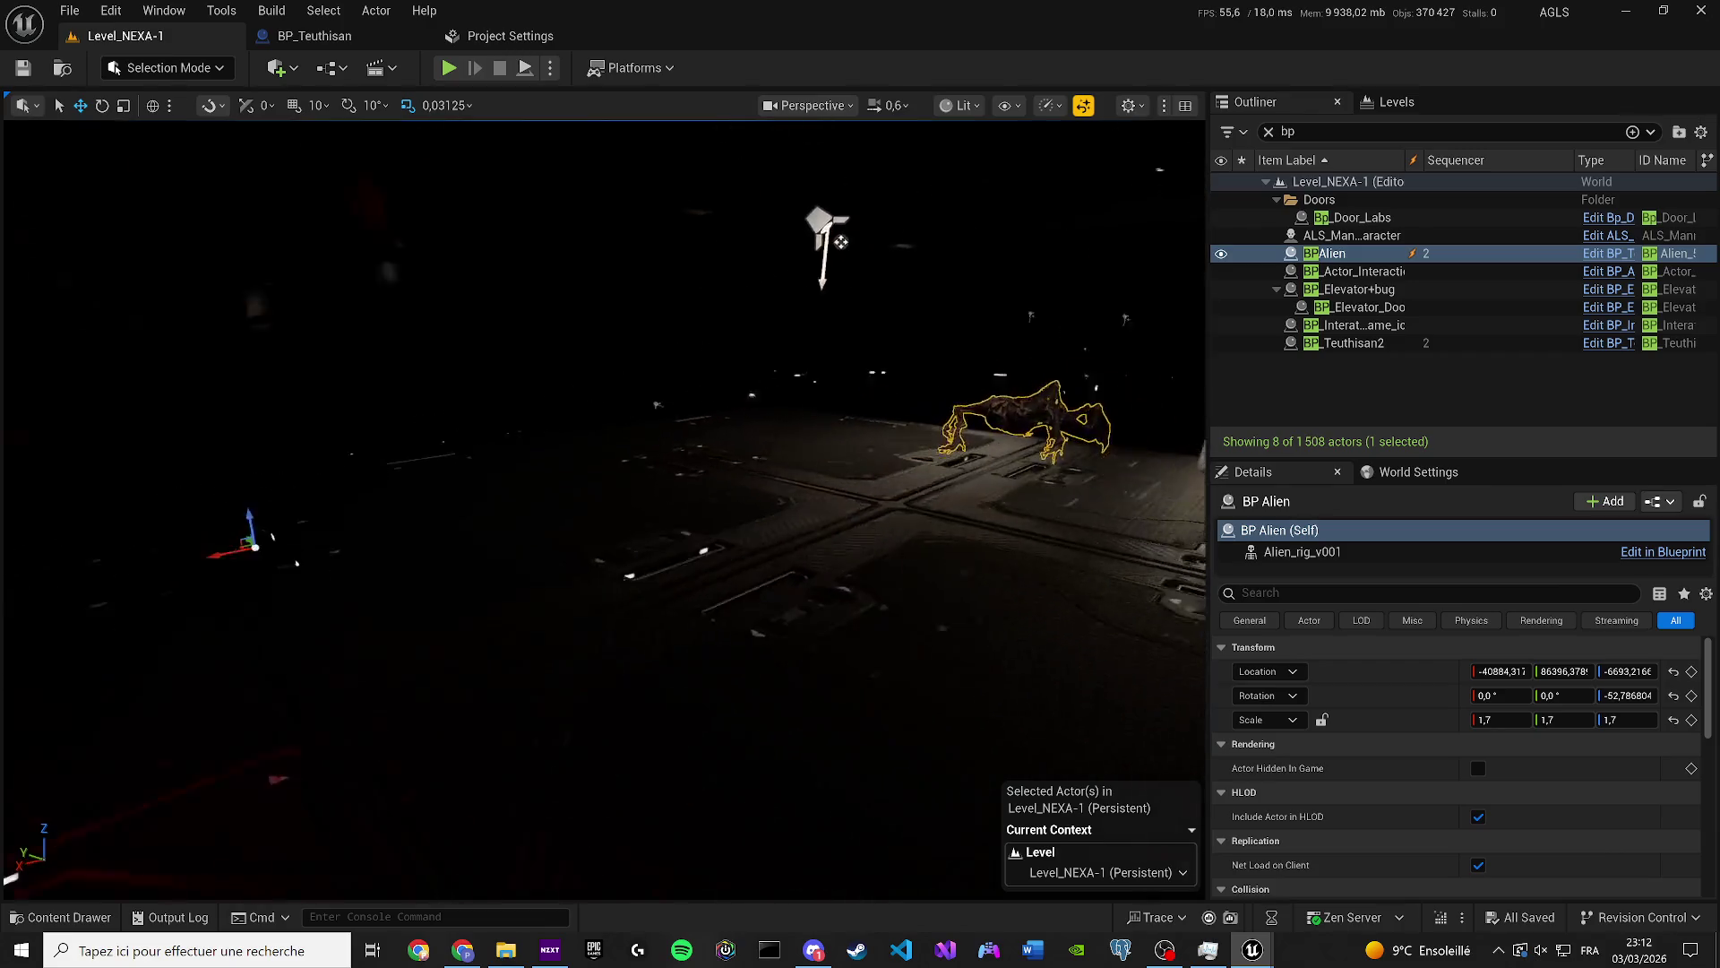
pyautogui.moveTo(323, 502); pyautogui.dragTo(319, 488)
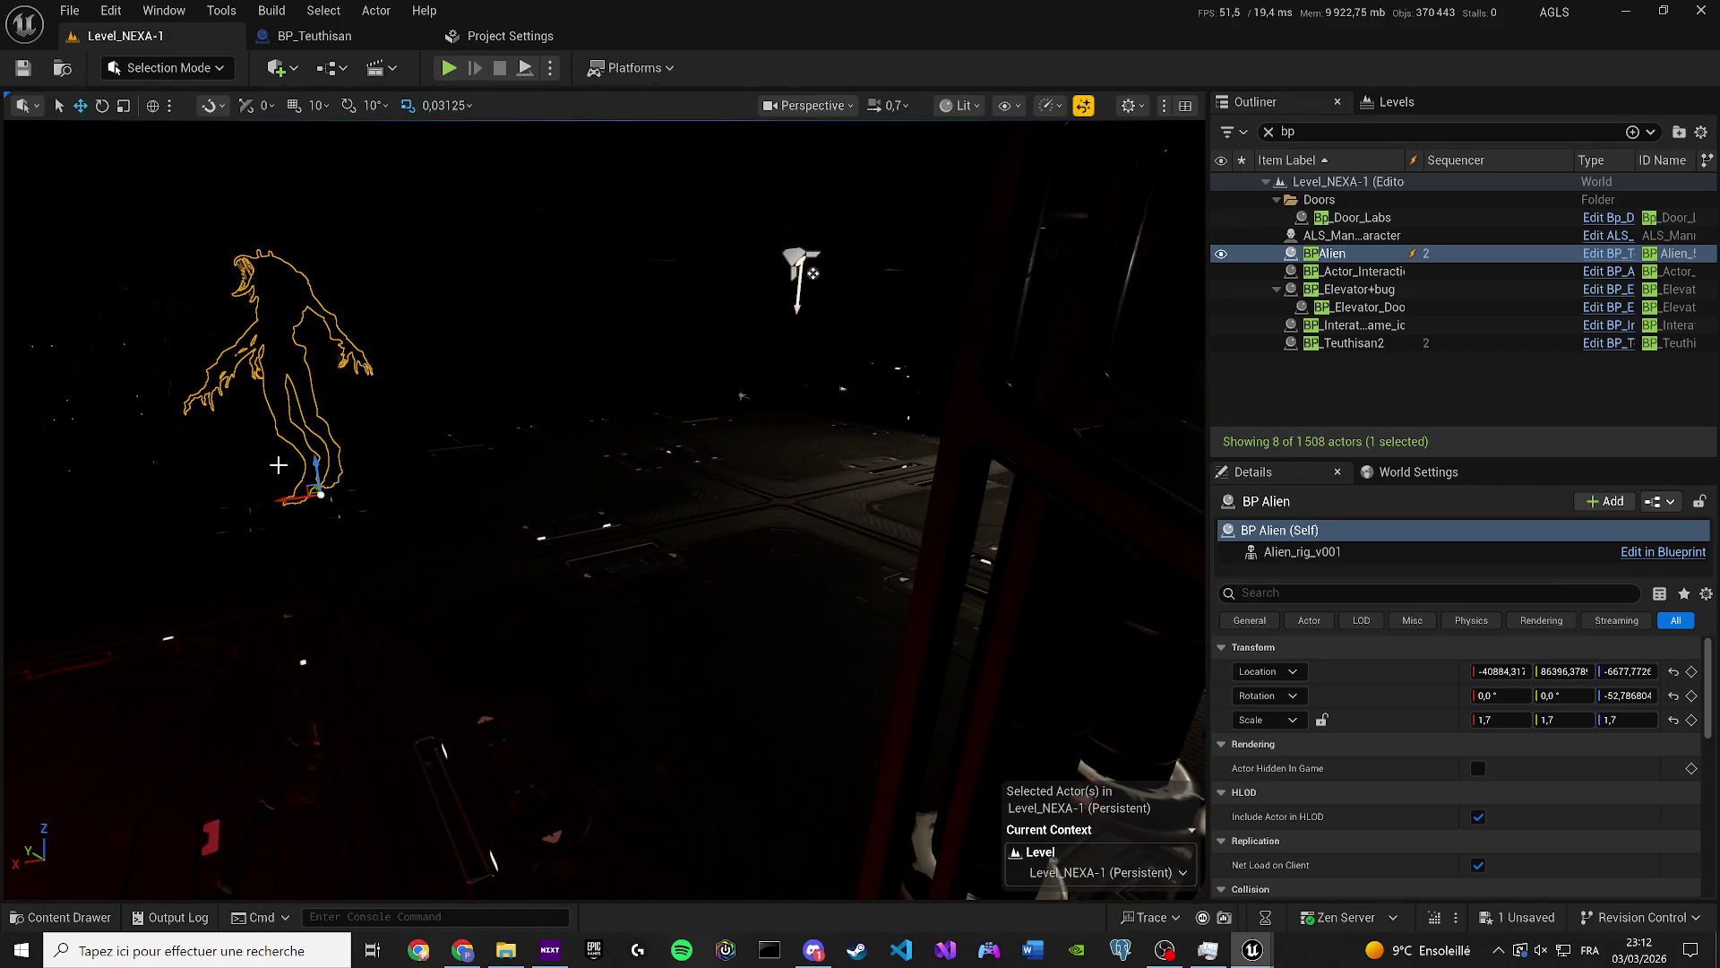
pyautogui.scroll(1, 320, 493)
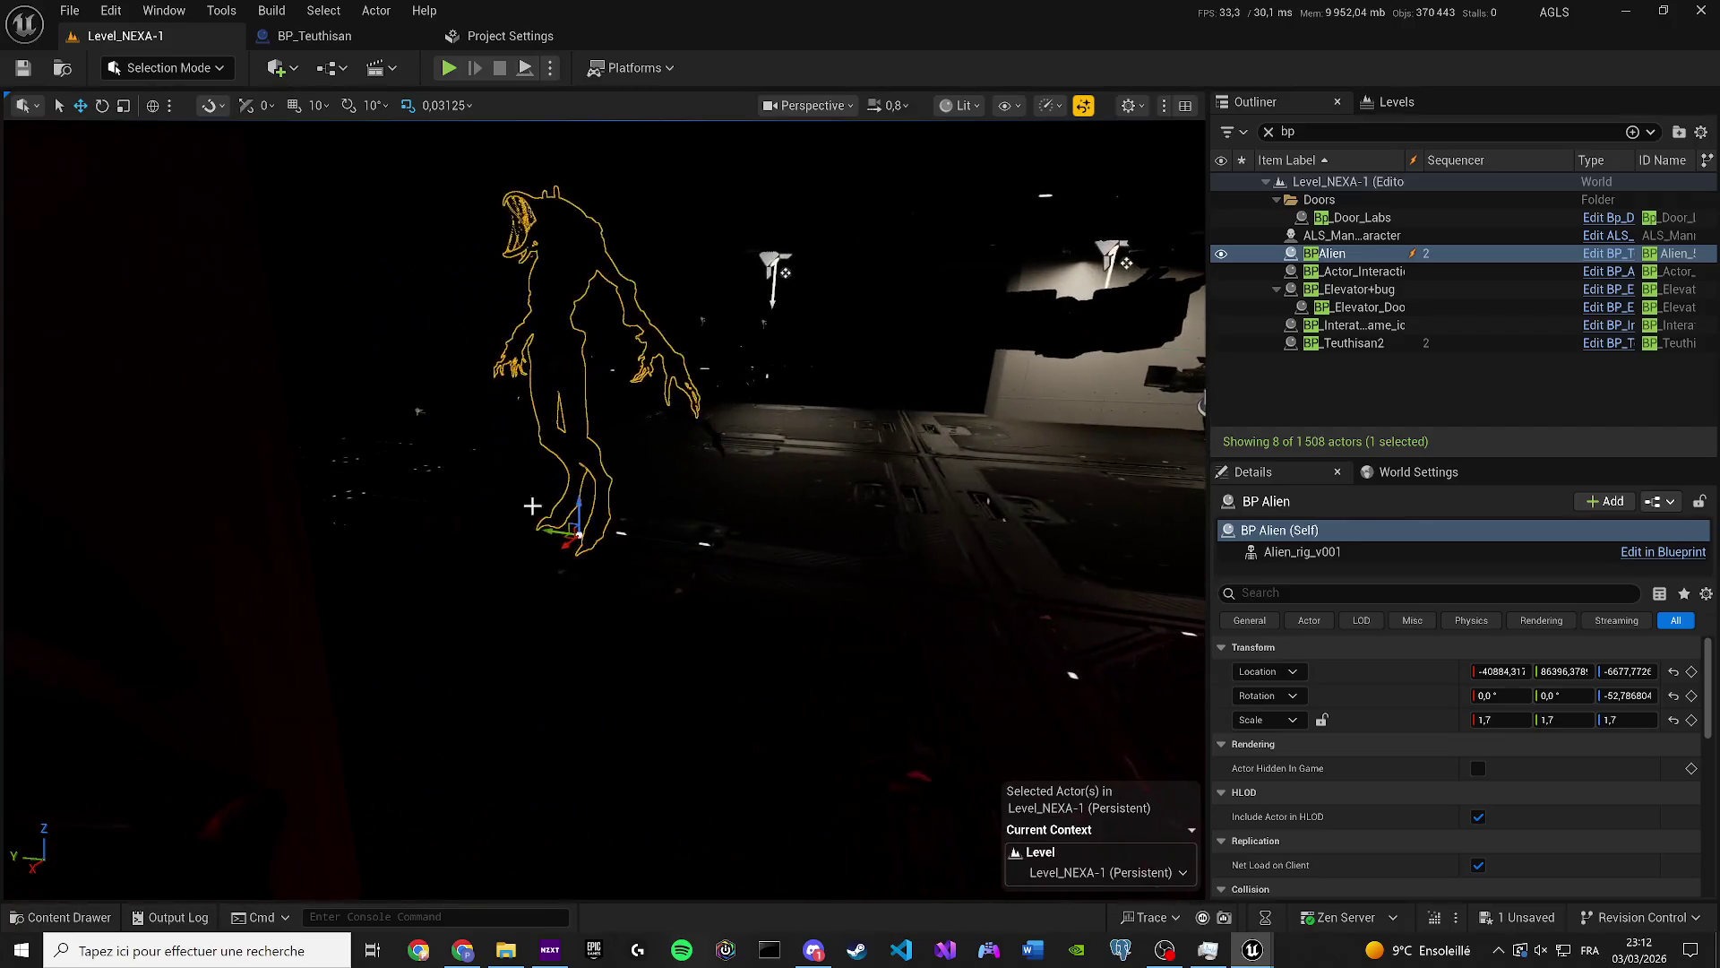
pyautogui.moveTo(550, 533); pyautogui.dragTo(483, 519)
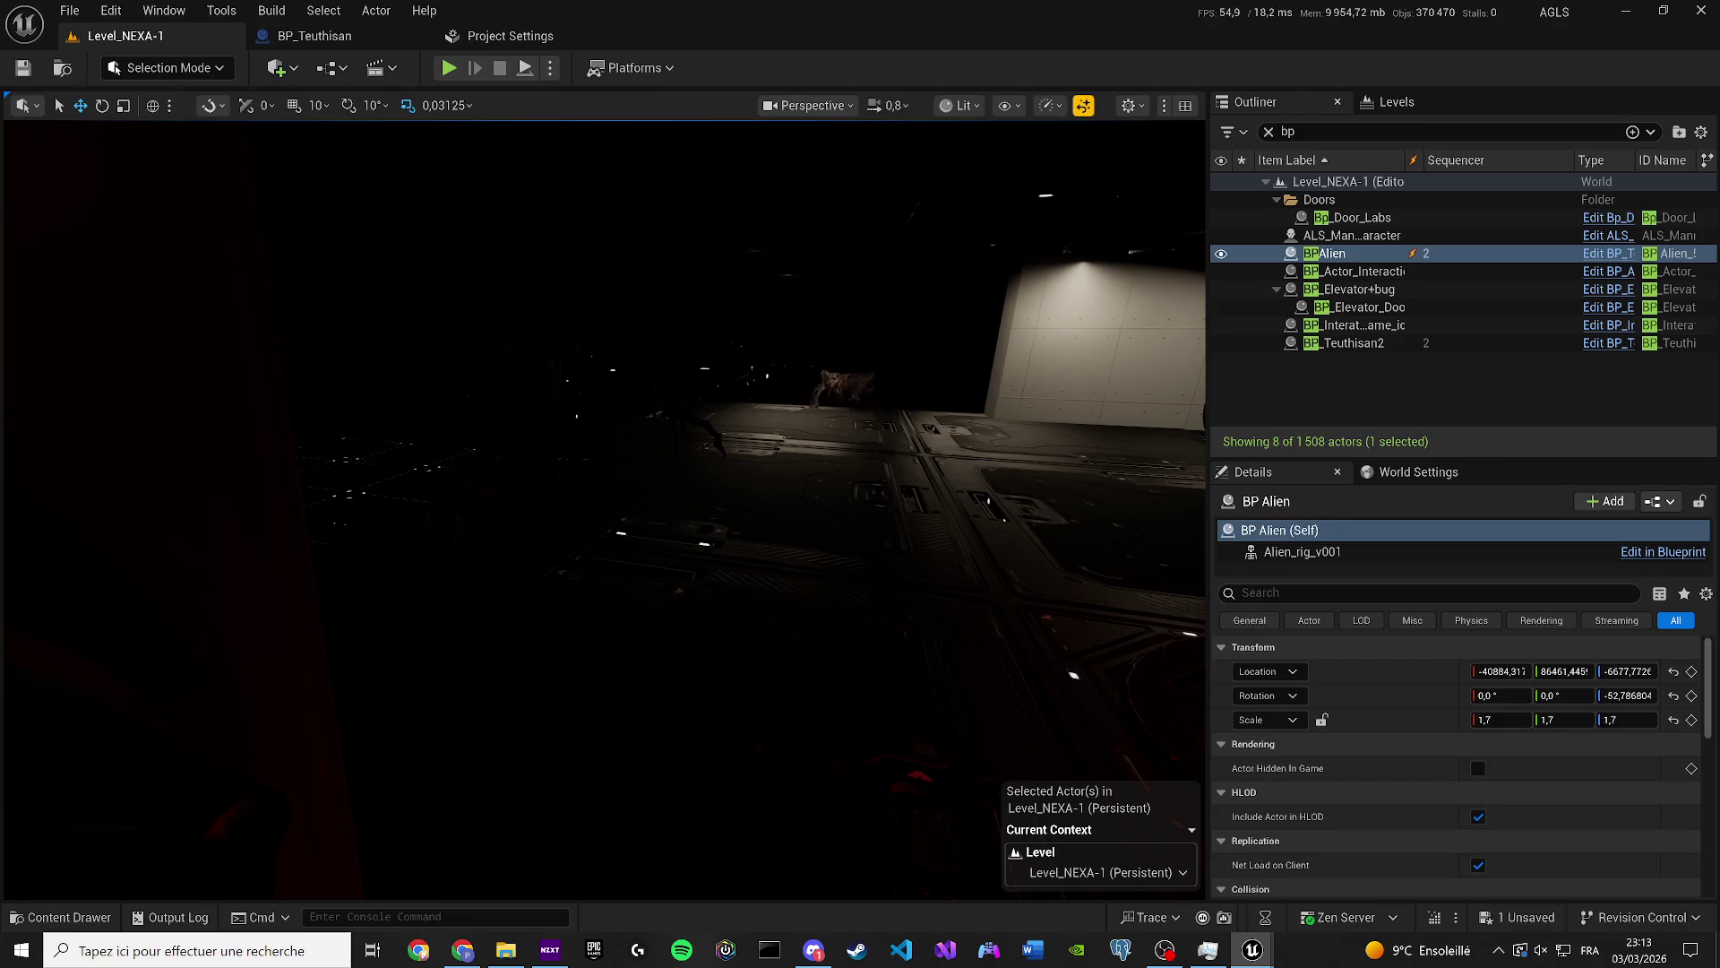
pyautogui.click(502, 357)
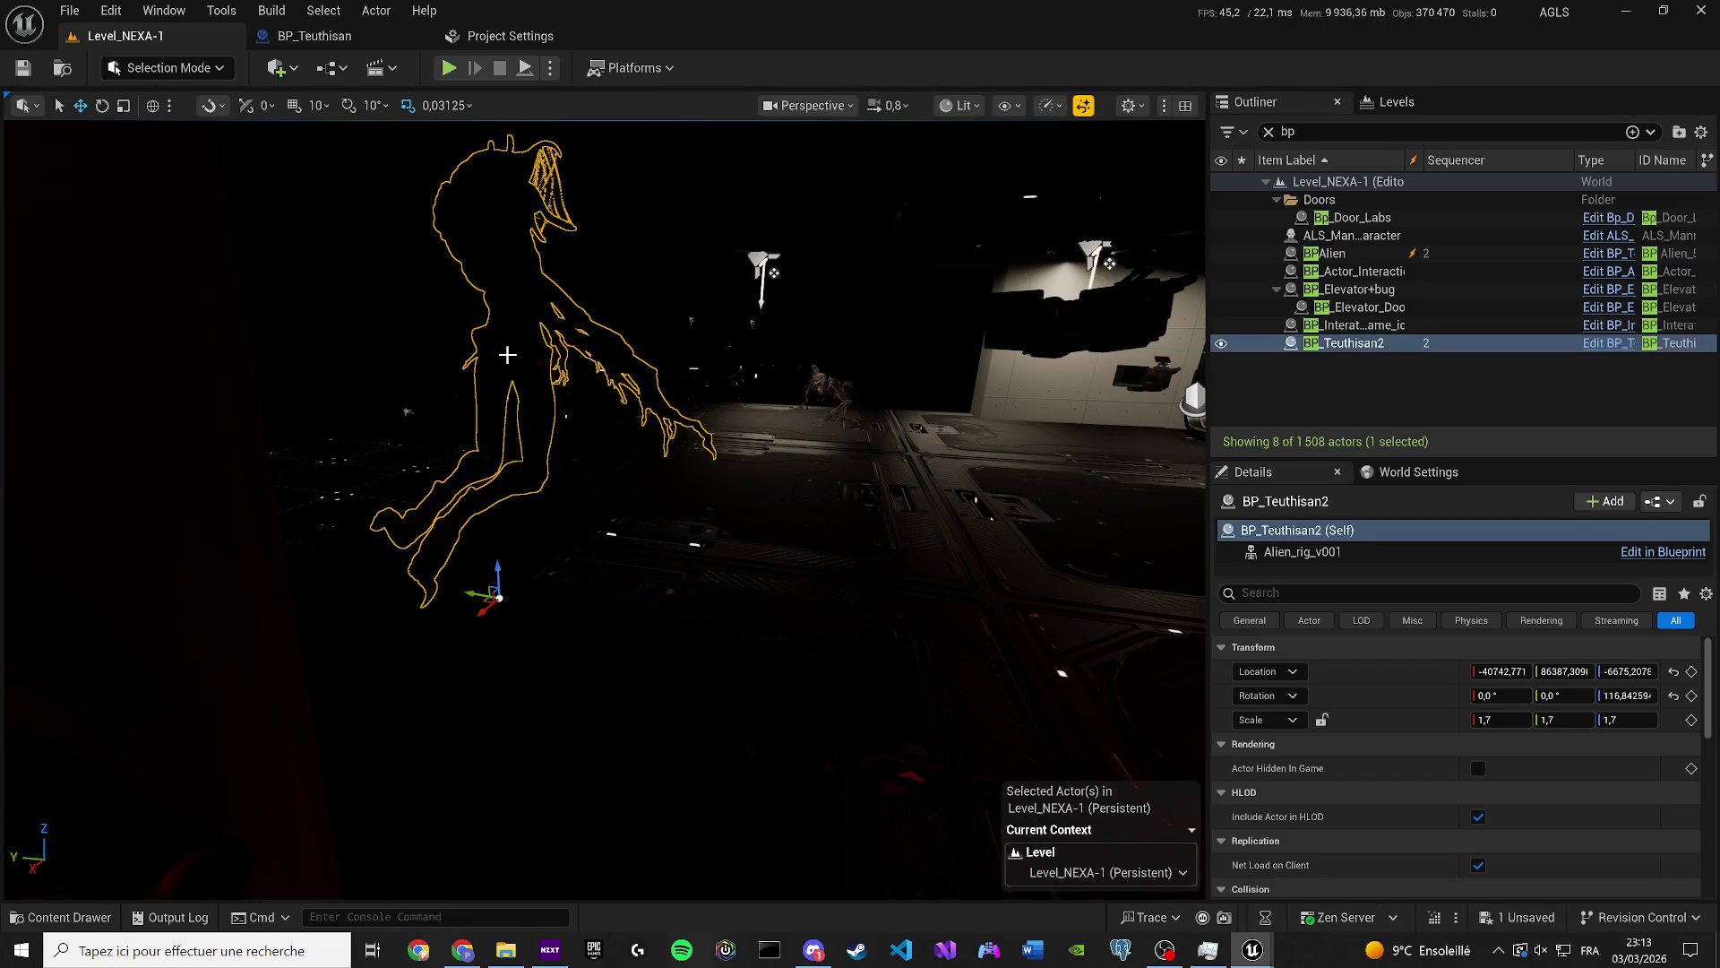
# Delete BP_Teuthisan2 despite its cinematic reference, then view the scene in Game View.
pyautogui.press('Delete')
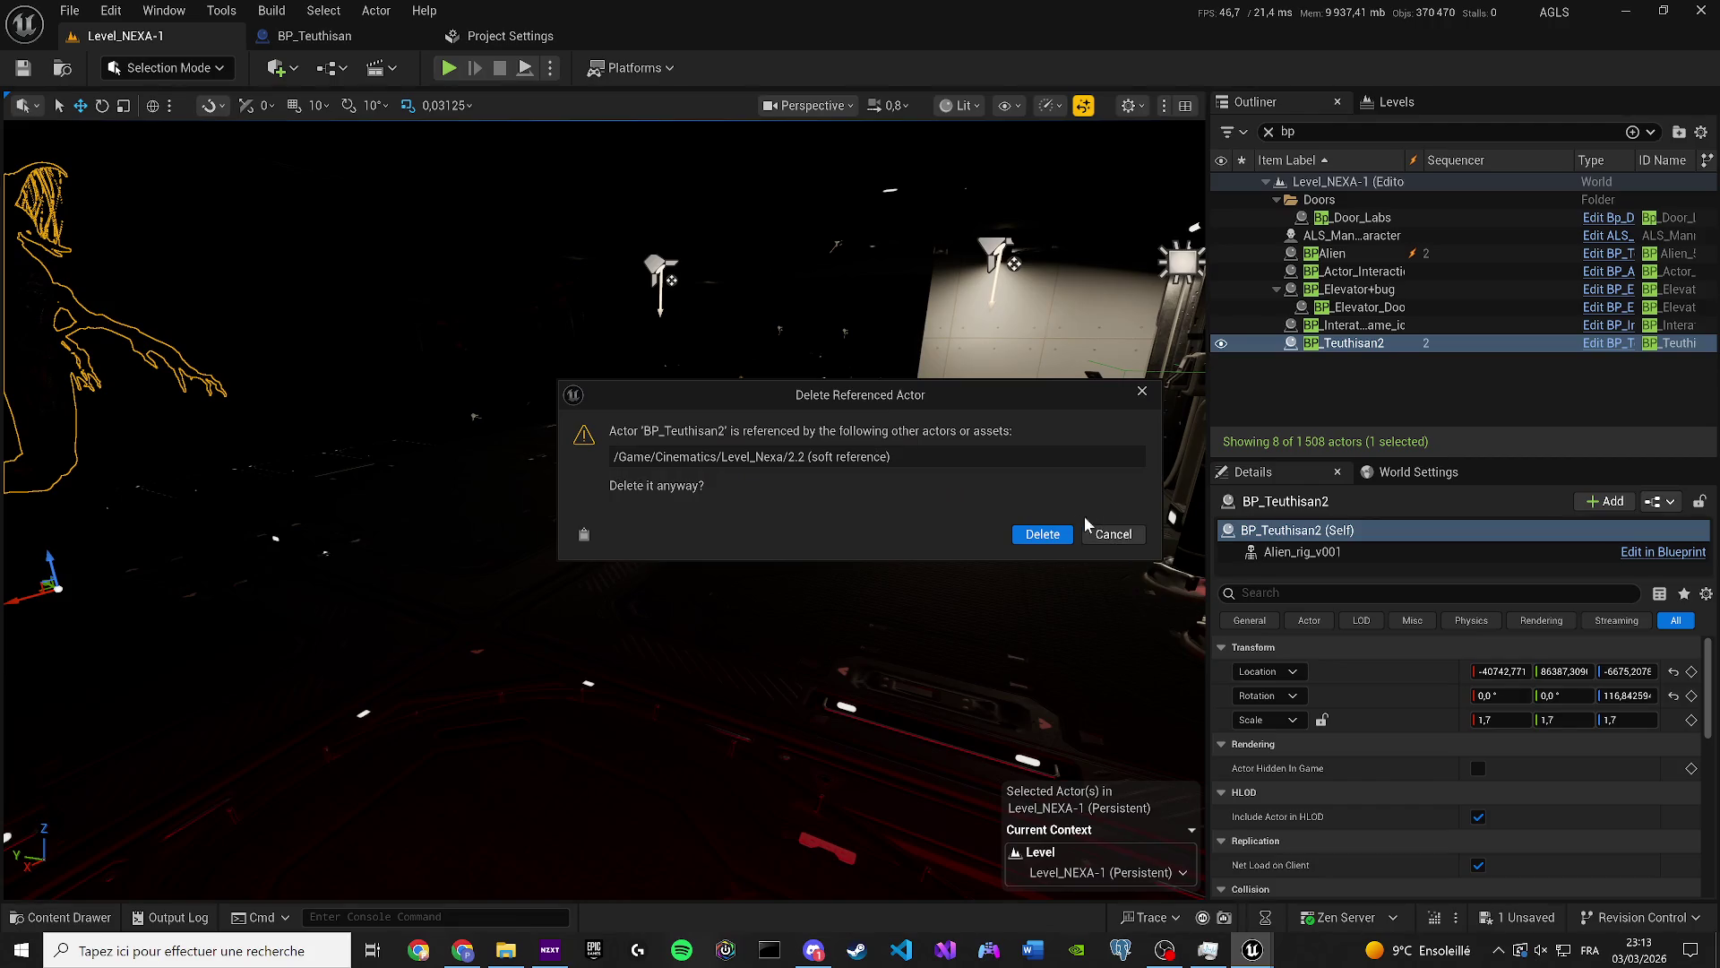
pyautogui.click(1039, 533)
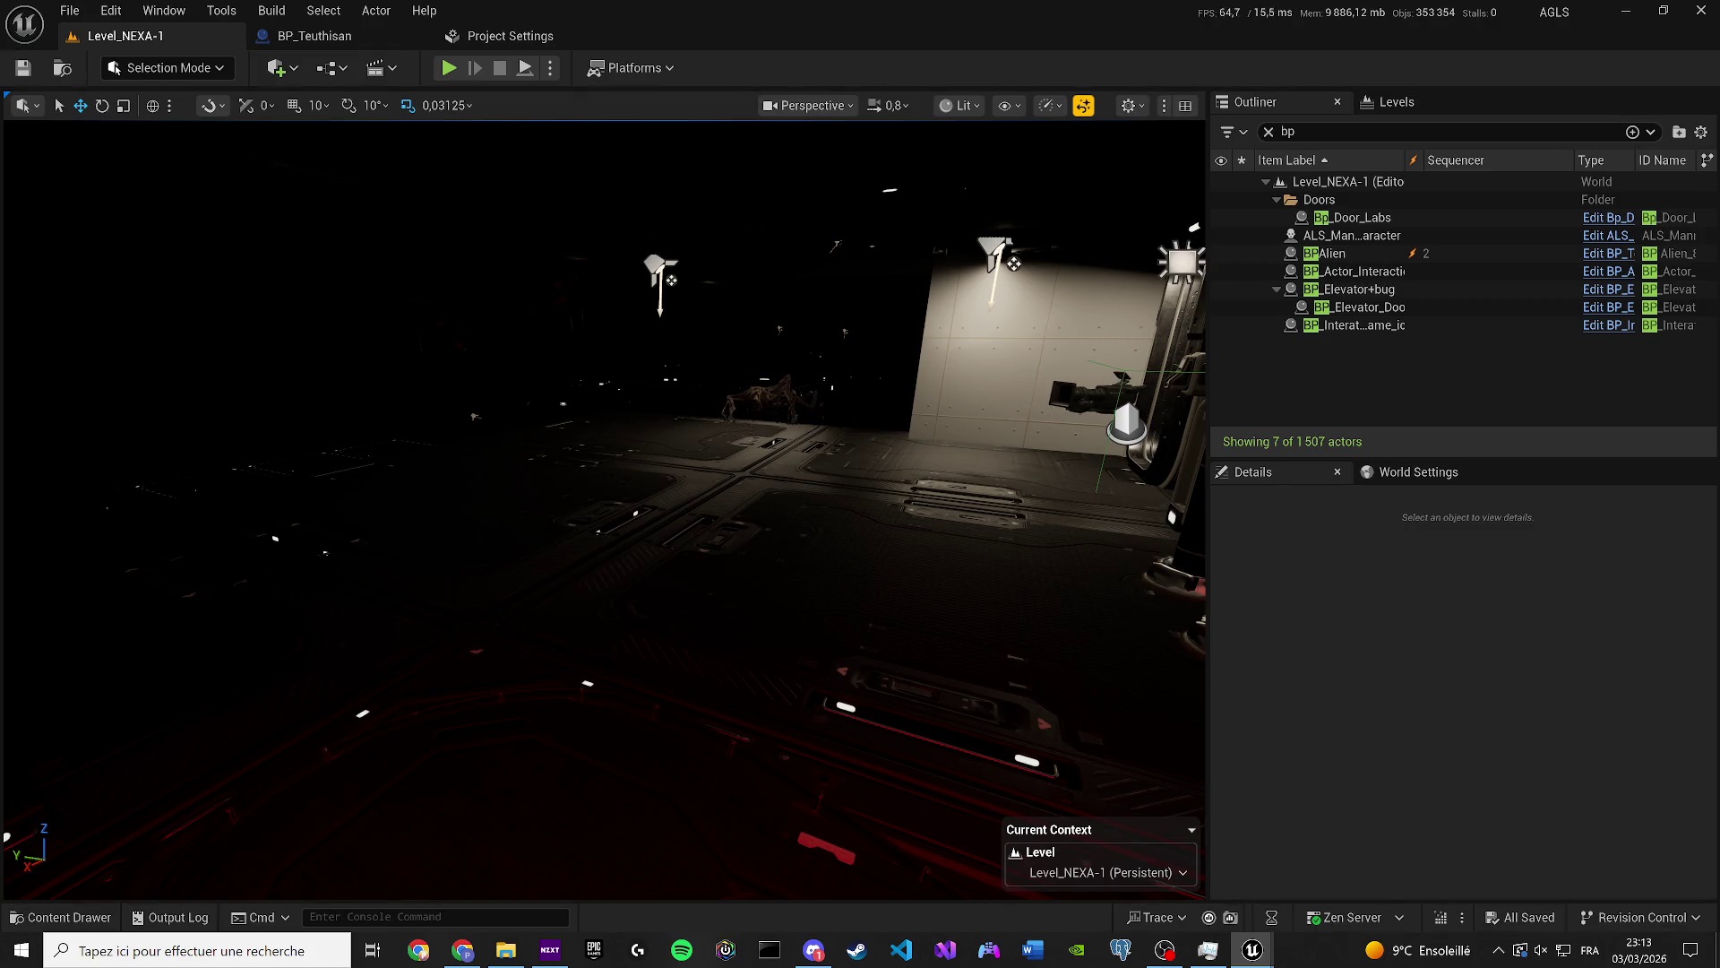
pyautogui.press('g')
pyautogui.scroll(-2, 605, 511)
pyautogui.press('w')
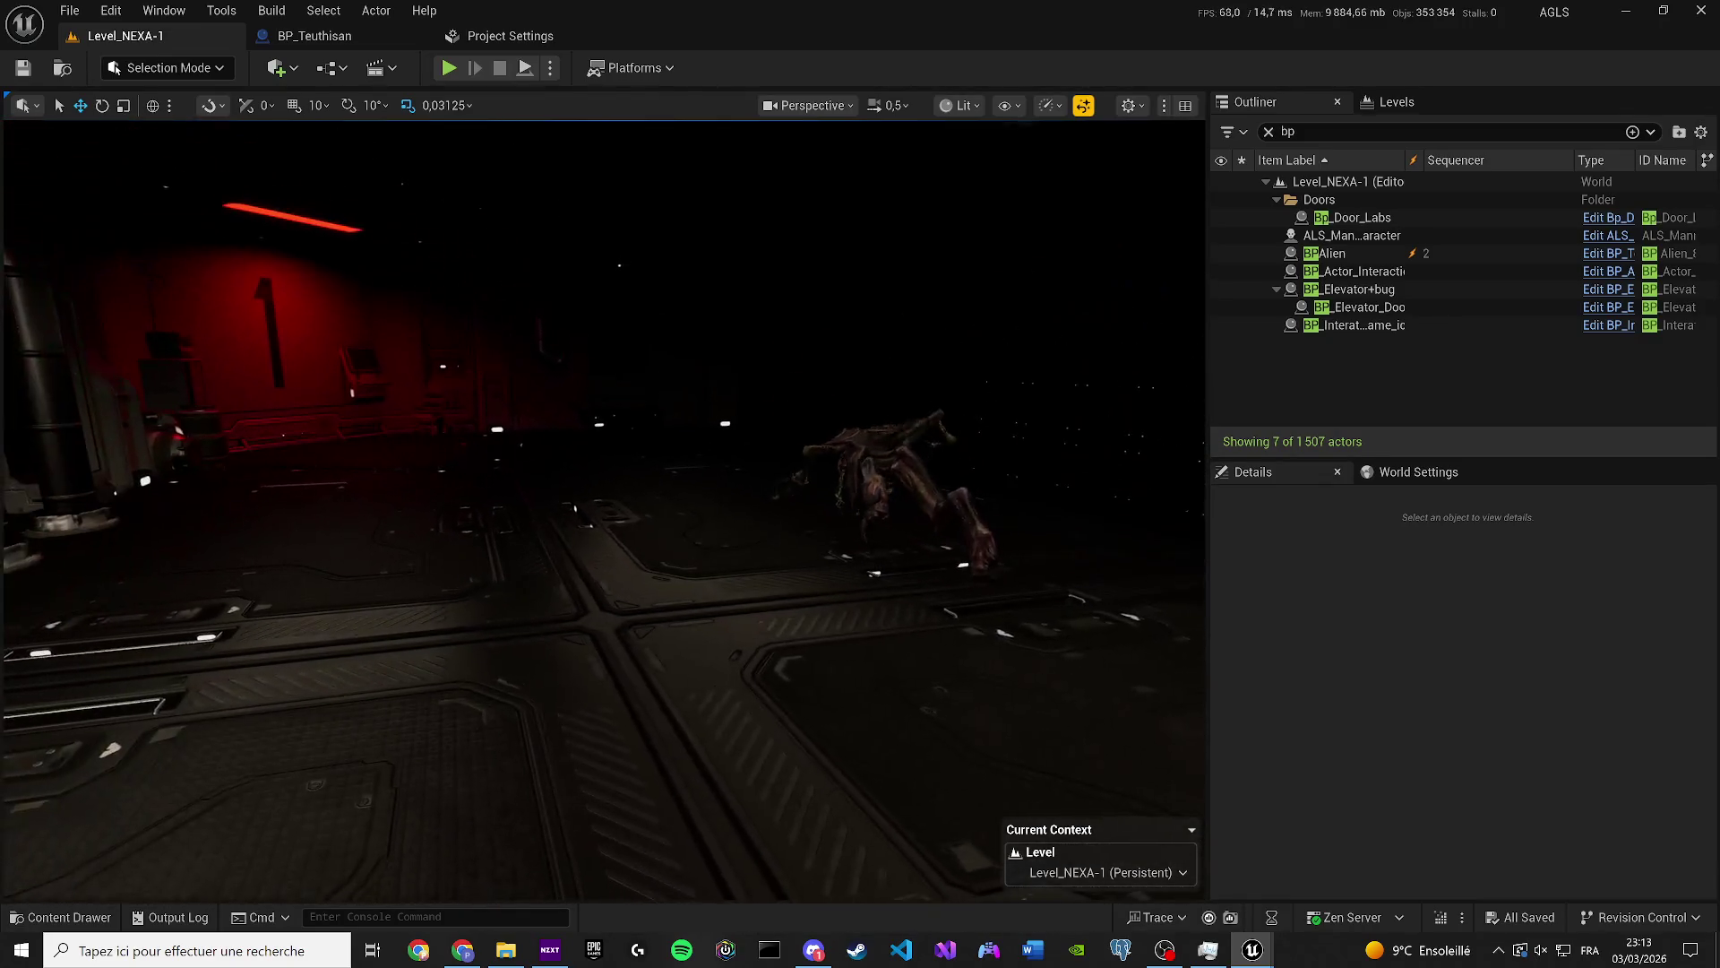
# Select BP Alien and raise it slightly along its vertical axis.
pyautogui.press('XF86AudioLowerVolume')
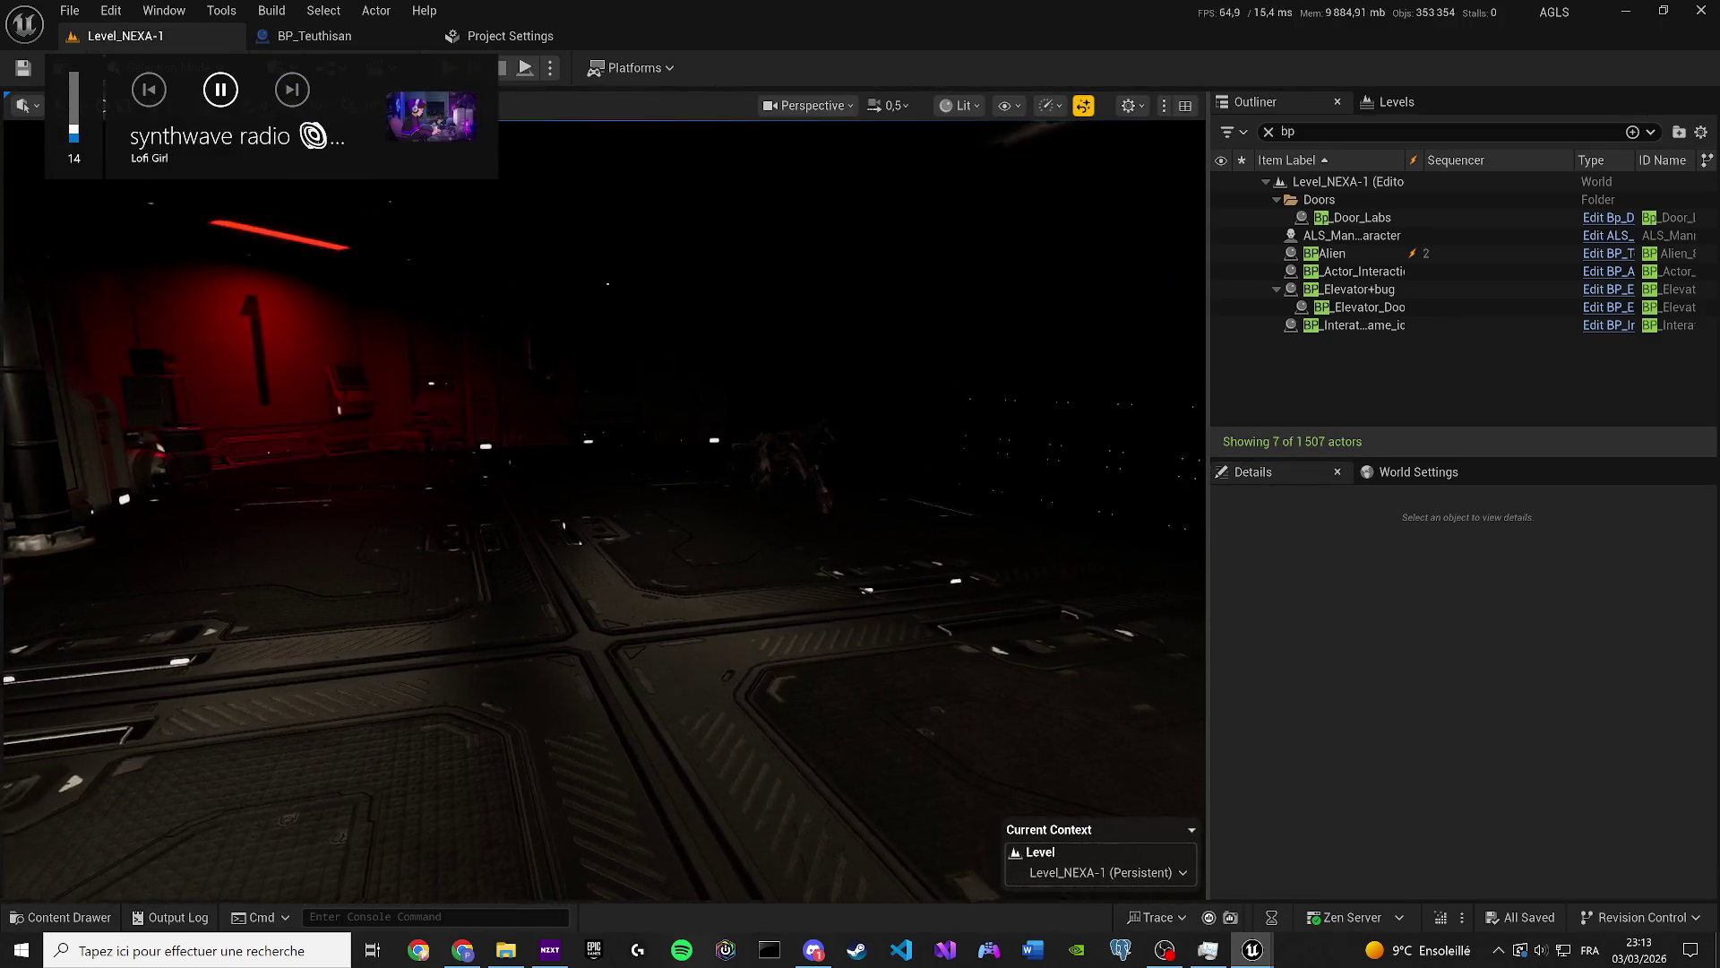
pyautogui.scroll(-2, 1071, 402)
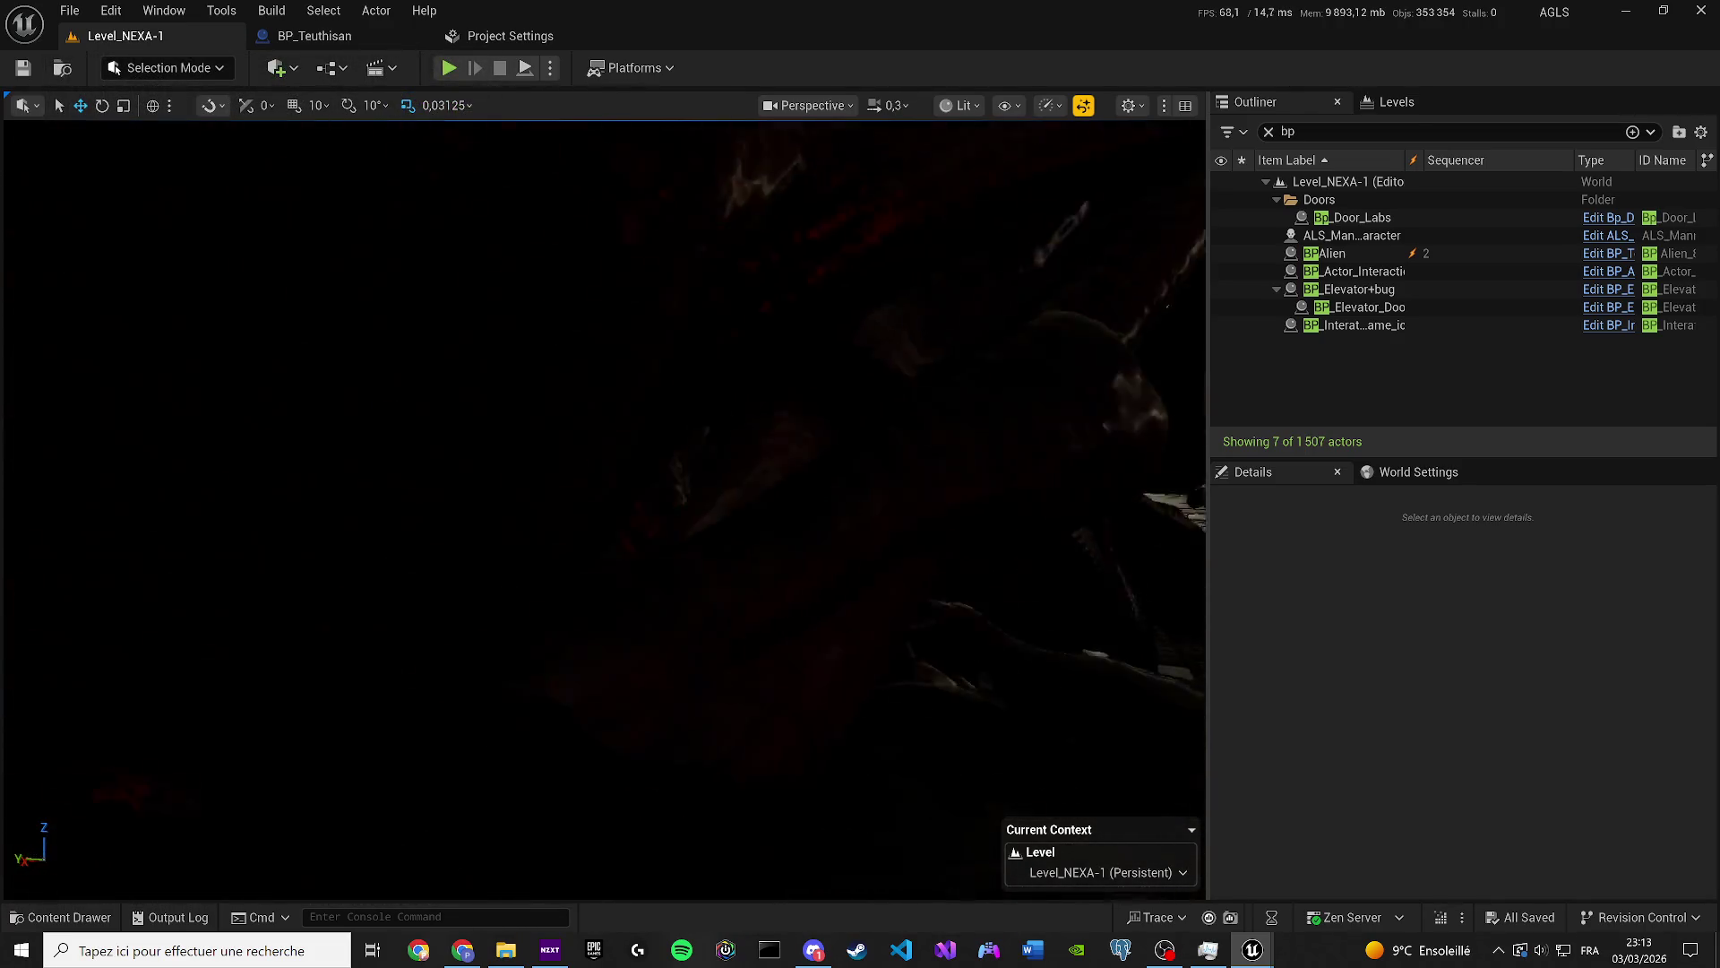
pyautogui.scroll(2, 605, 509)
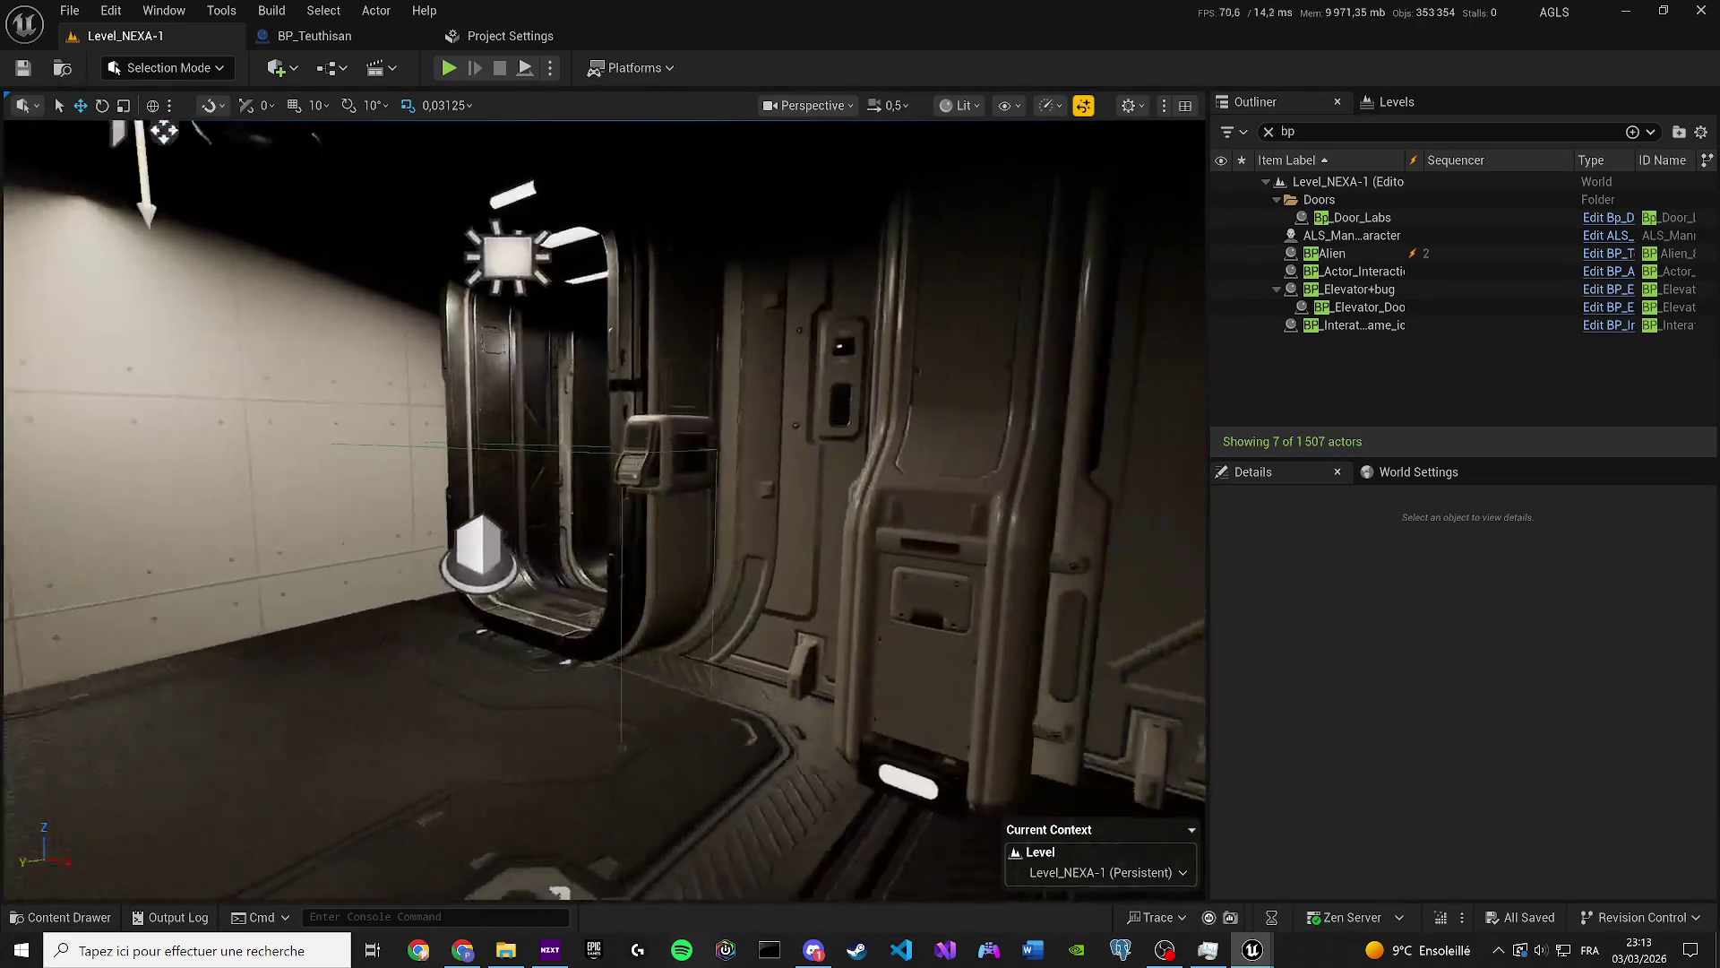
pyautogui.scroll(1, 605, 509)
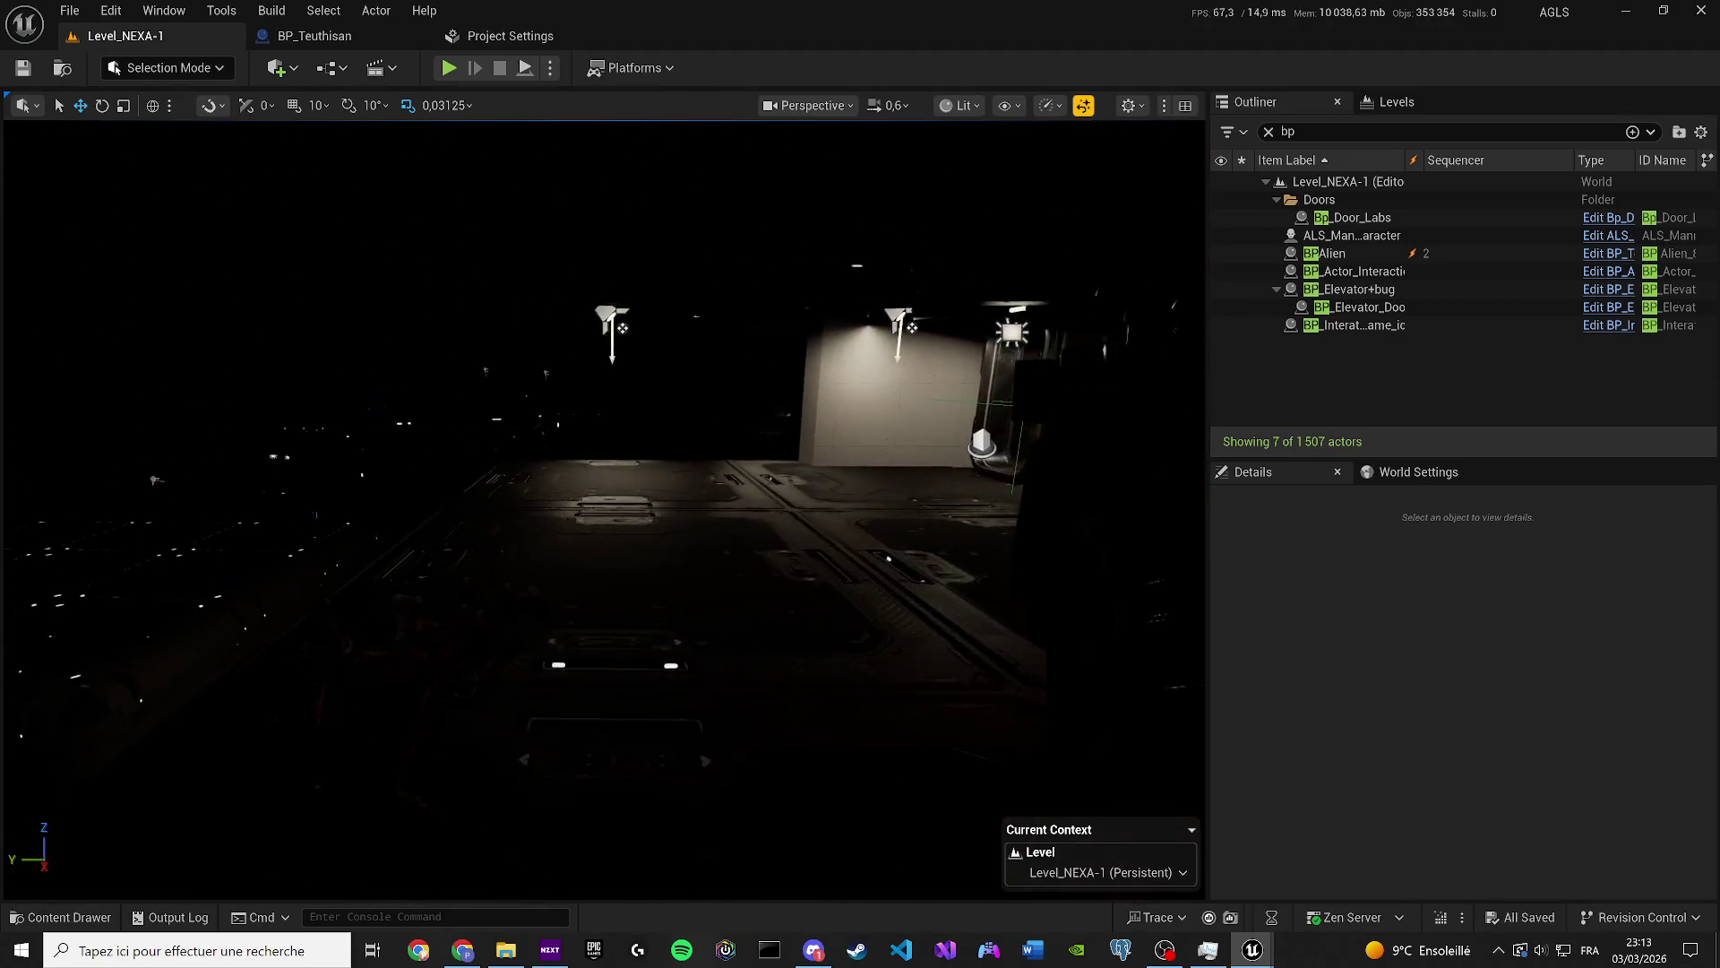
pyautogui.click(1324, 253)
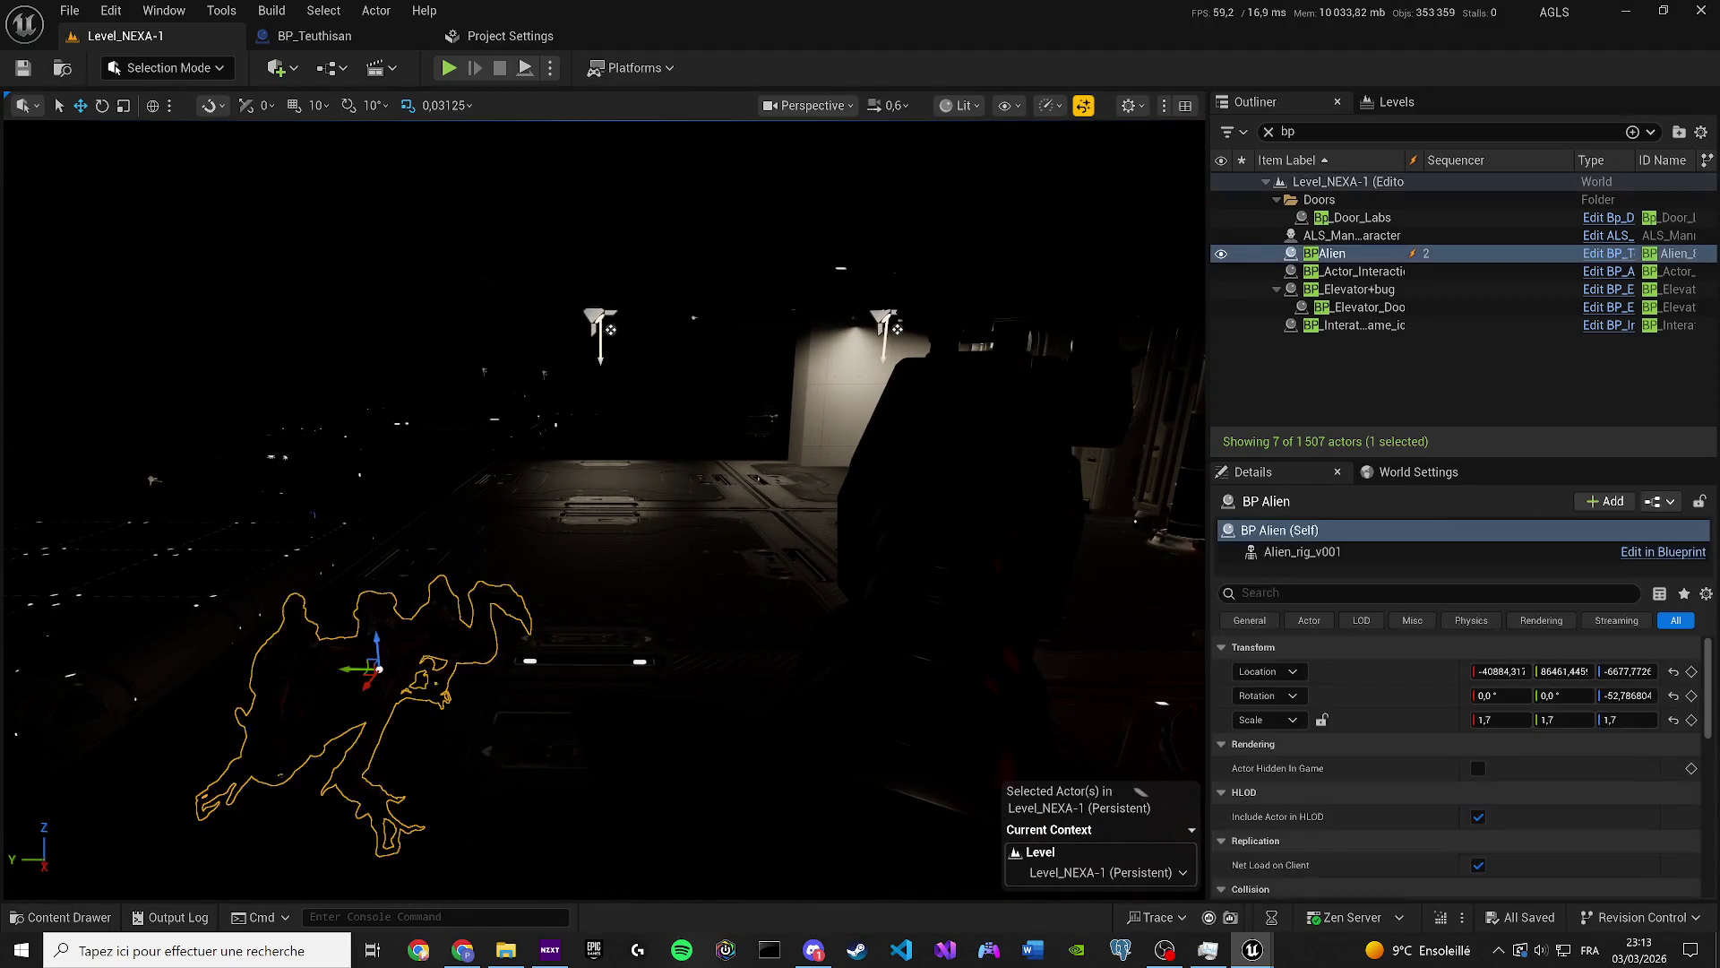
pyautogui.moveTo(368, 637); pyautogui.dragTo(371, 613)
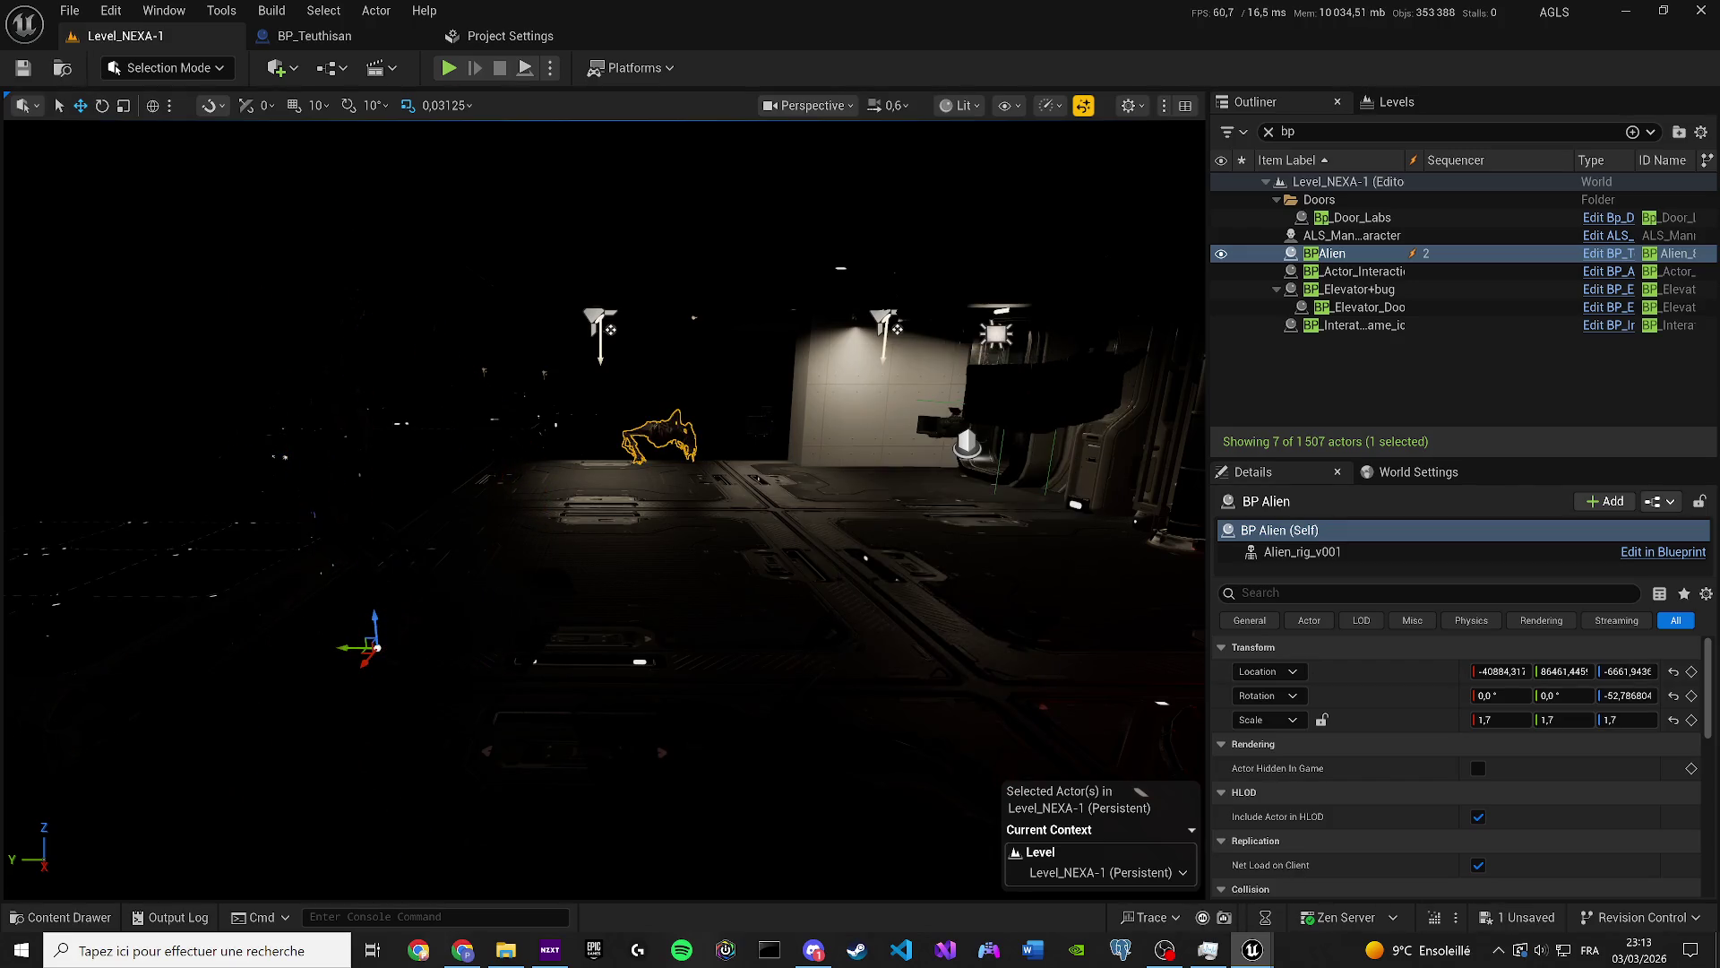
# Rotate BP Alien to a yaw of about -75.2°.
pyautogui.press('g')
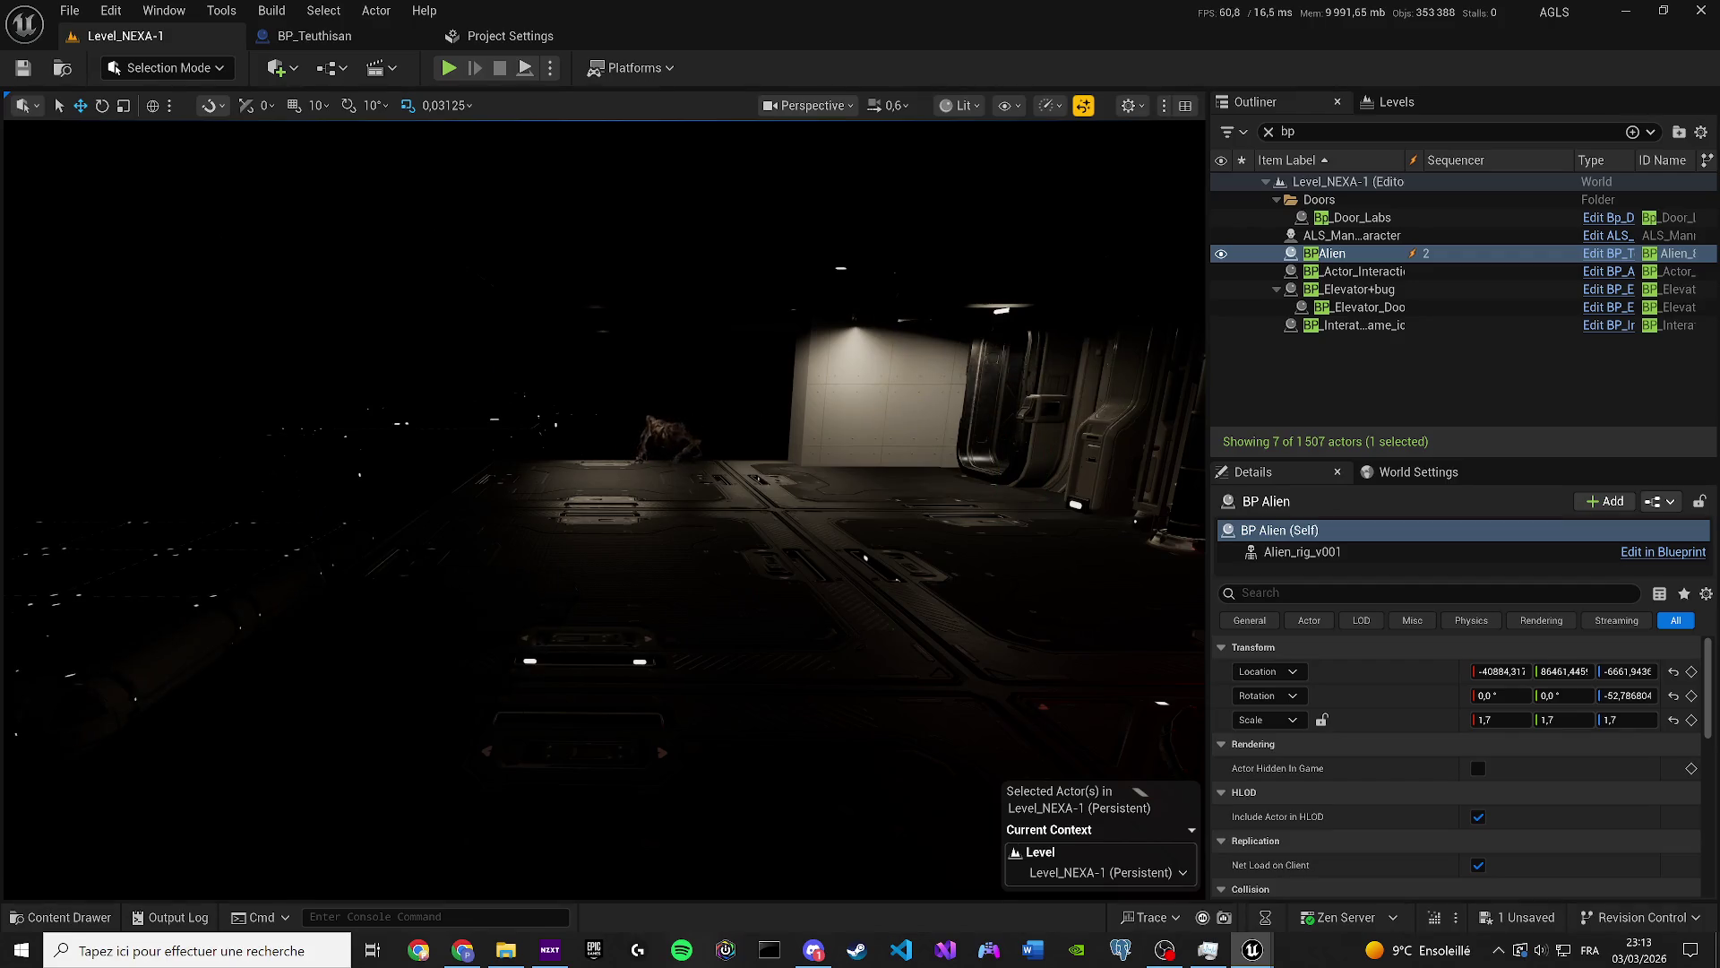
pyautogui.press('g')
pyautogui.press('w')
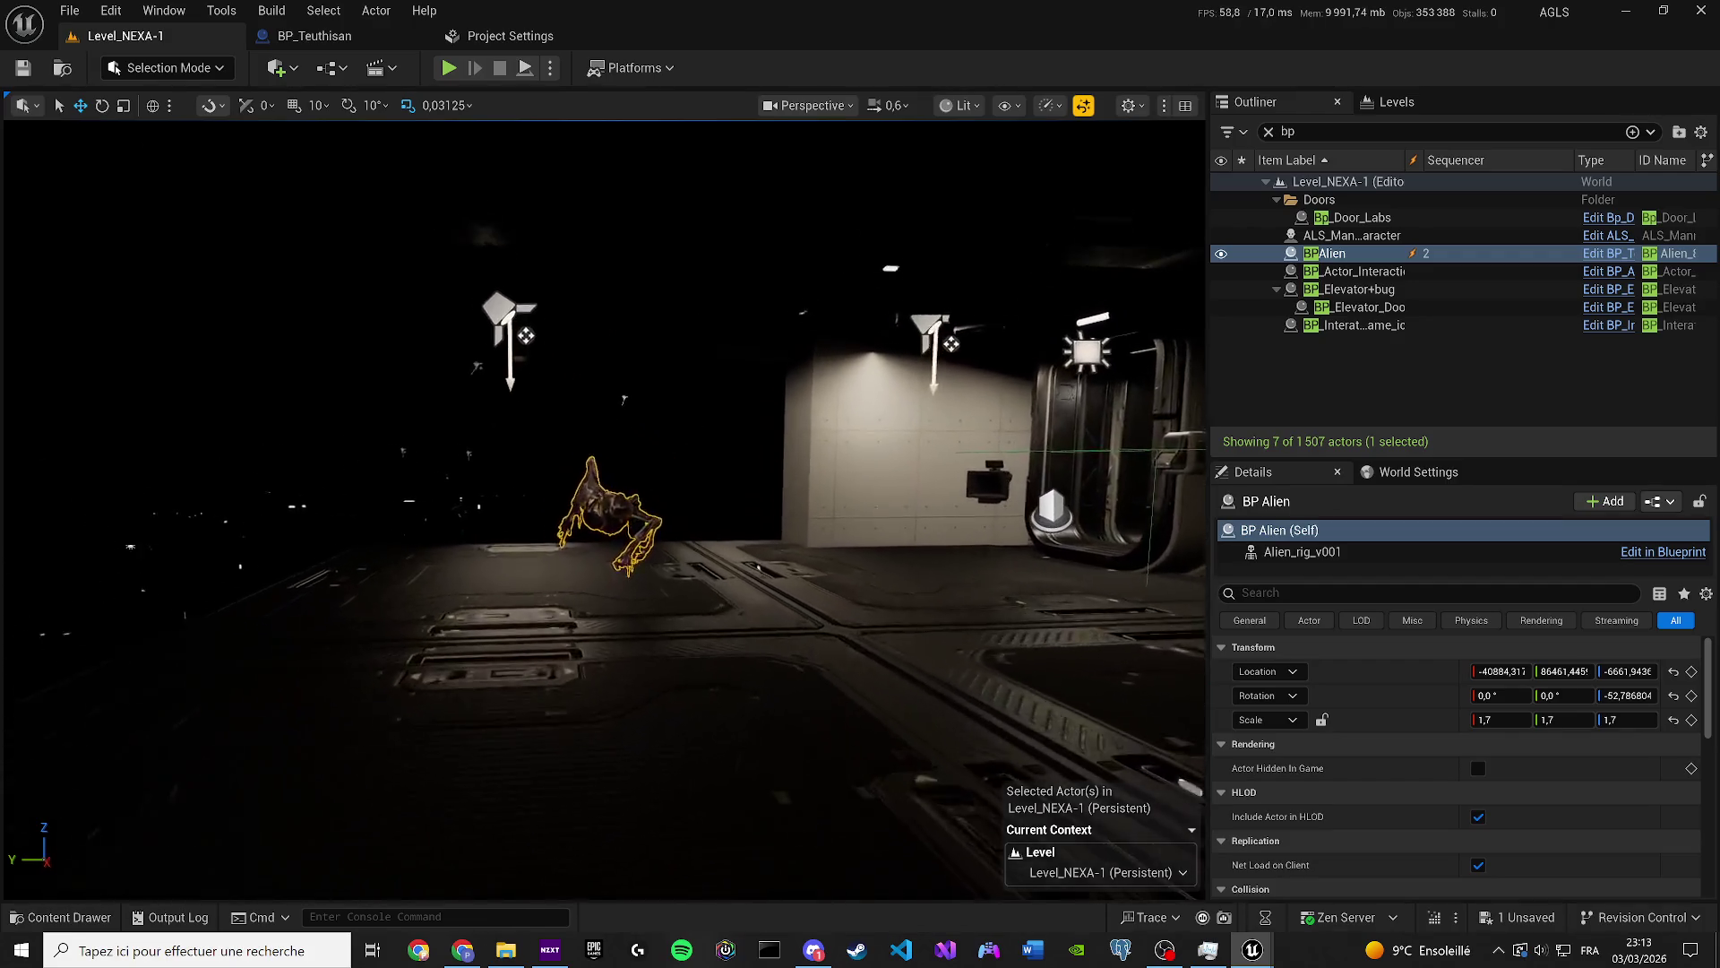
pyautogui.scroll(1, 643, 216)
pyautogui.press('s')
pyautogui.scroll(1, 643, 216)
pyautogui.press('s')
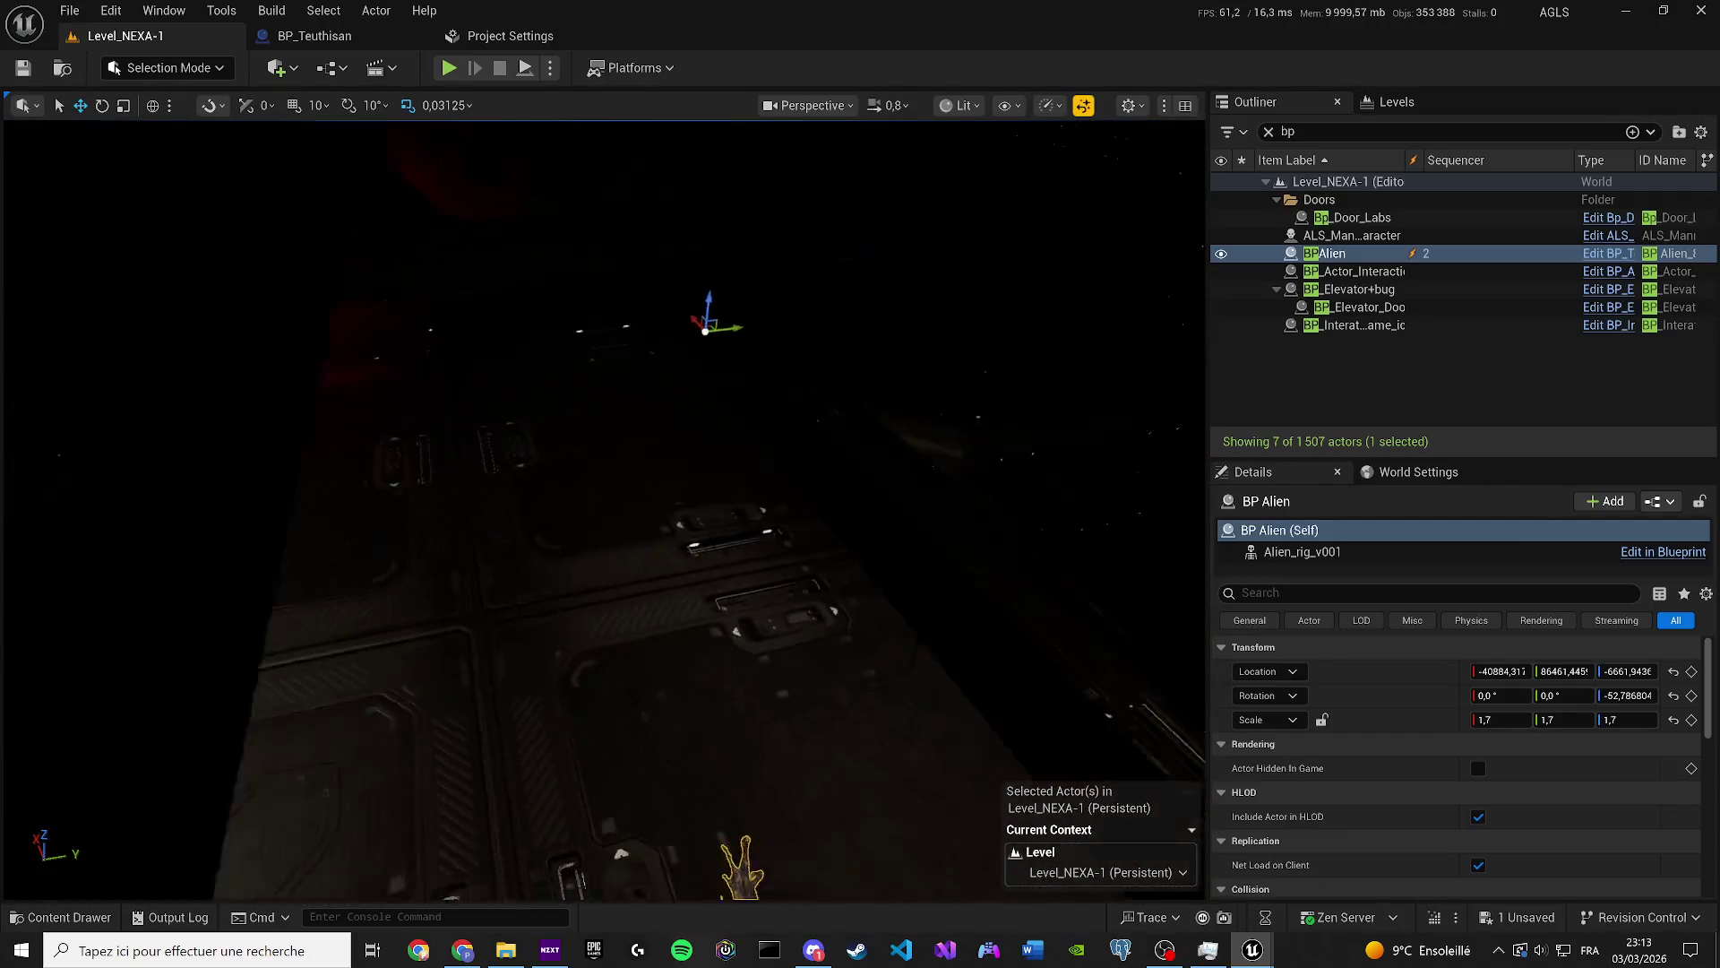
pyautogui.moveTo(785, 484); pyautogui.dragTo(266, 461)
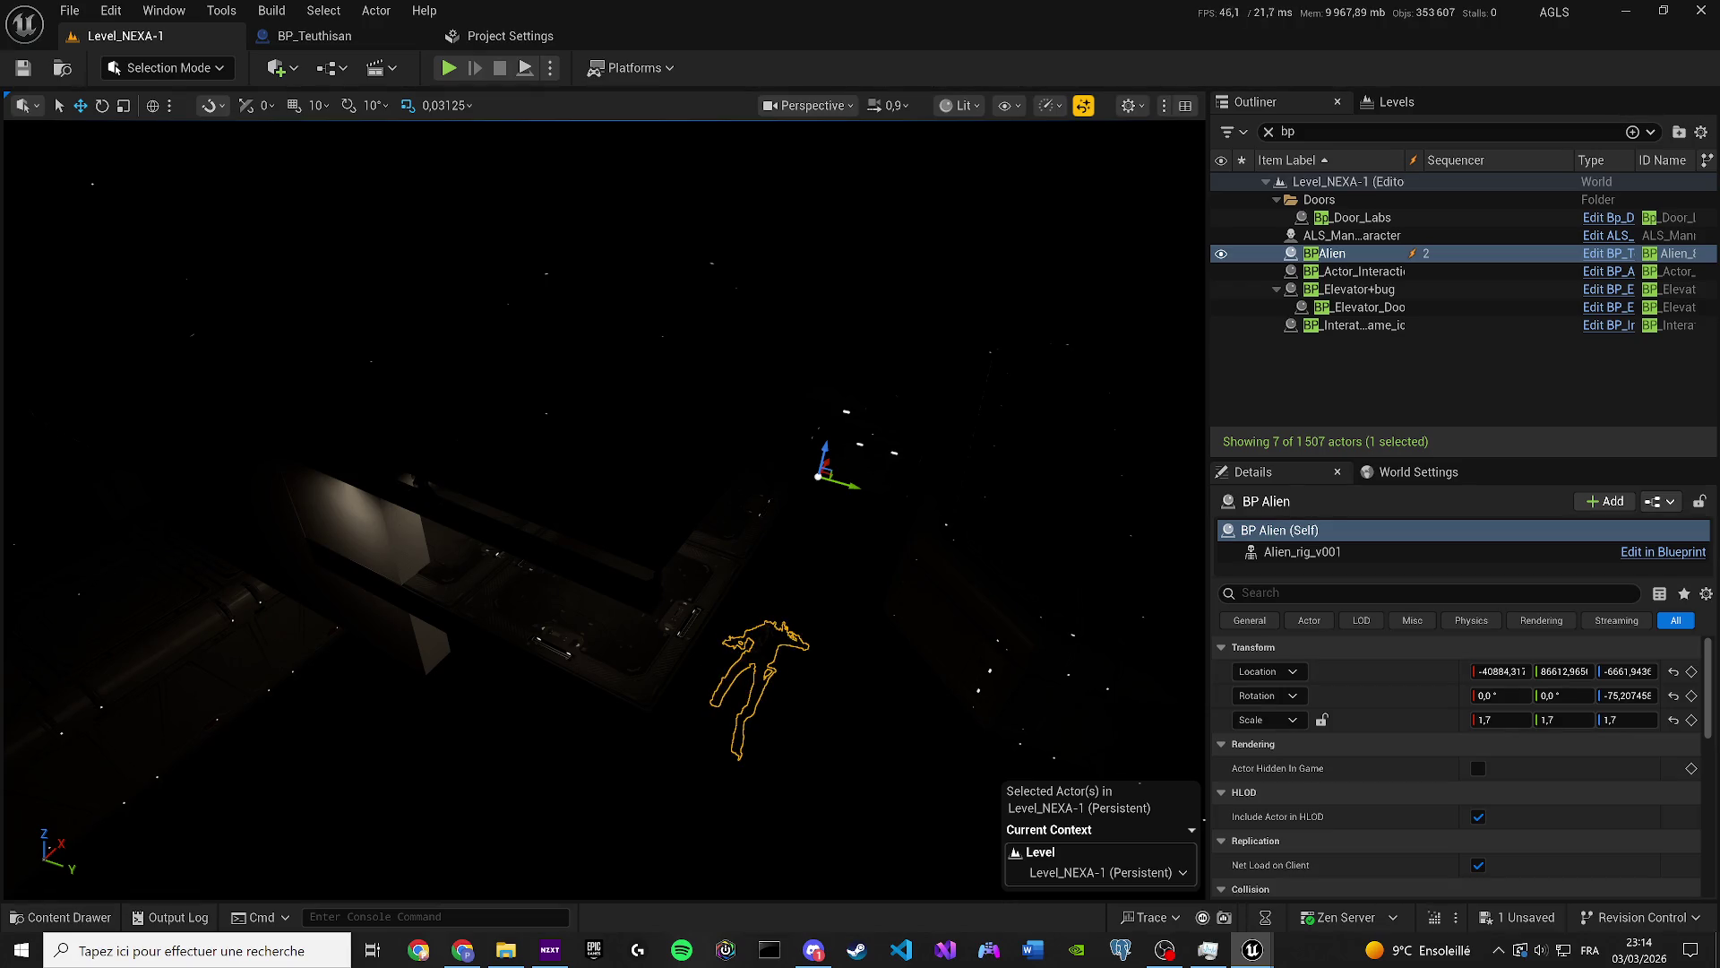
# Save the level with Ctrl+S and start a Play-in-Editor session.
pyautogui.press('g')
pyautogui.press('g')
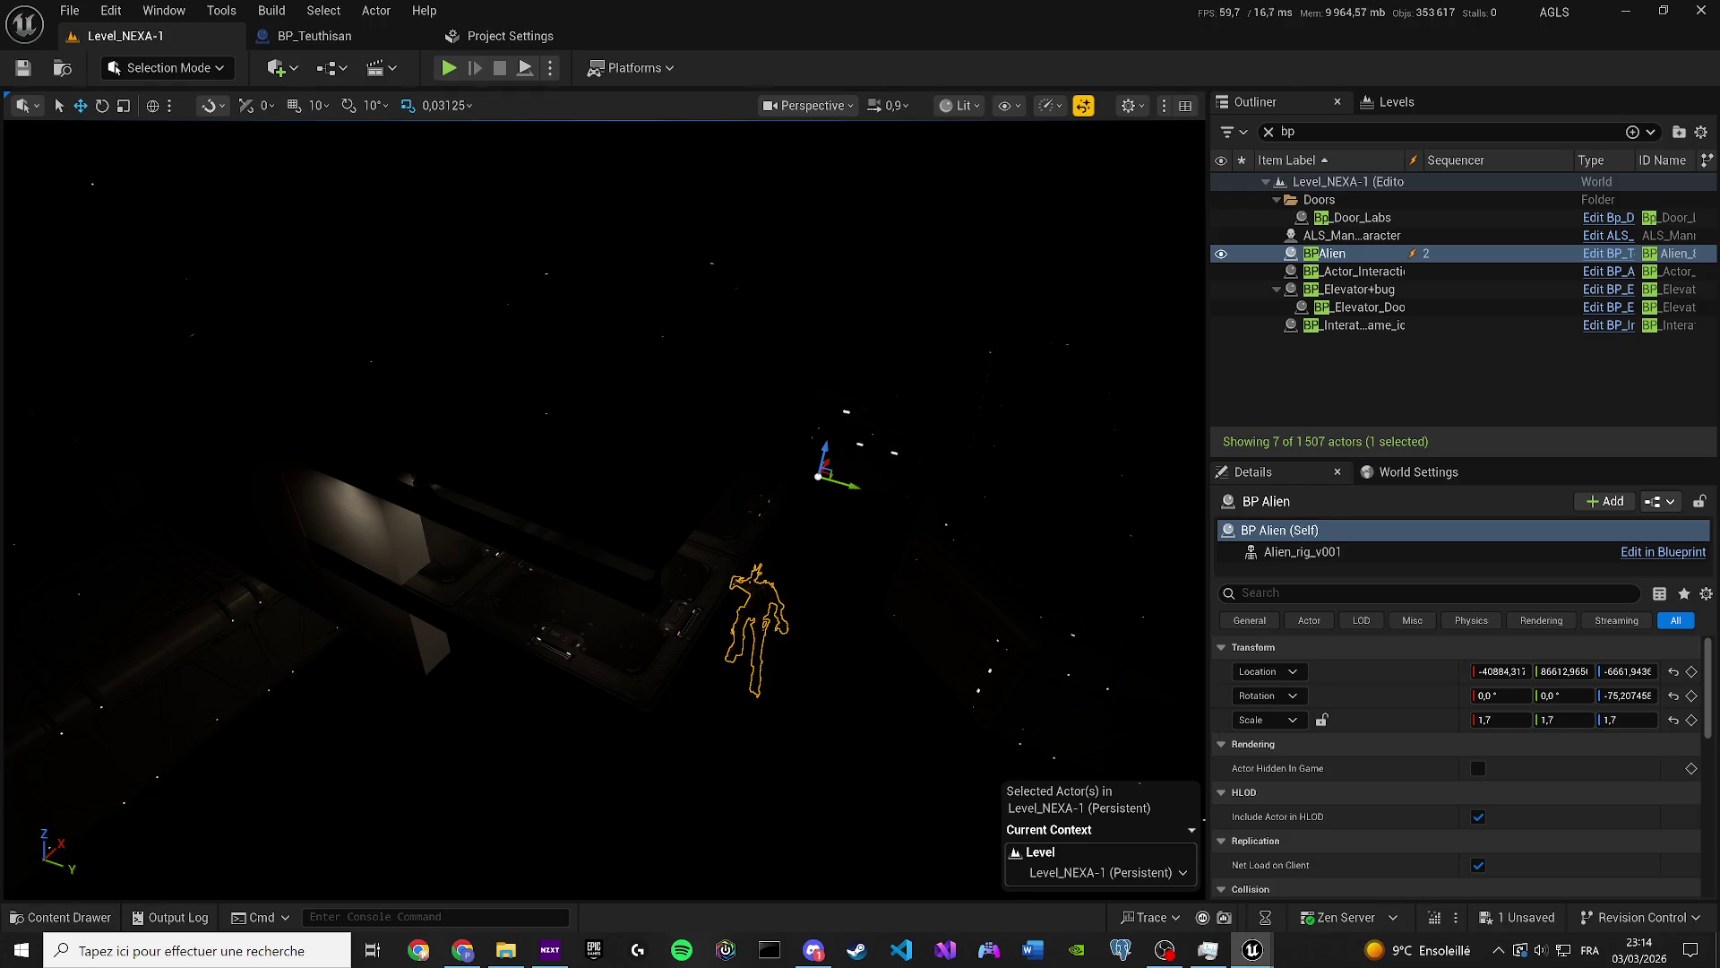
pyautogui.hotkey('ctrl', 's')
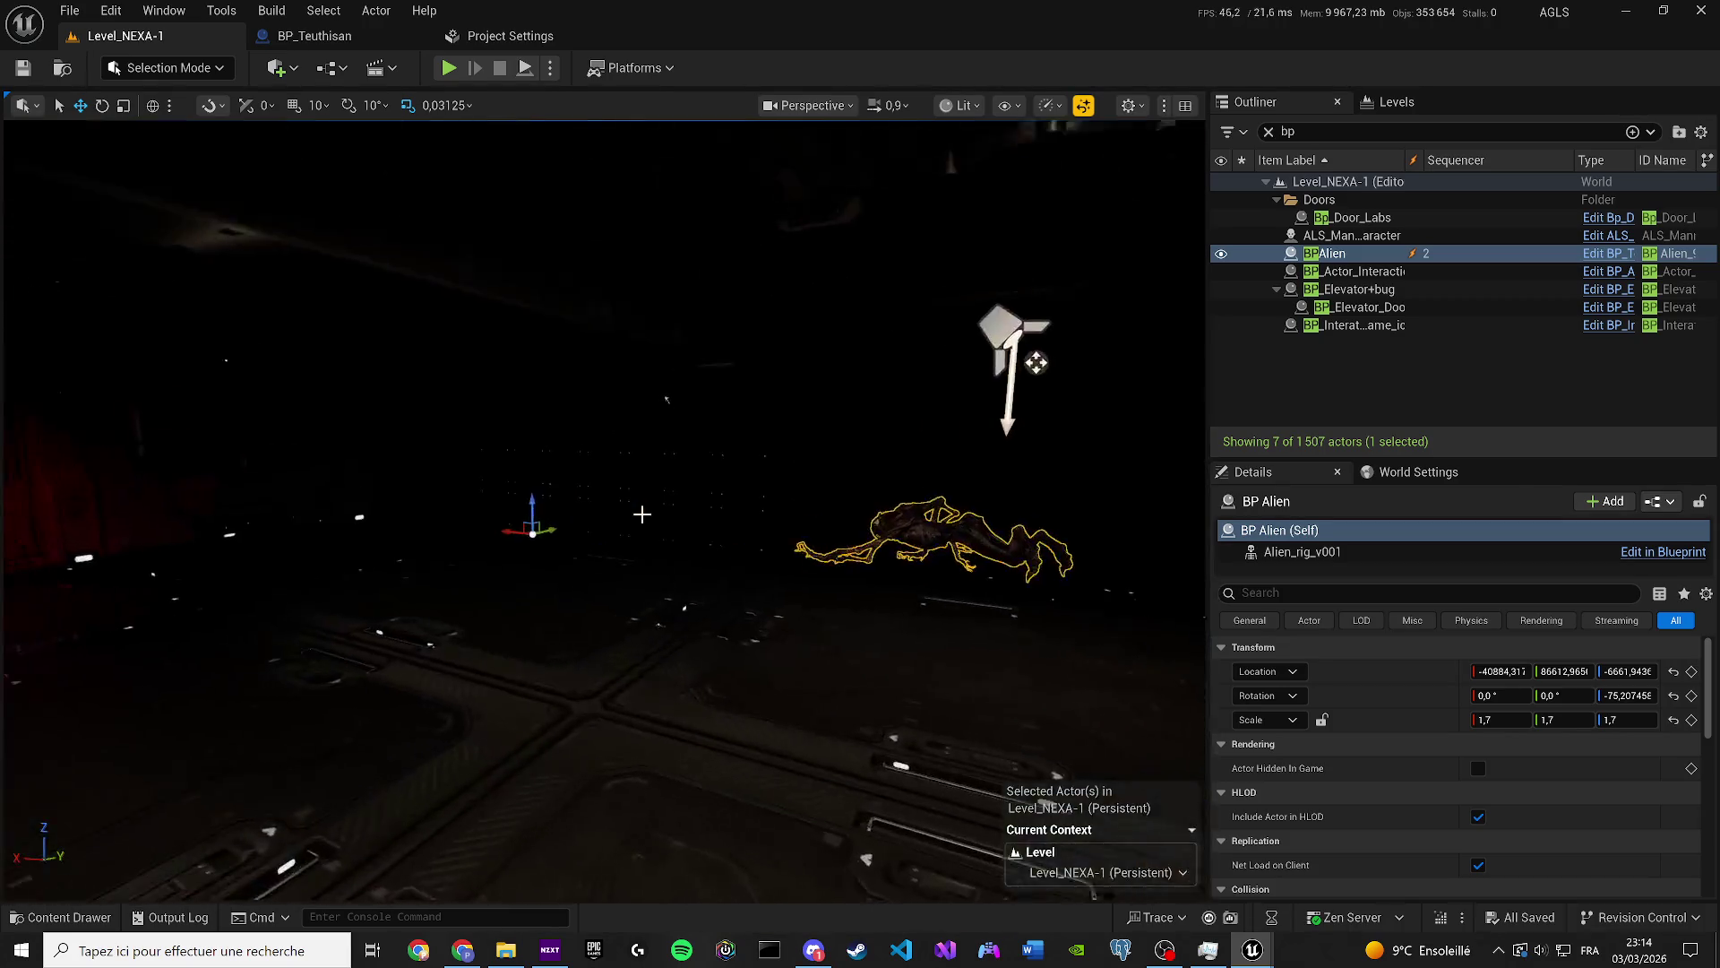
pyautogui.hotkey('alt', 'p')
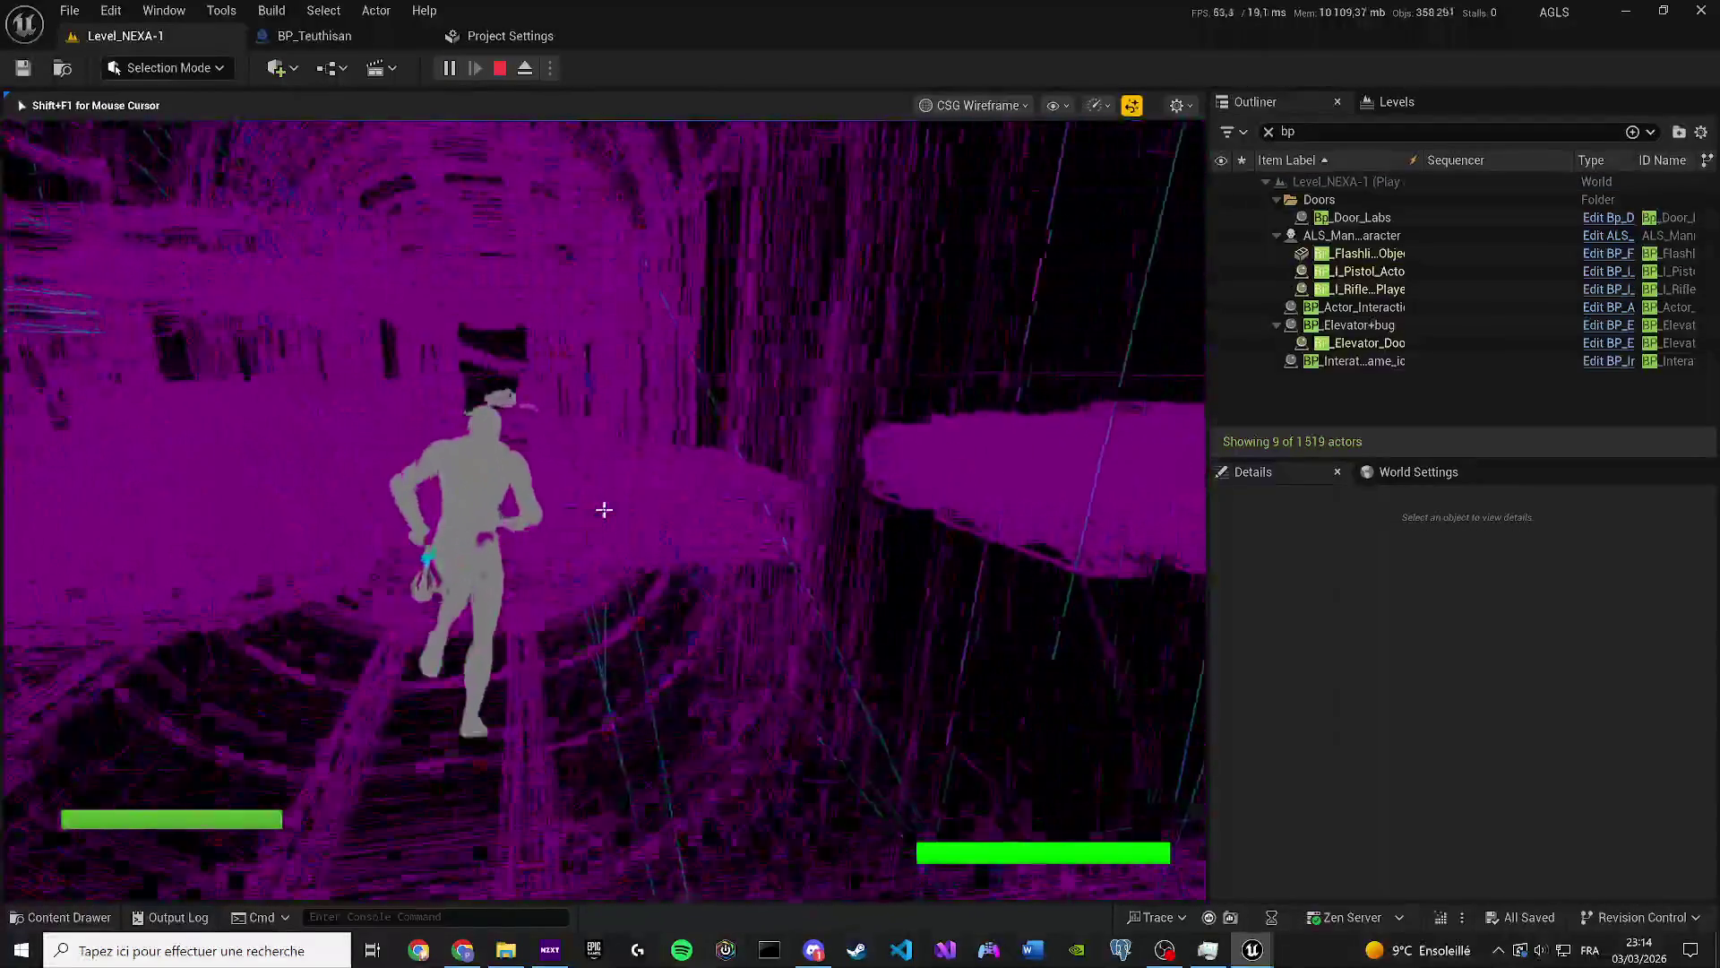
pyautogui.press('F3')
pyautogui.press('w')
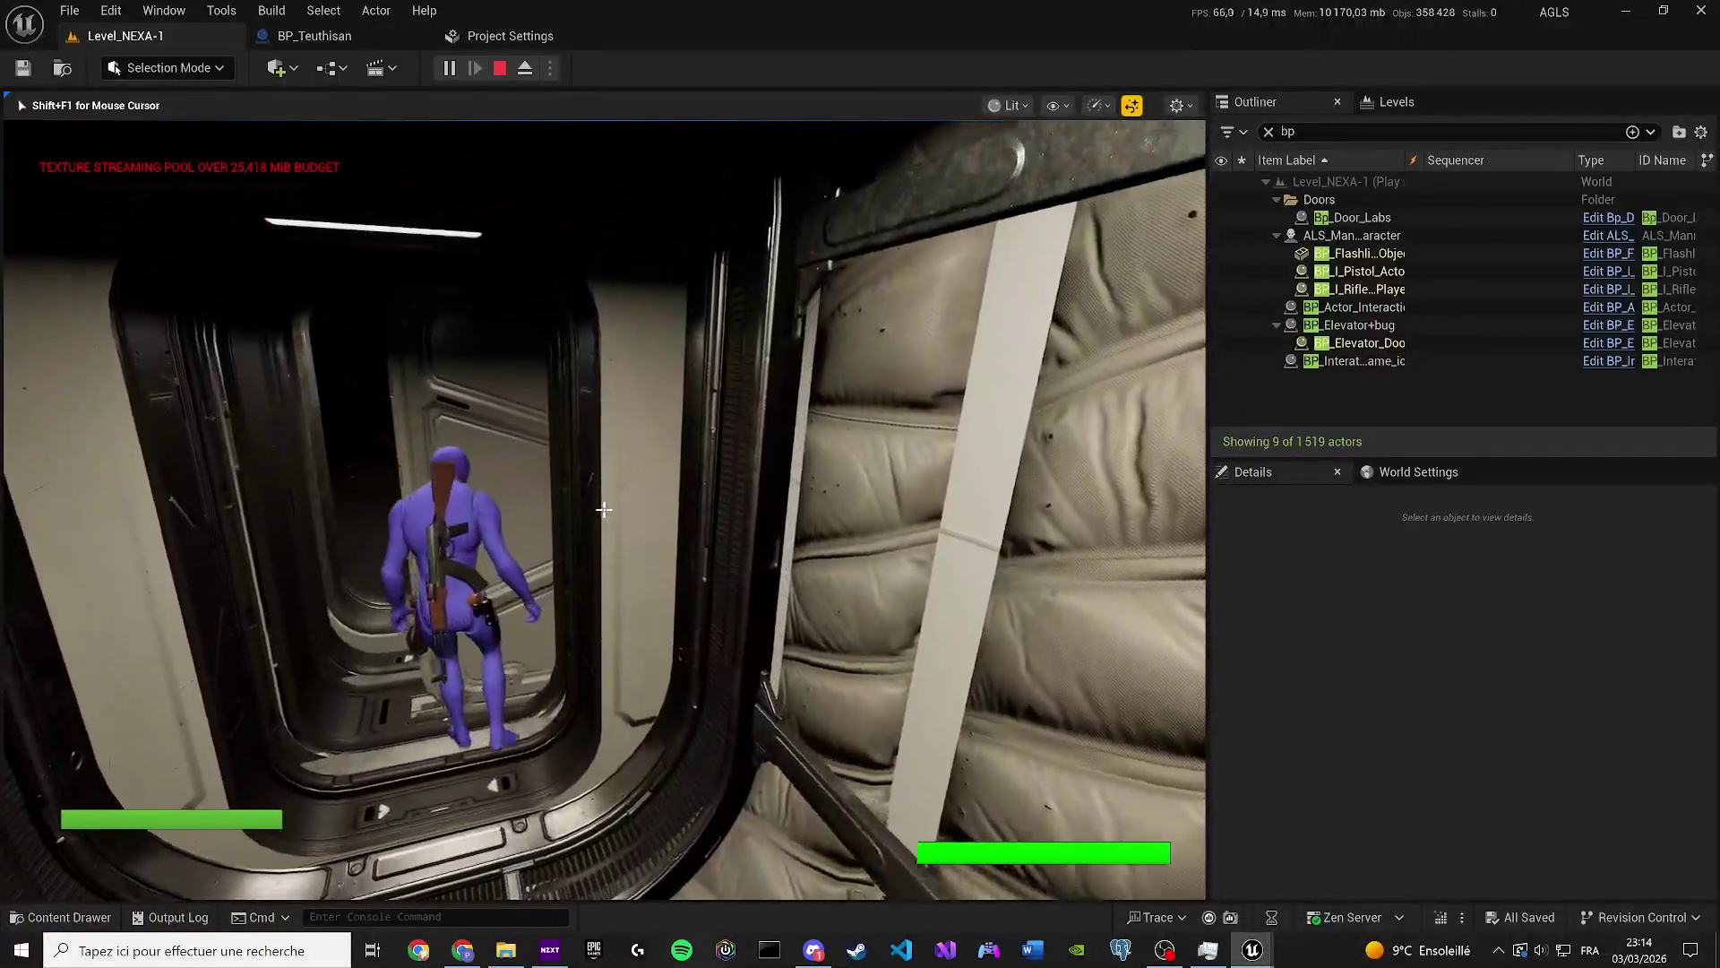
pyautogui.press('w')
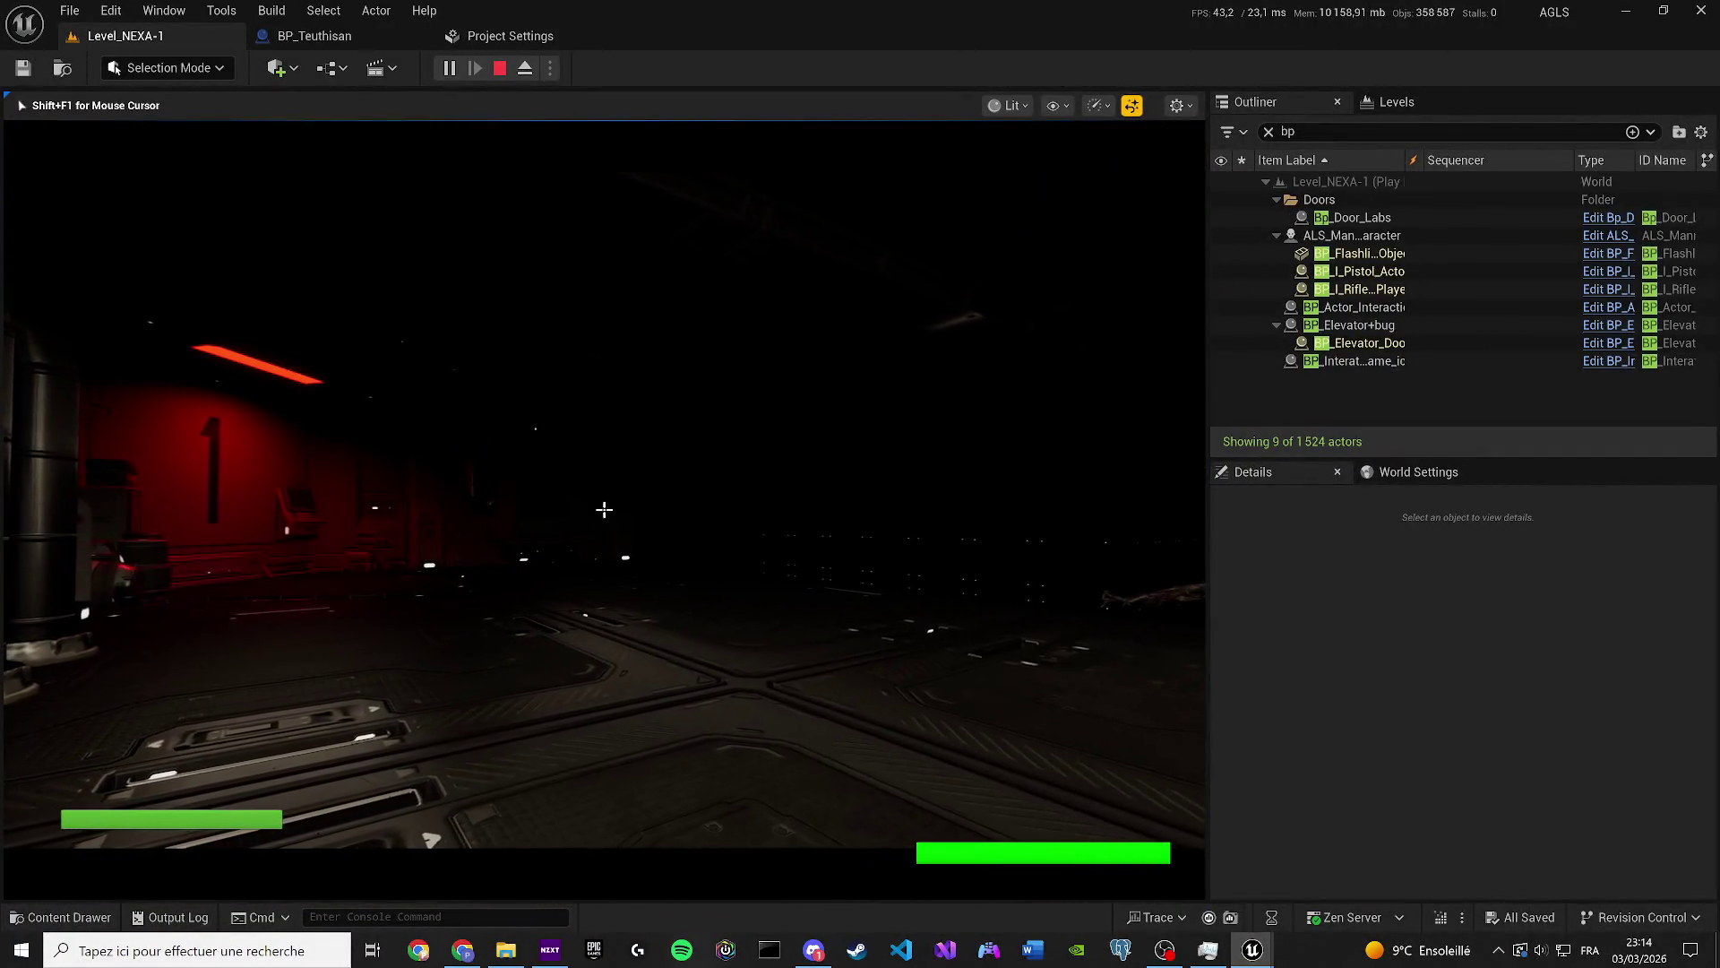
pyautogui.press('d')
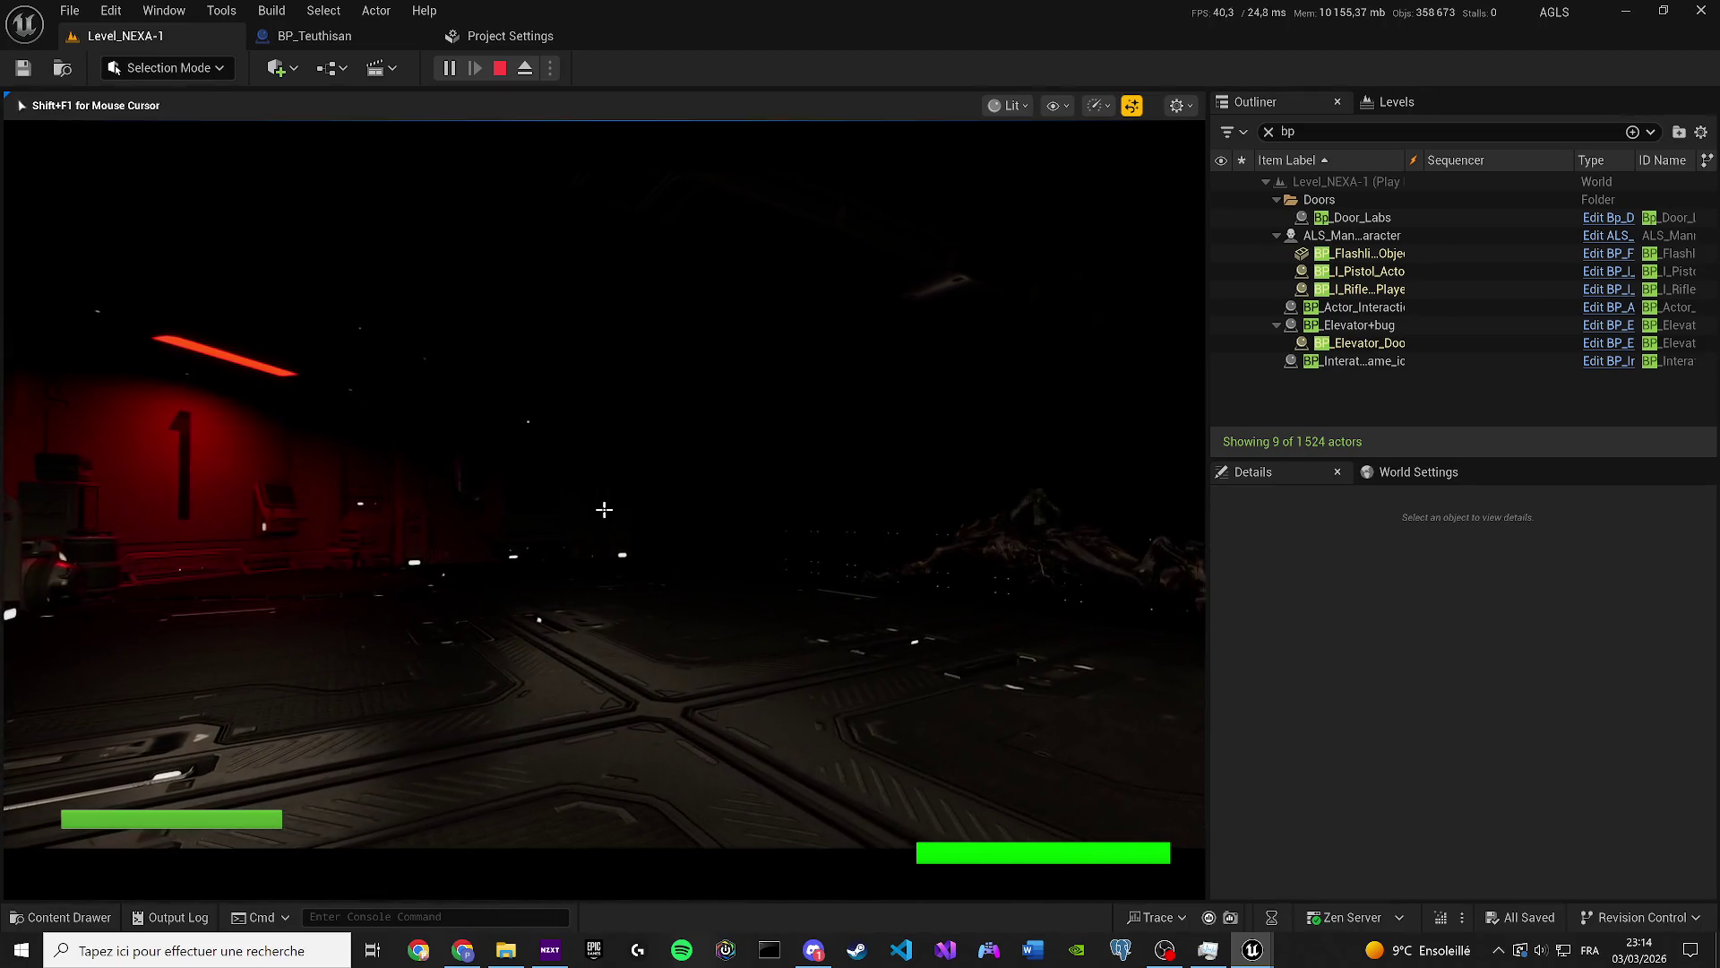
pyautogui.press('d')
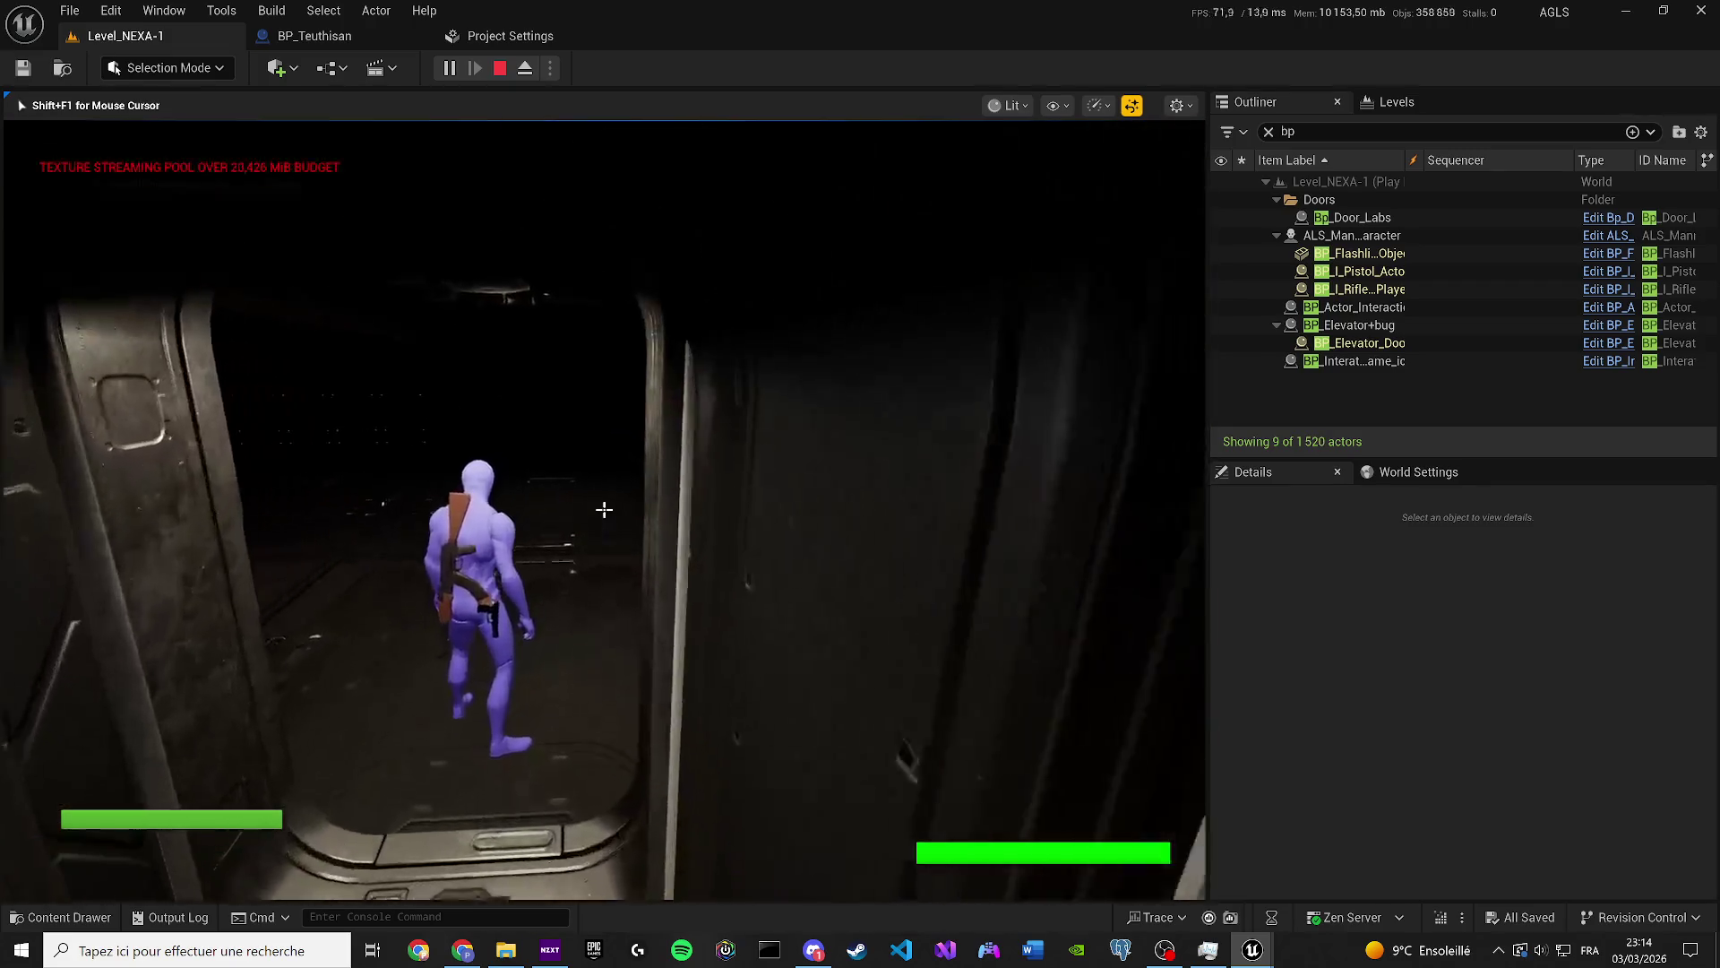
pyautogui.press('Escape')
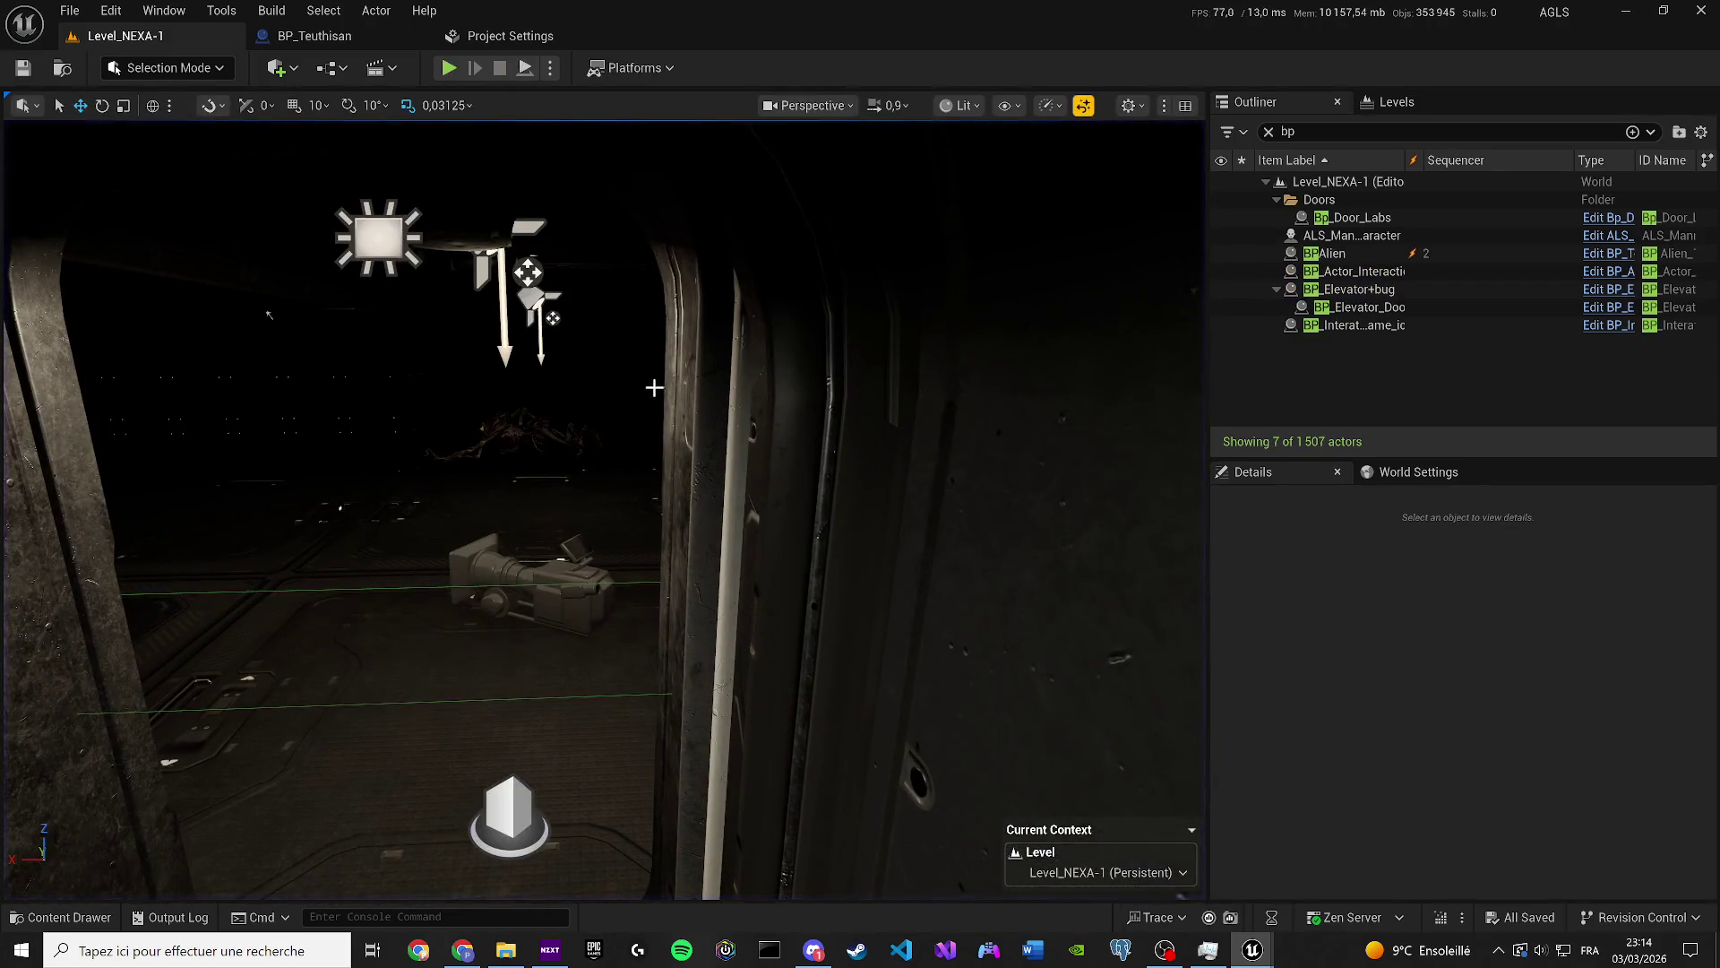
# Pilot the CineCameraActor to frame the dark hold's red-lit wall, then select BPAlien.
pyautogui.scroll(10, 559, 387)
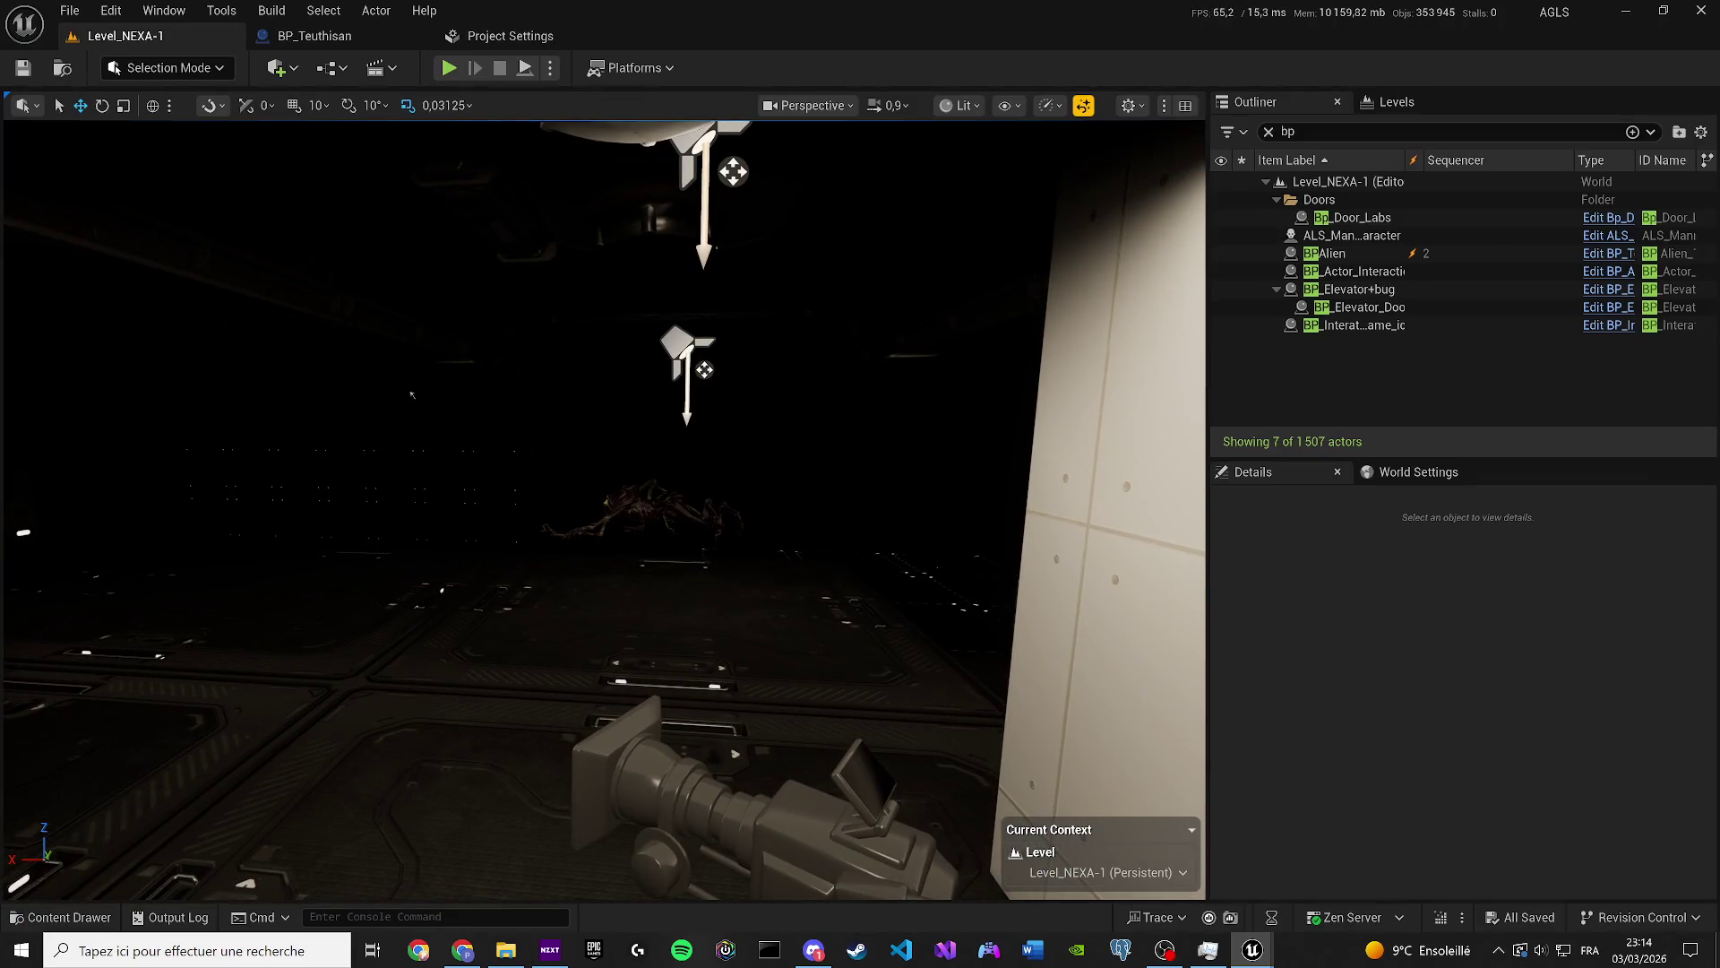
pyautogui.hotkey('ctrl', 'shift', 'p')
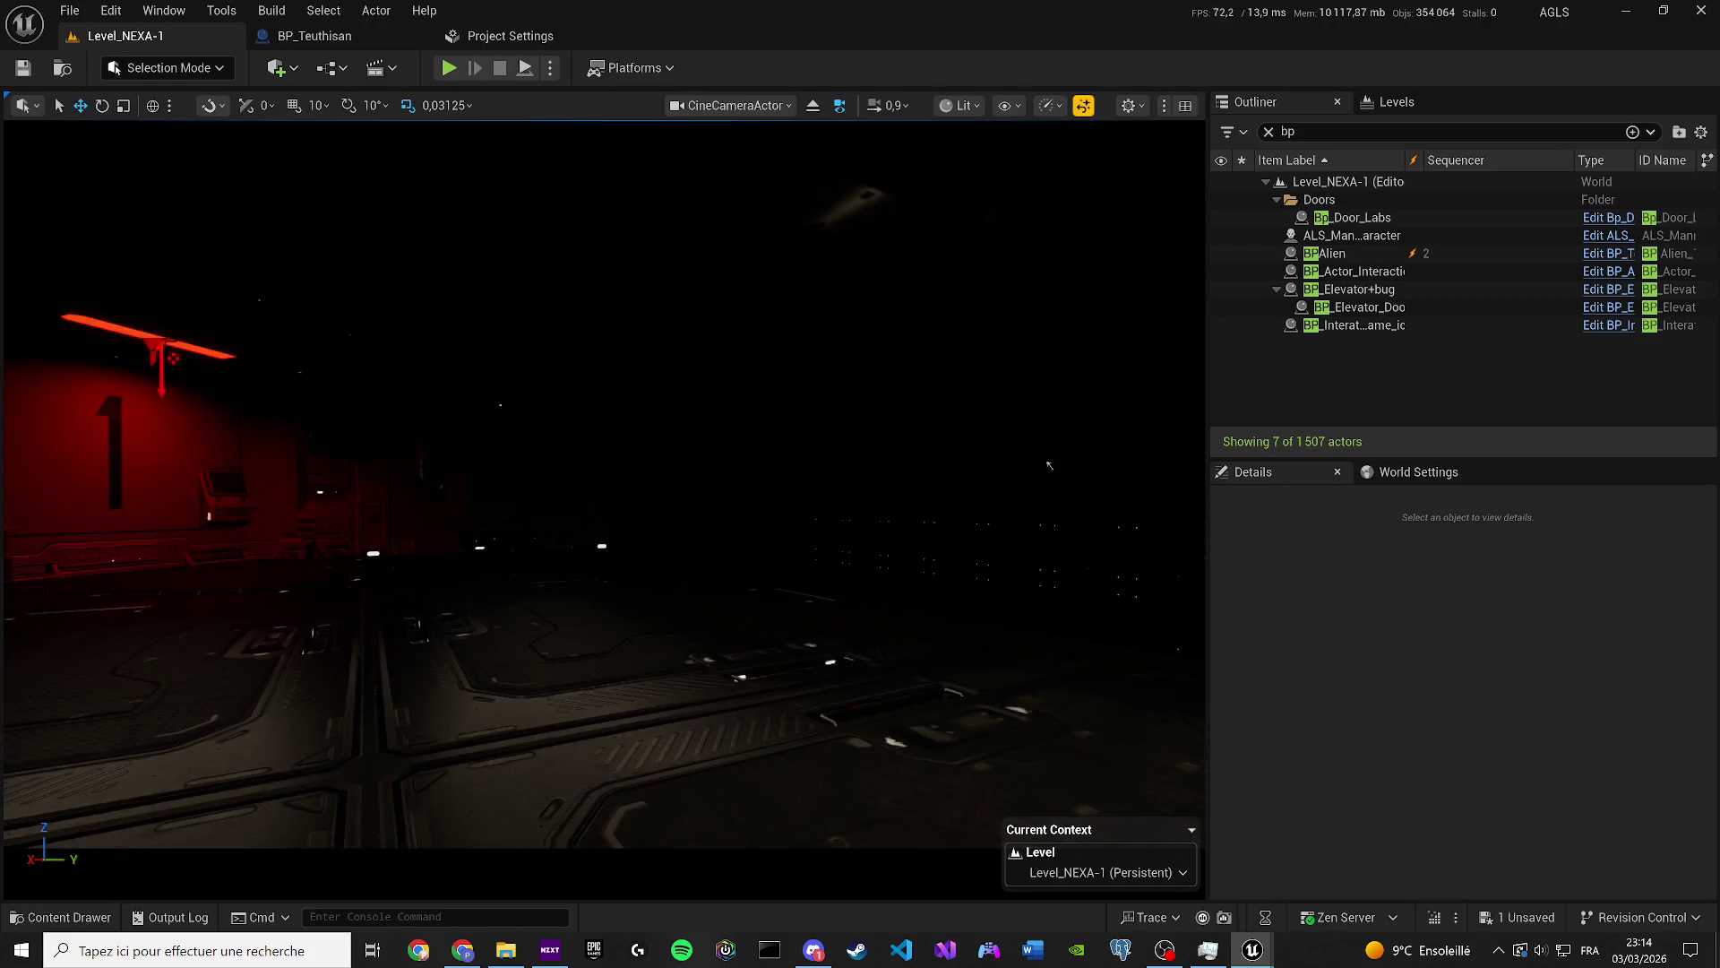
pyautogui.scroll(-3, 274, 454)
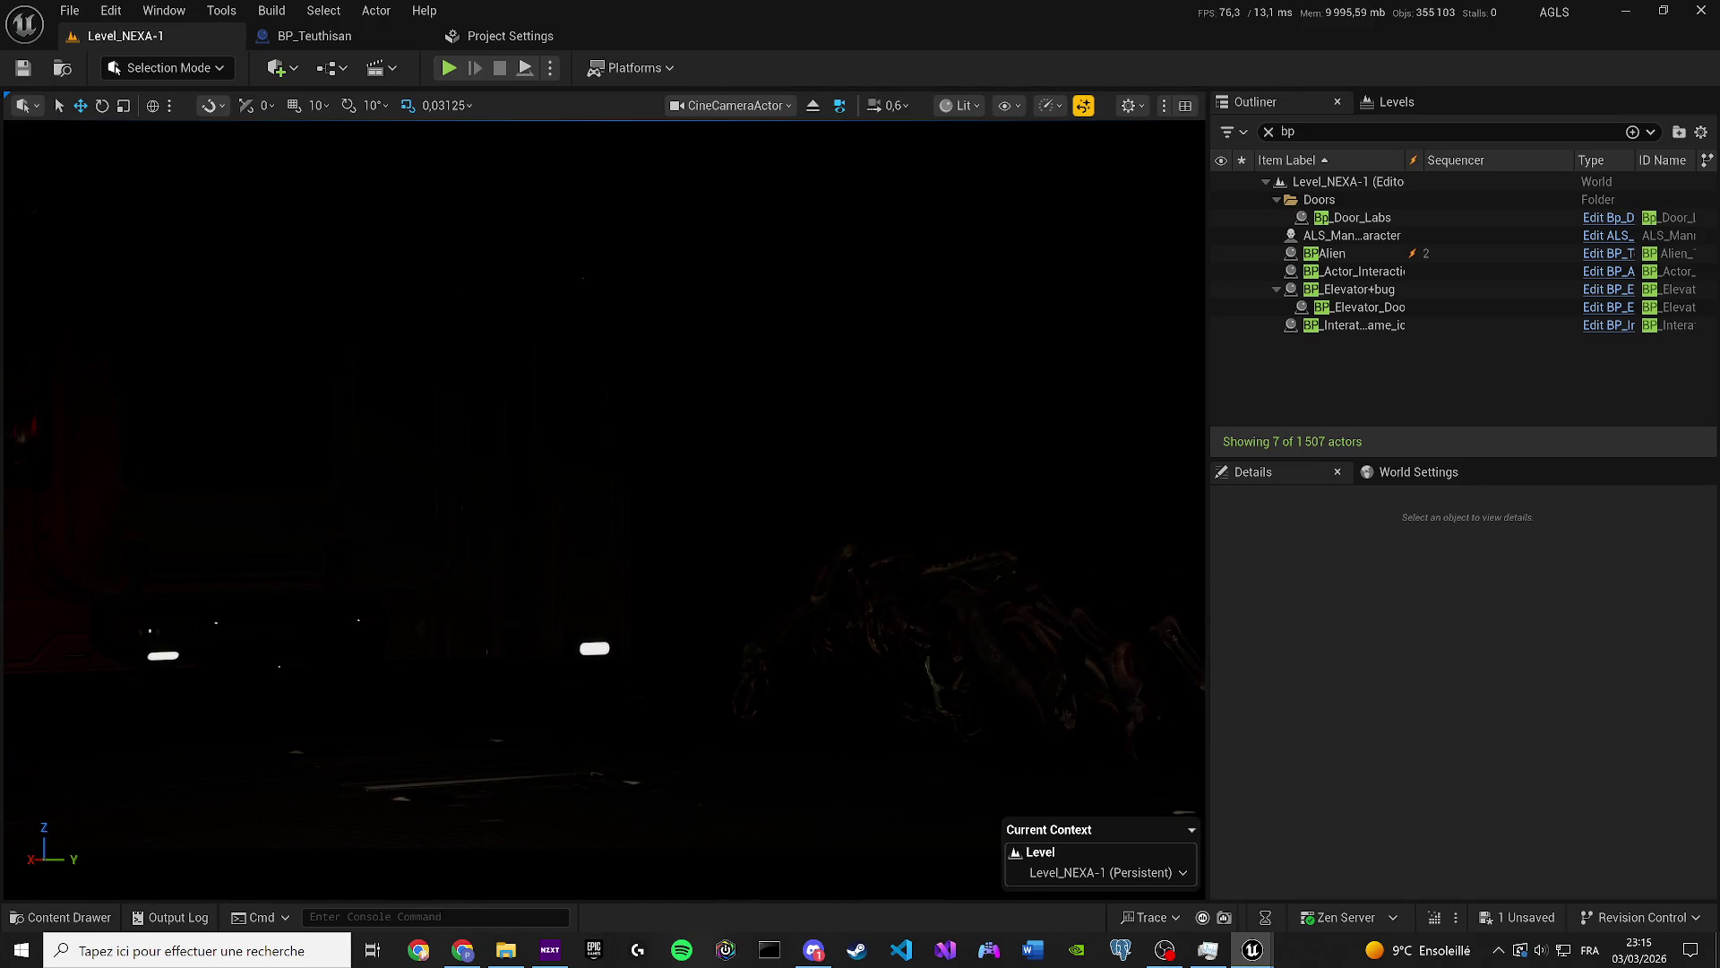
pyautogui.click(970, 500)
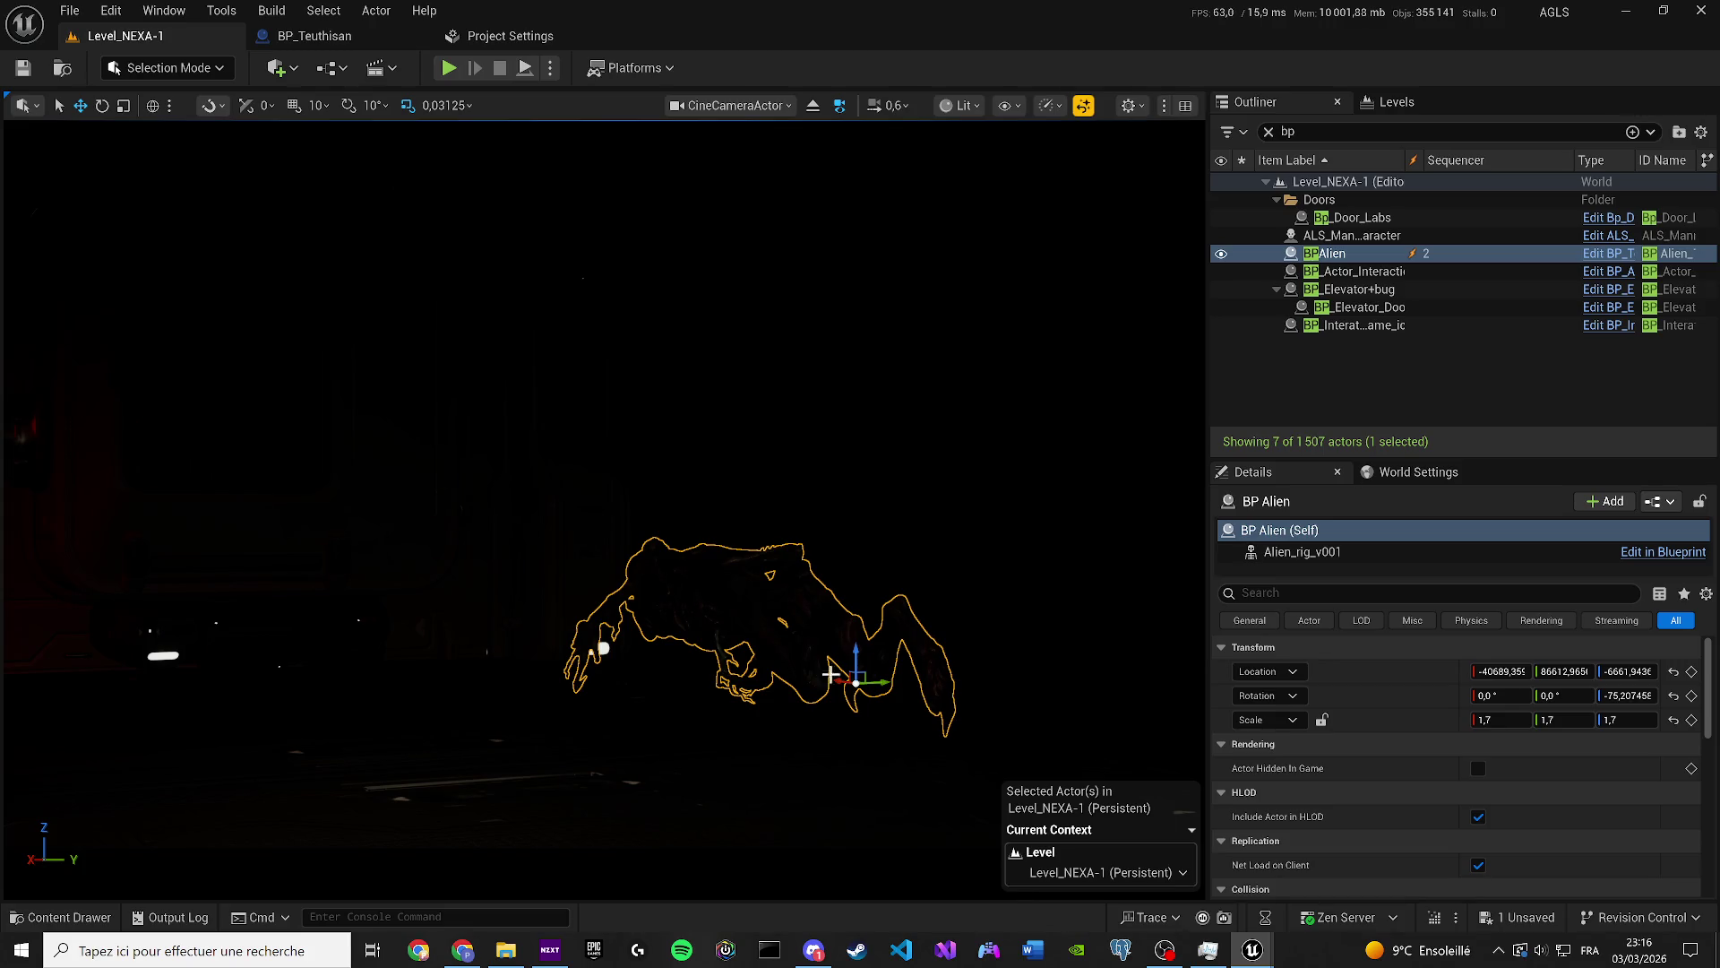
# Alt-drag BP Alien into a BPAlien2 copy beside it, save, and nudge it along X.
pyautogui.keyDown('alt'); pyautogui.moveTo(850, 682); pyautogui.dragTo(748, 672); pyautogui.keyUp('alt')
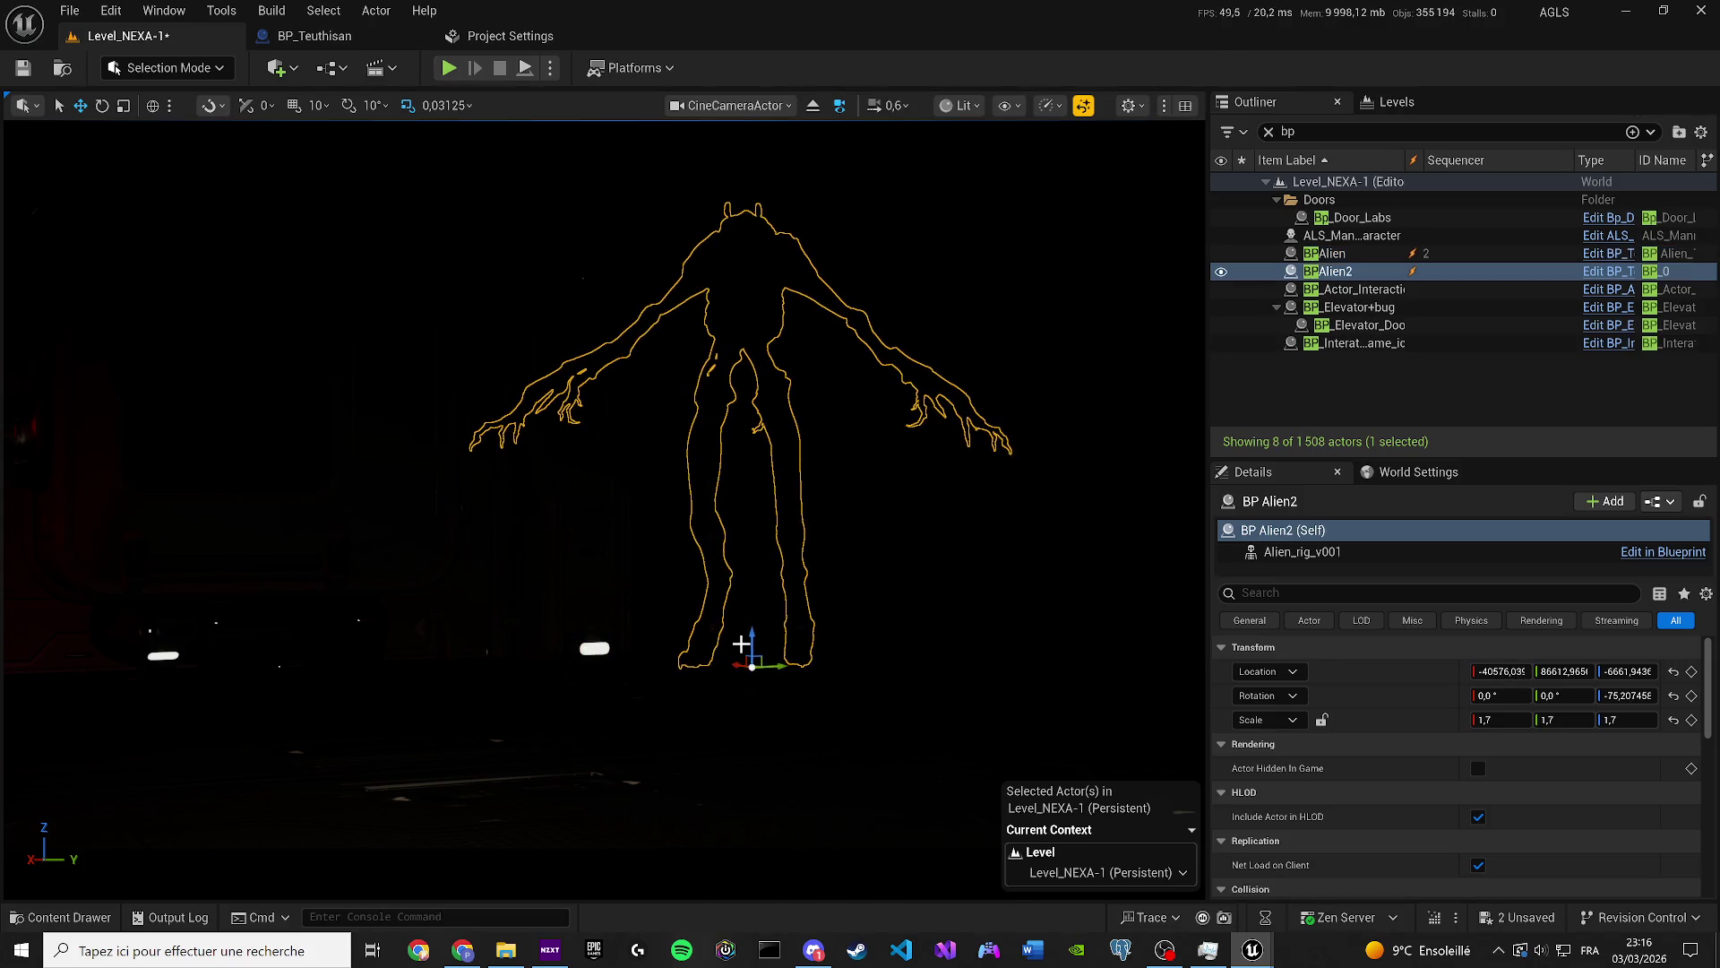
pyautogui.hotkey('ctrl', 's')
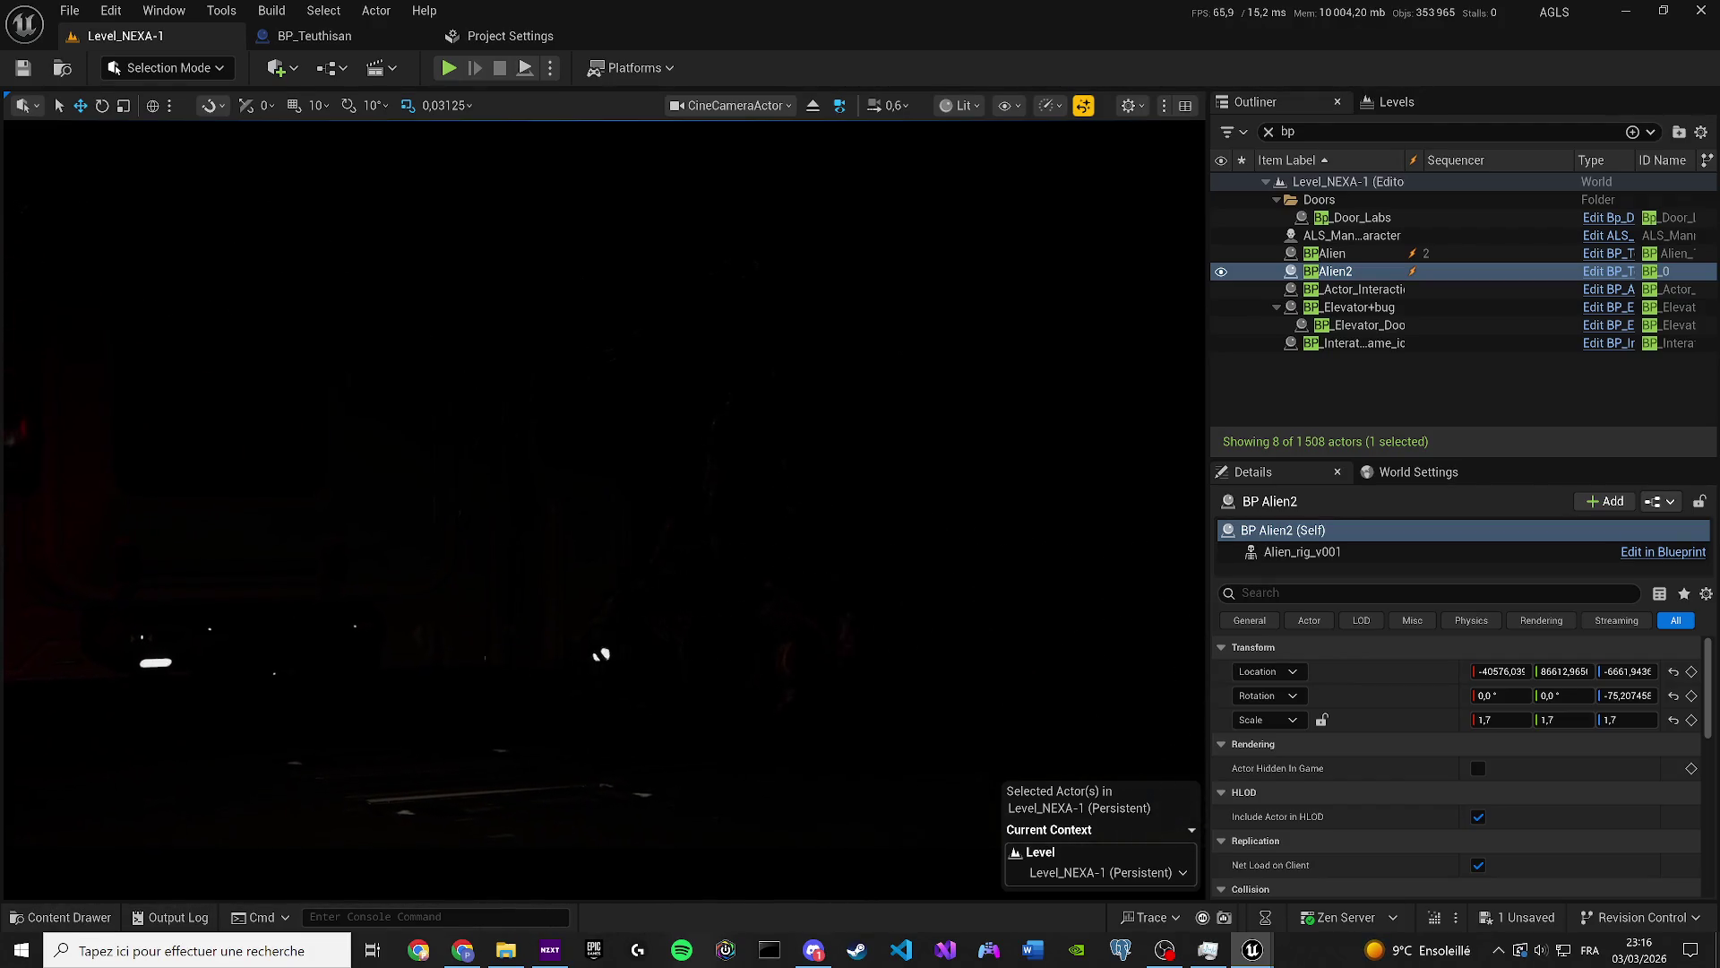
pyautogui.press('g')
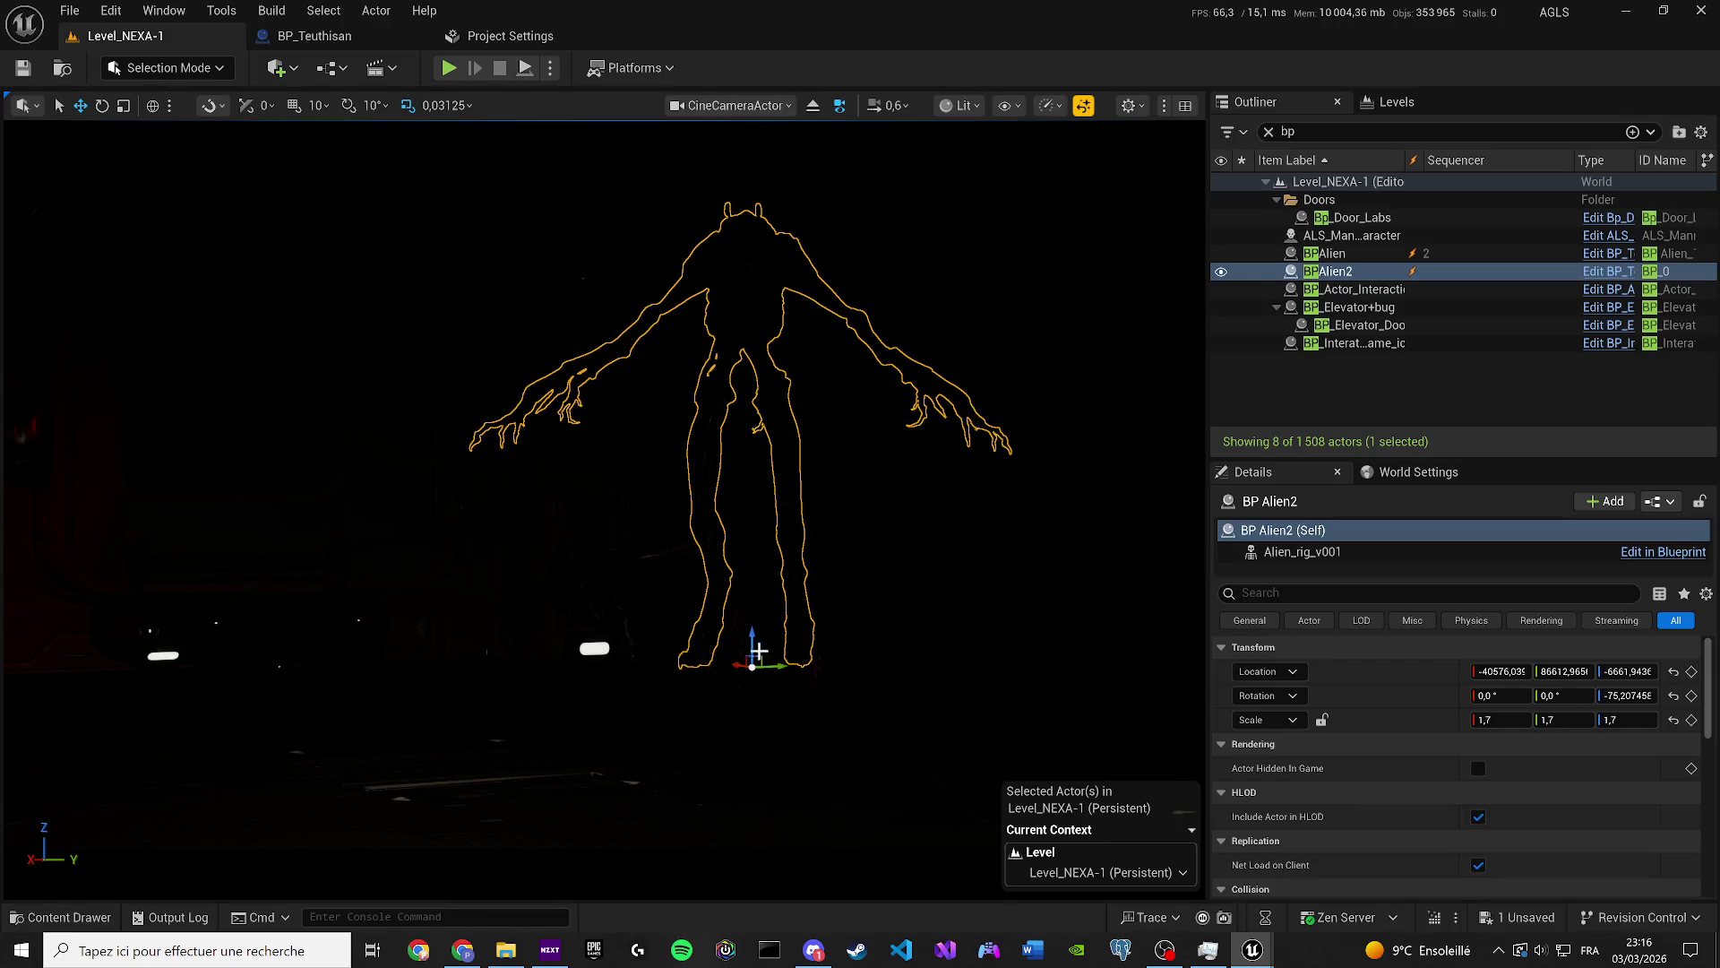
pyautogui.moveTo(747, 666); pyautogui.dragTo(733, 664)
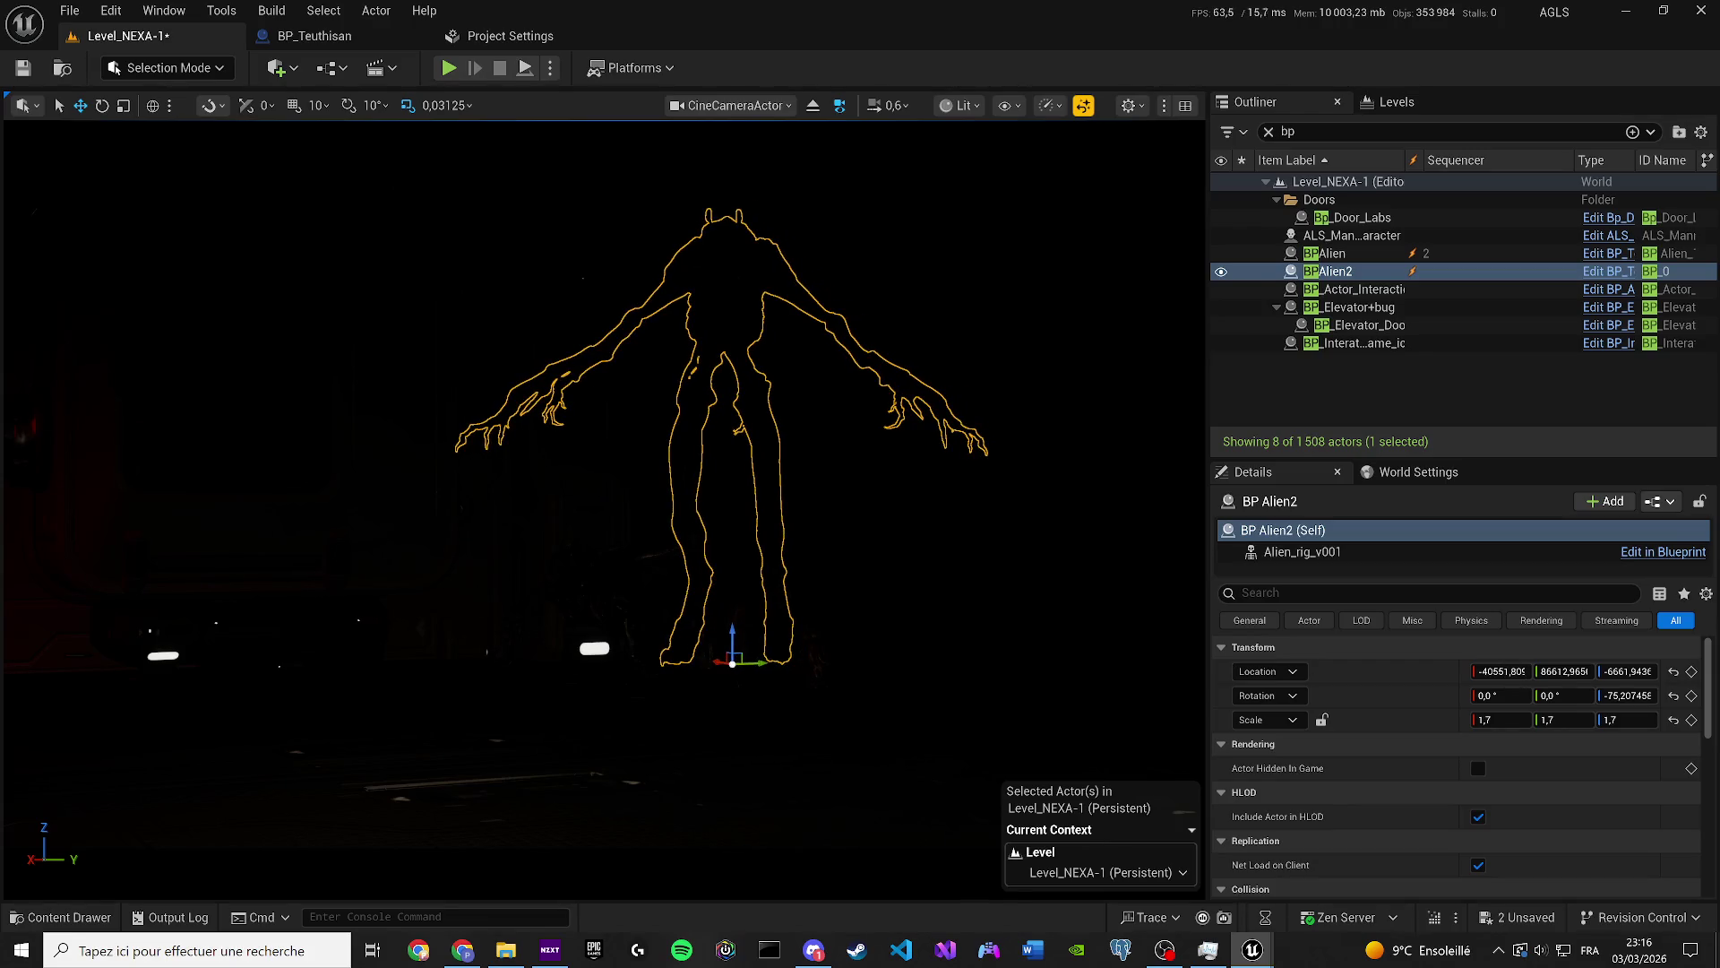
pyautogui.press('Escape')
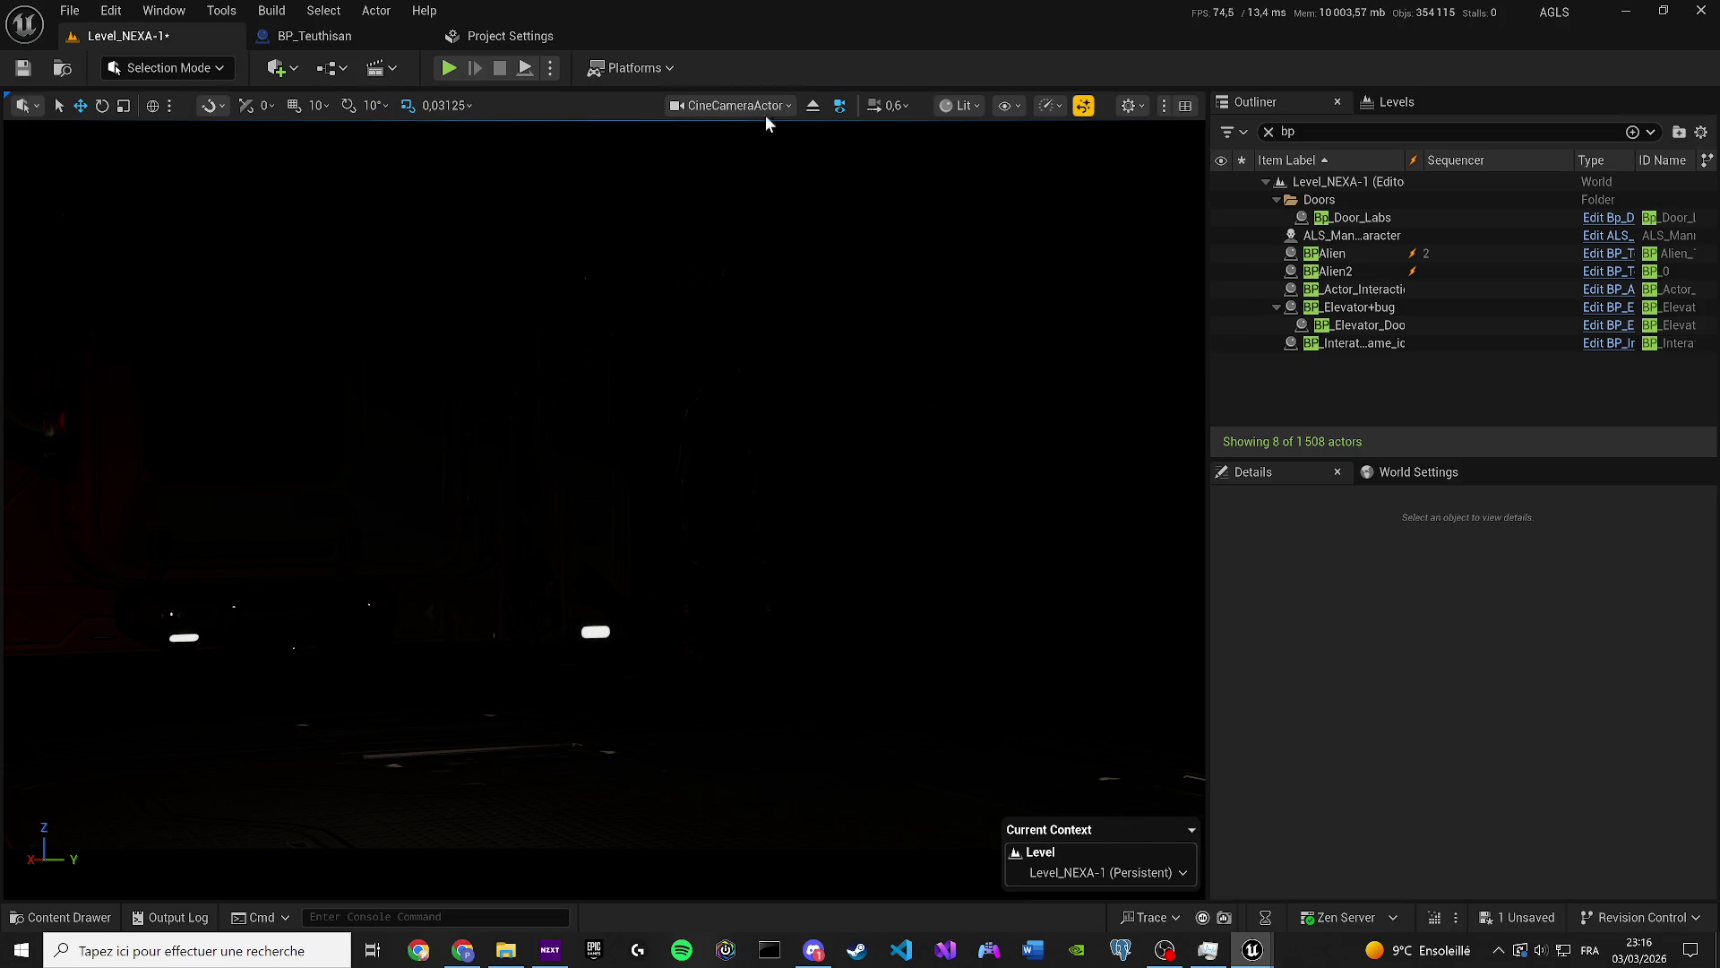
pyautogui.click(962, 107)
# Switch to Unlit, delete BP_Alien2, and save the level.
pyautogui.click(985, 191)
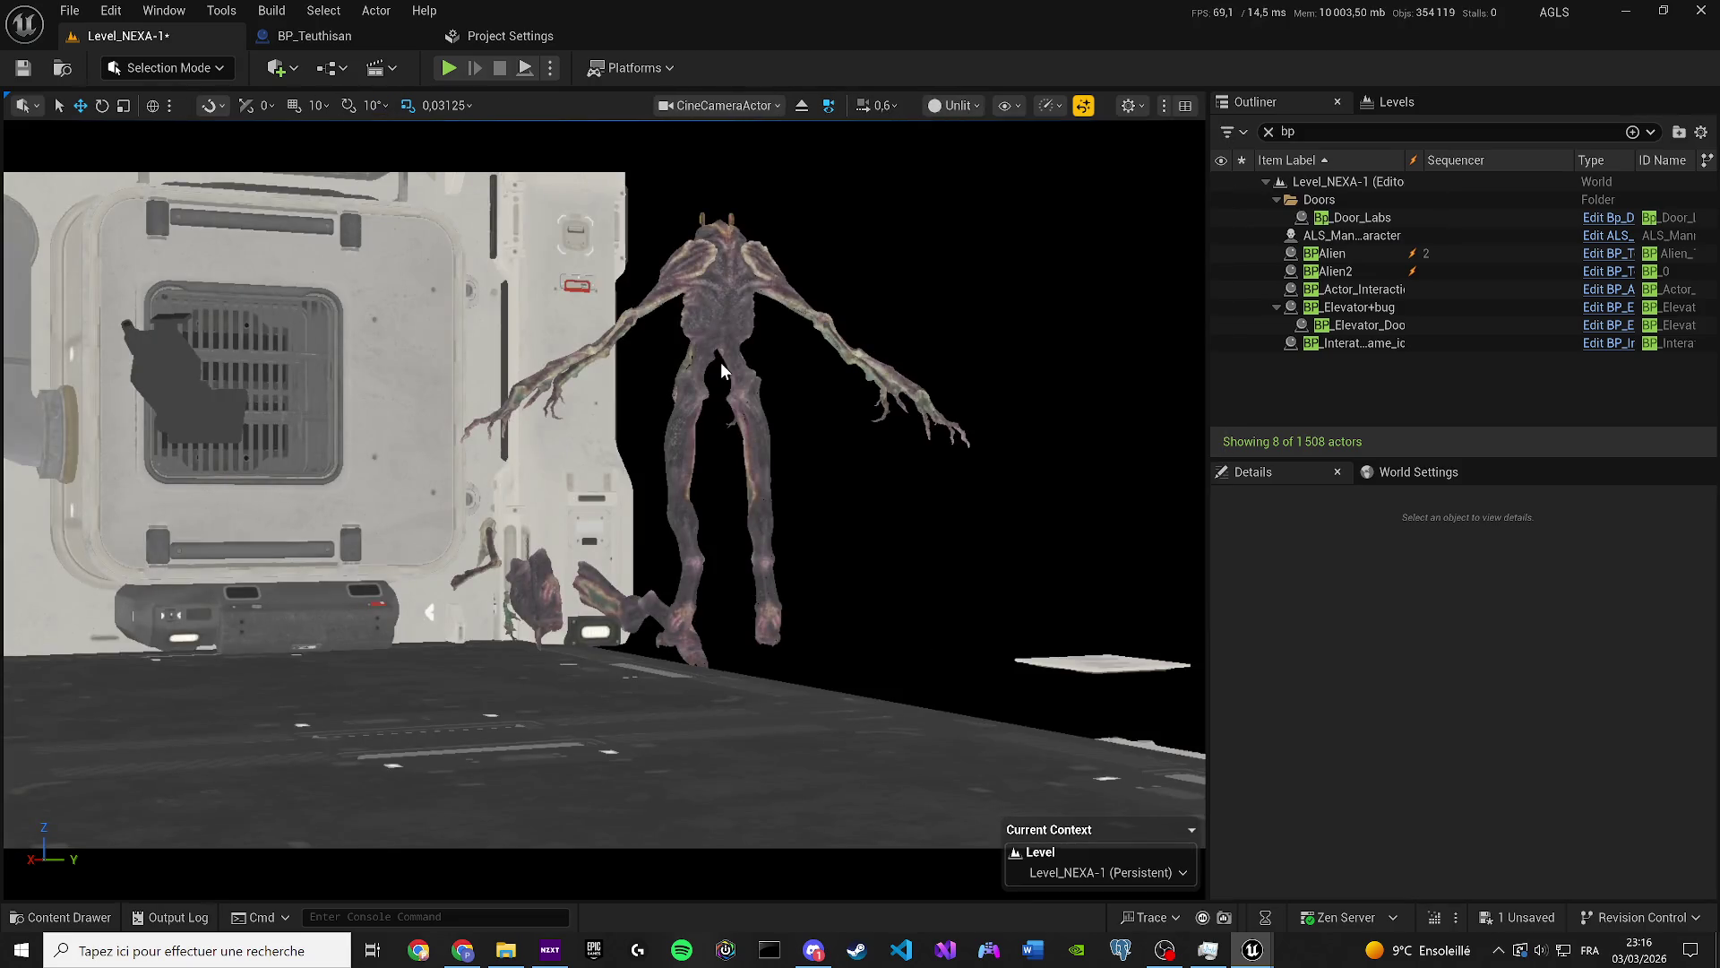
pyautogui.click(708, 300)
pyautogui.press('Delete')
pyautogui.hotkey('ctrl', 's')
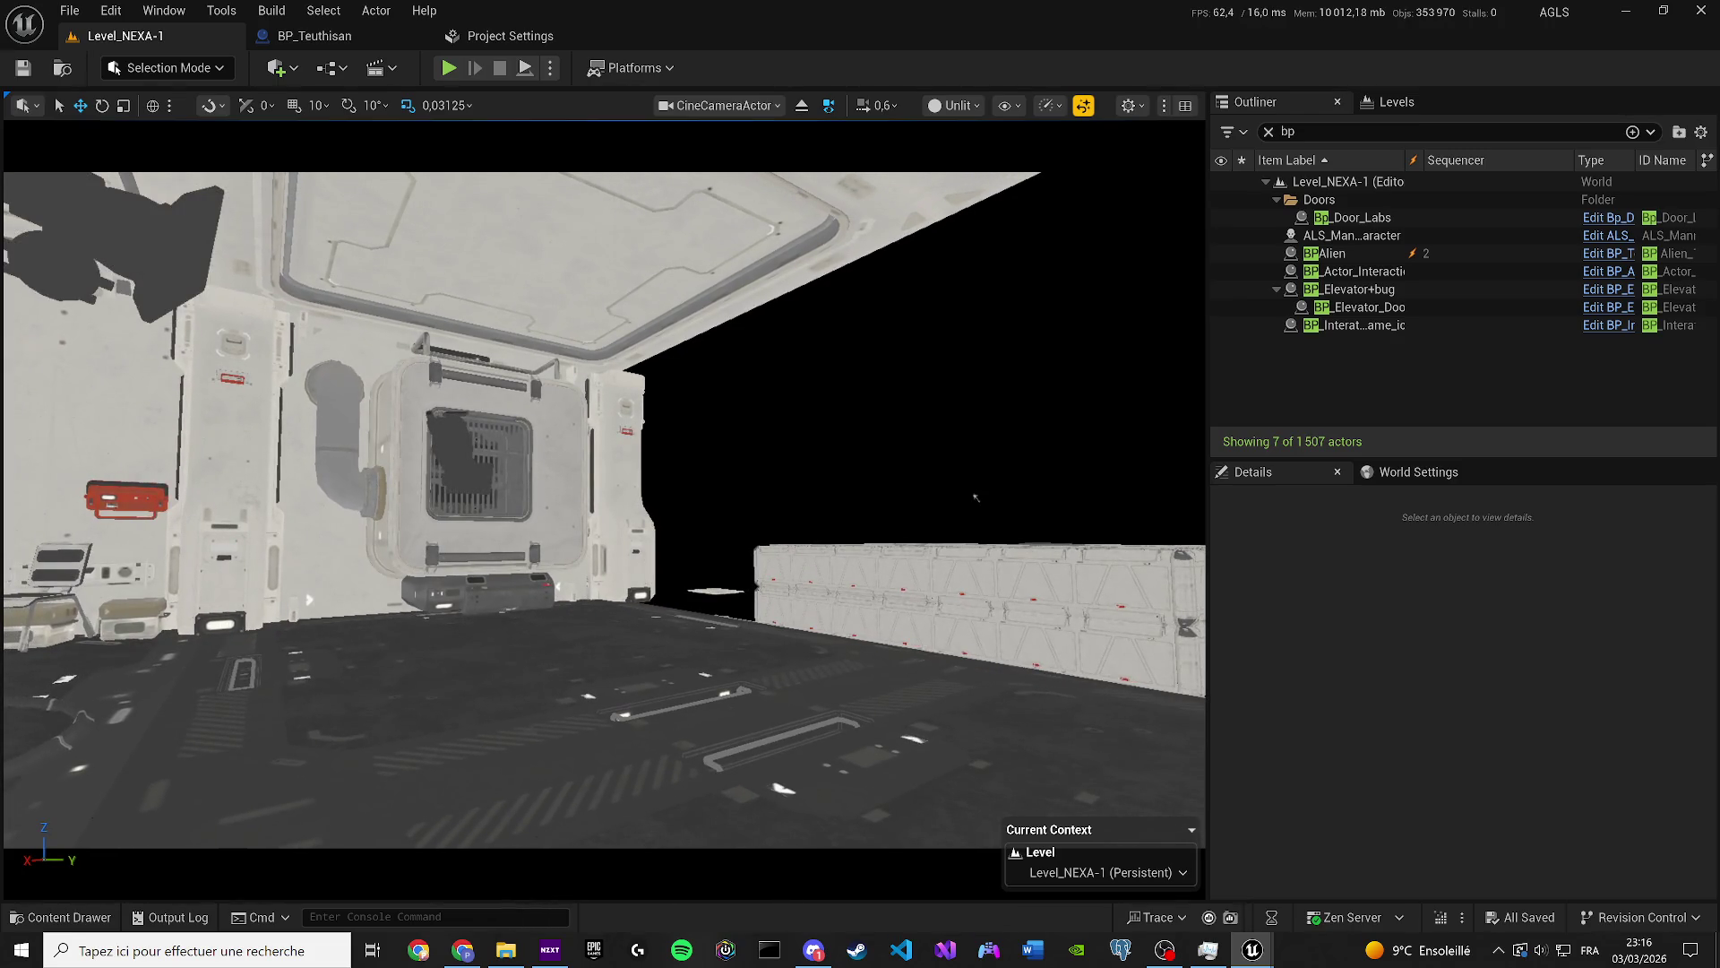
# Rotate SM_Modular_Wall_1_Merged51 to -87.43° yaw and save.
pyautogui.click(618, 484)
pyautogui.click(573, 465)
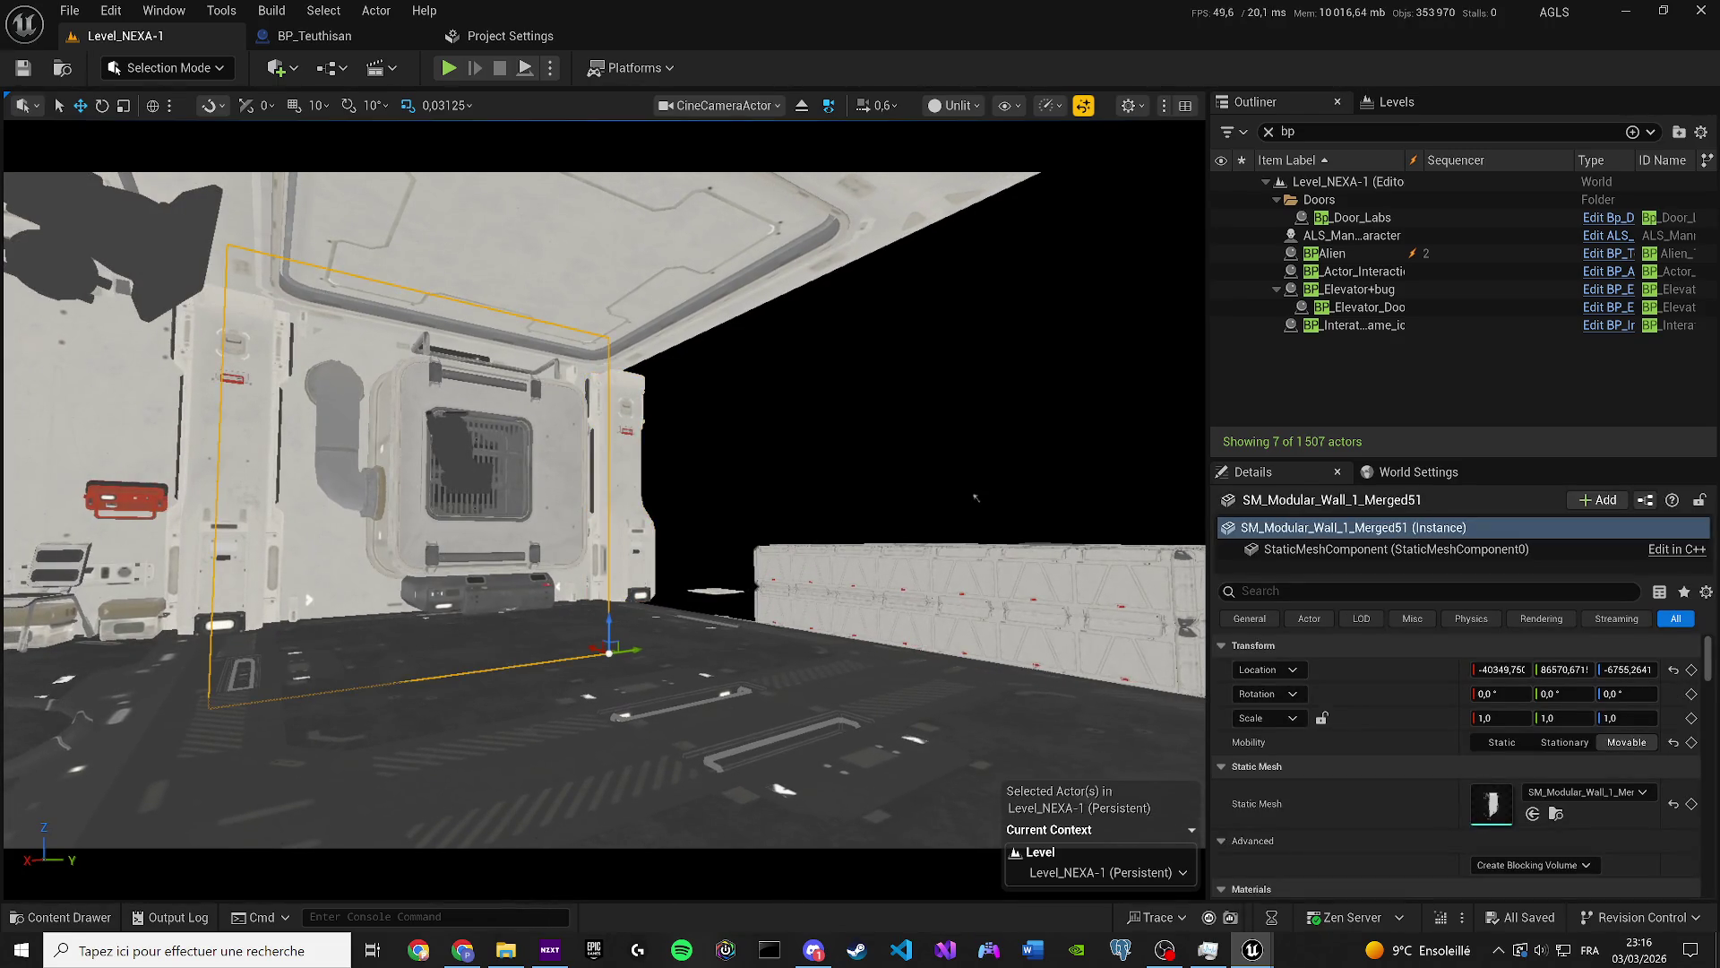
pyautogui.moveTo(625, 661)
pyautogui.mouseDown()
pyautogui.moveTo(548, 666)
pyautogui.moveTo(707, 641)
pyautogui.moveTo(661, 643)
pyautogui.moveTo(703, 641)
pyautogui.moveTo(962, 737)
pyautogui.mouseUp()
pyautogui.hotkey('ctrl', 's')
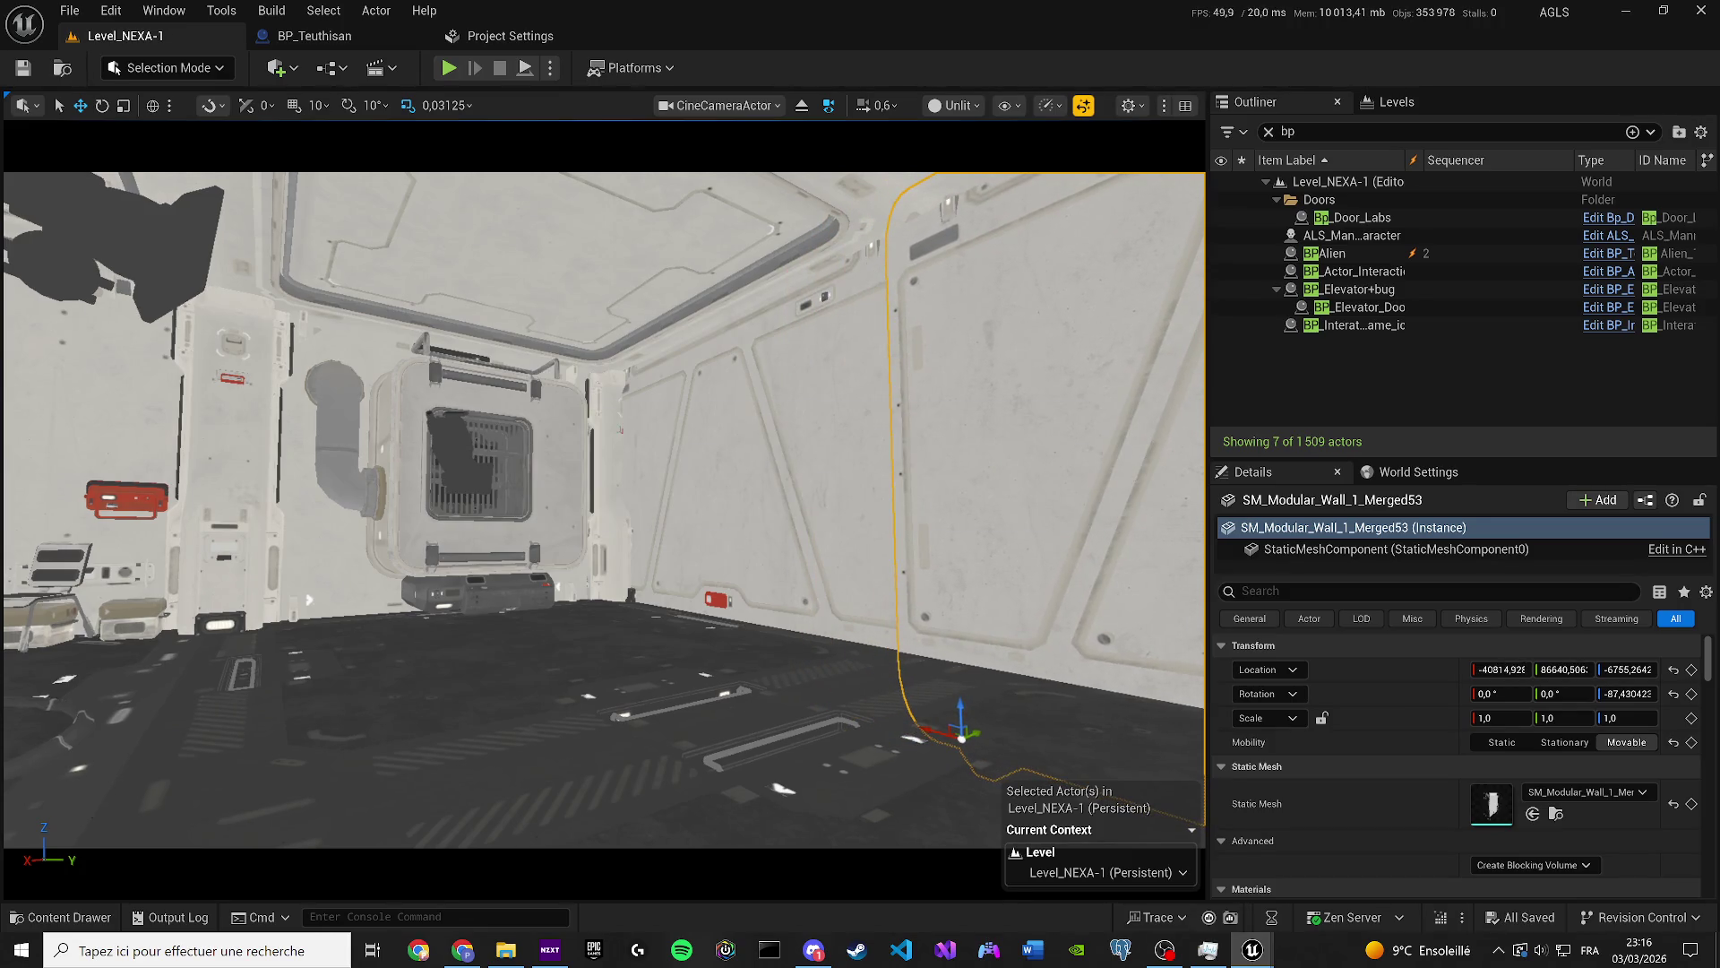
# Return the viewport to Lit shading and select the alien actor.
pyautogui.scroll(2, 4, 285)
pyautogui.click(975, 105)
pyautogui.click(959, 122)
pyautogui.scroll(-2, 604, 508)
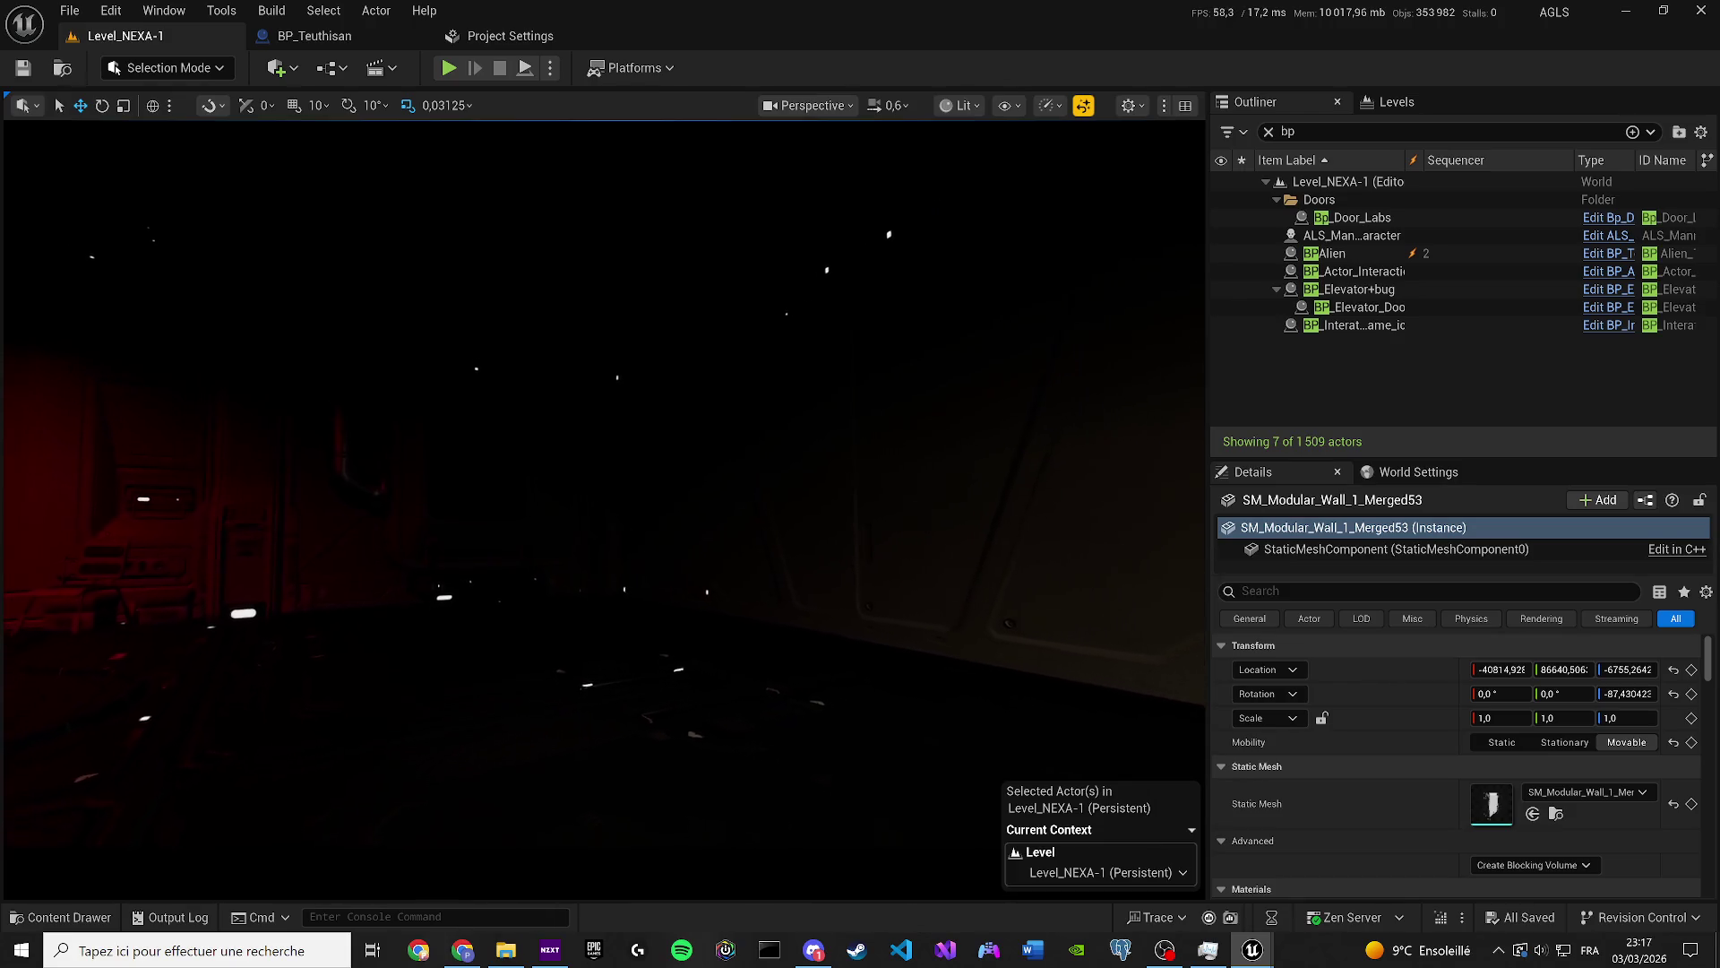
pyautogui.moveTo(604, 509); pyautogui.dragTo(681, 508)
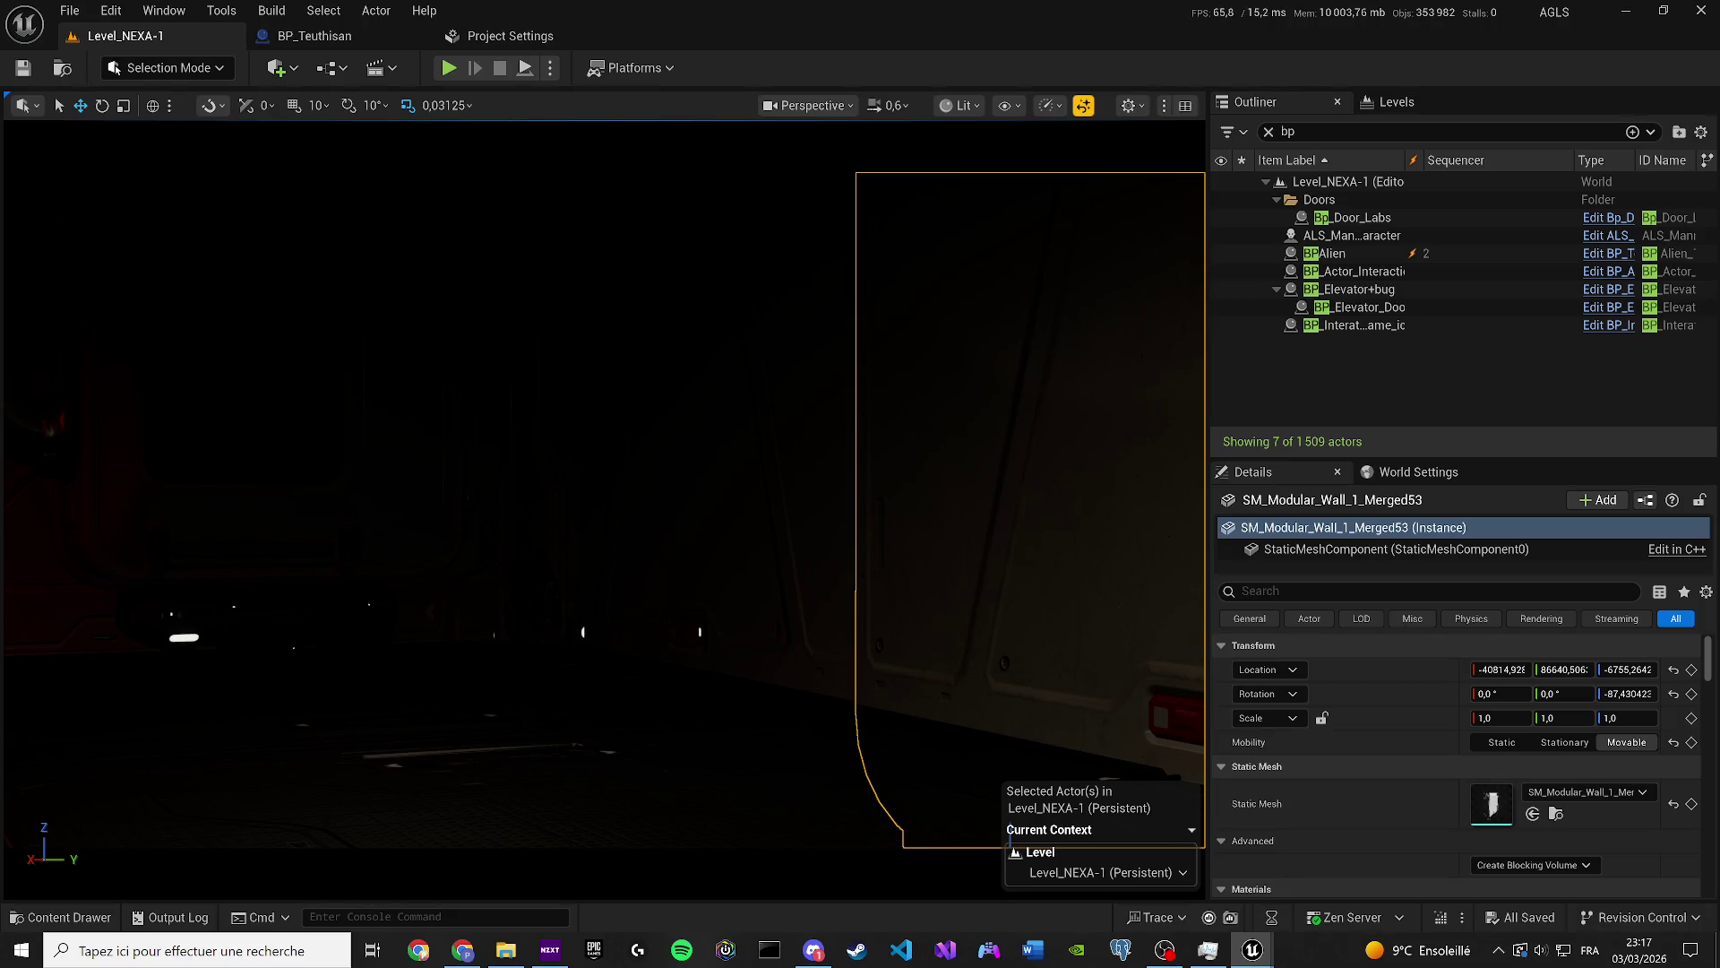
pyautogui.click(586, 631)
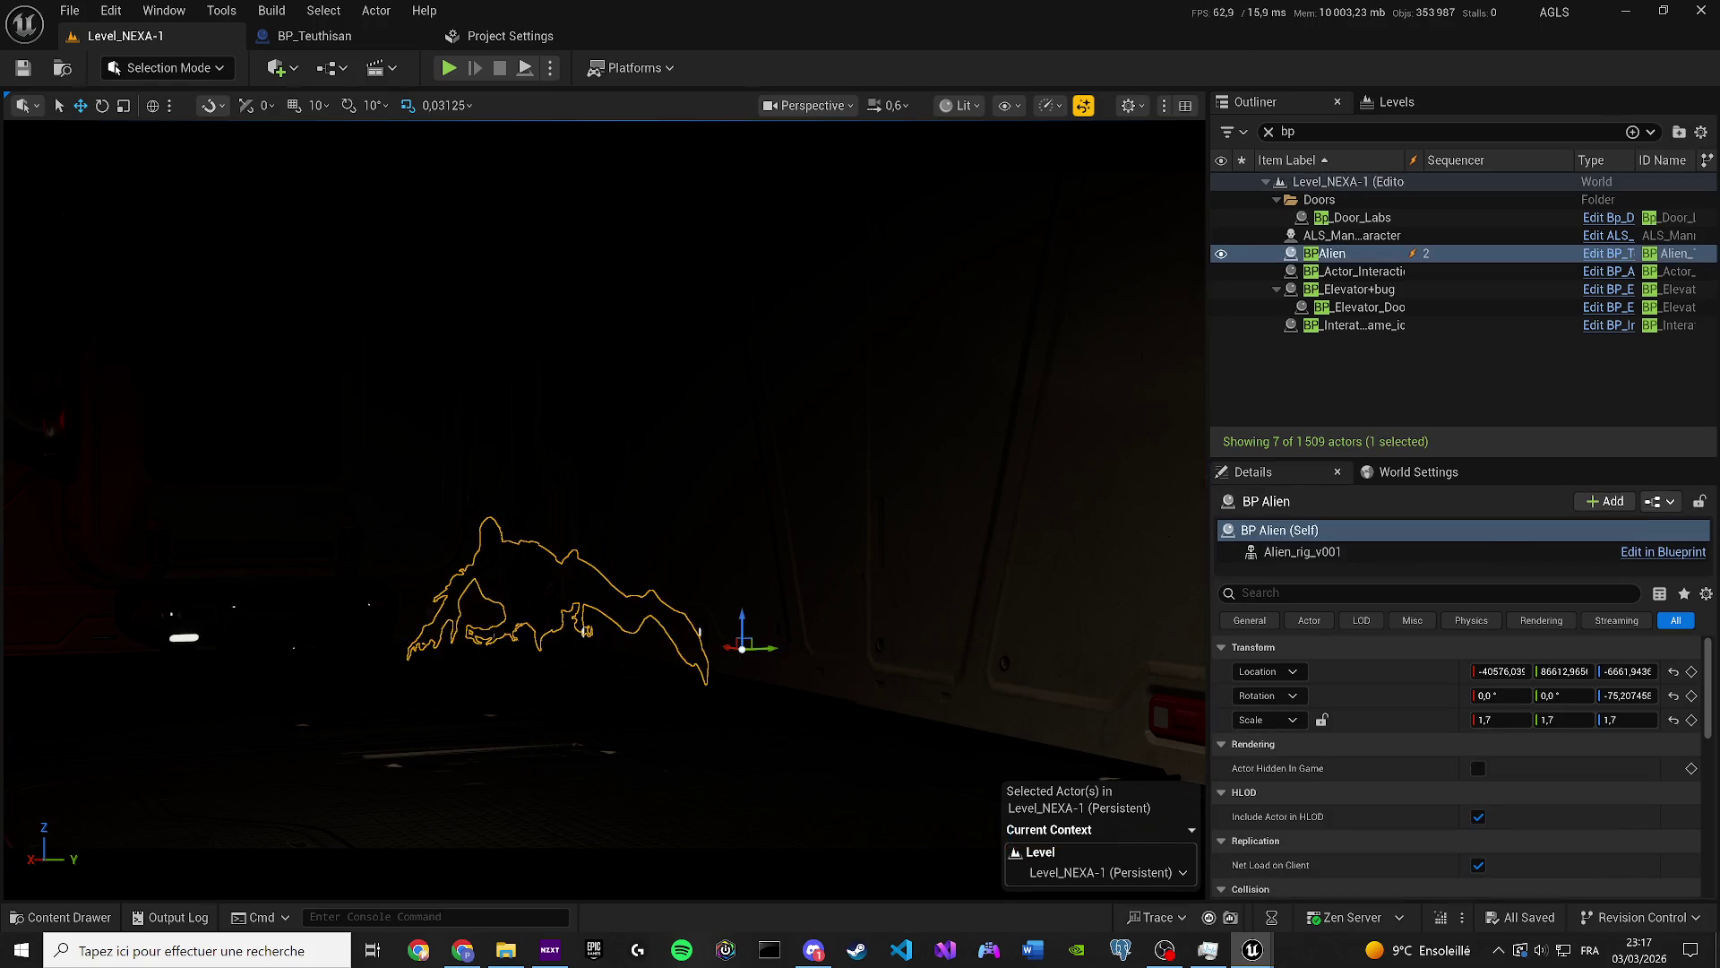
# Exit the cinematic camera pilot and move BP Alien along Y to about -40576, 86546, -6662.
pyautogui.click(961, 106)
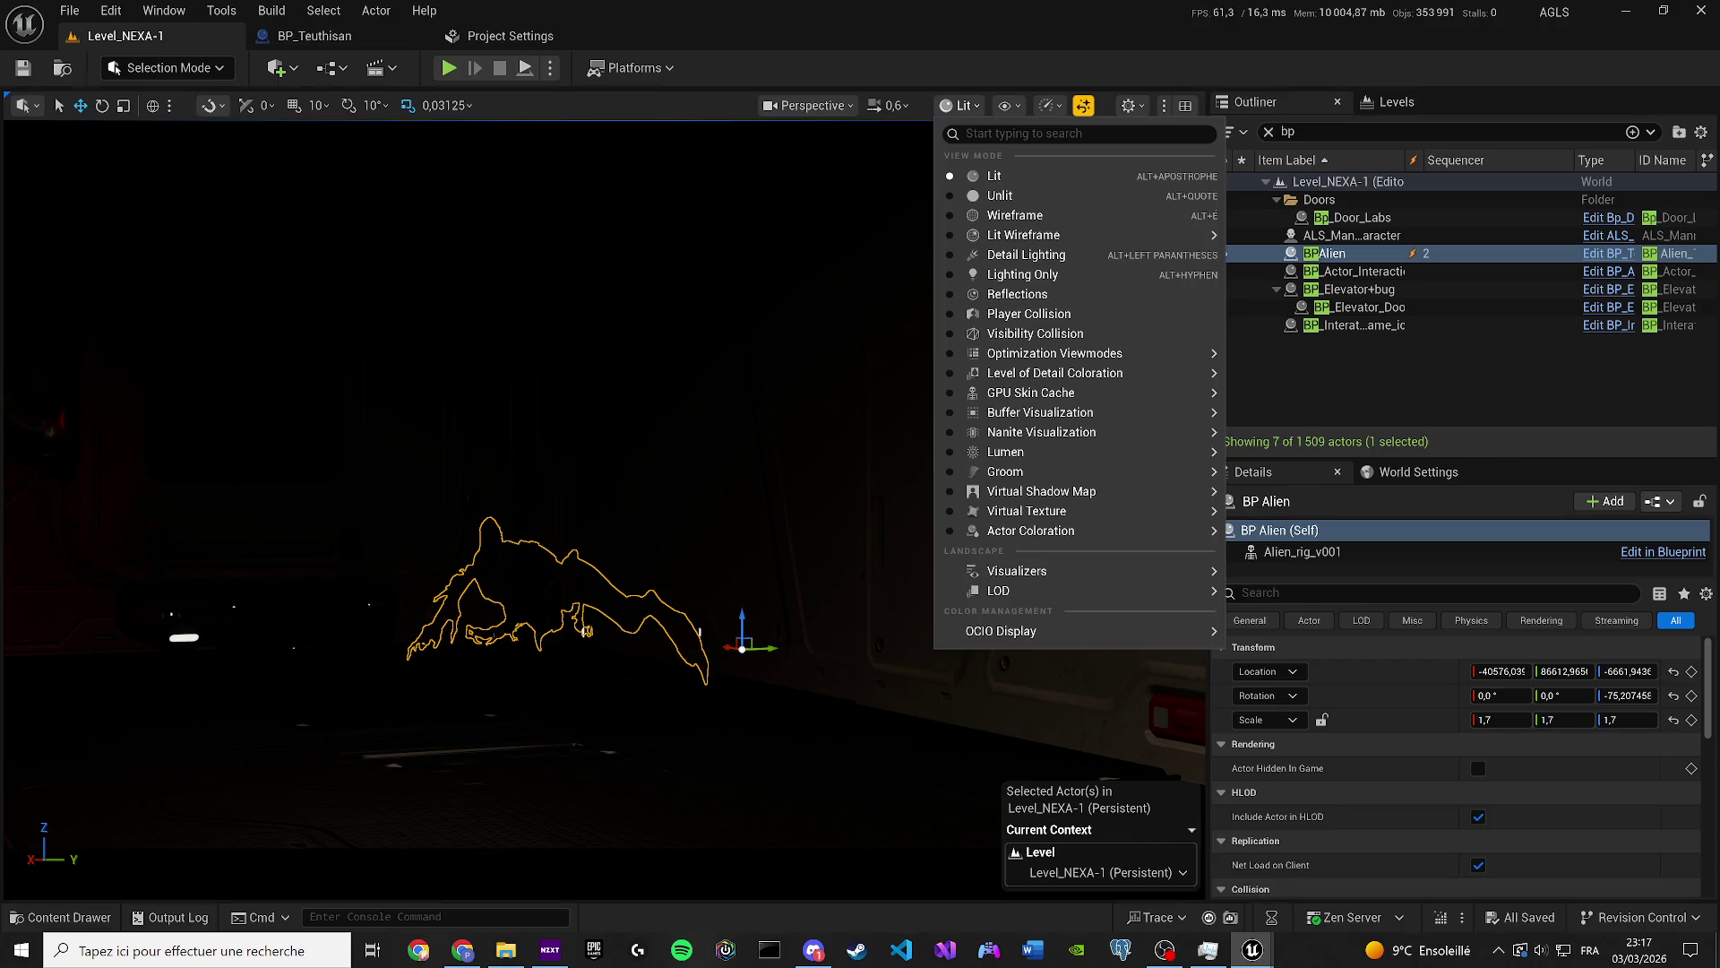
pyautogui.press('Escape')
pyautogui.click(812, 107)
pyautogui.press('f')
pyautogui.scroll(-2, 734, 365)
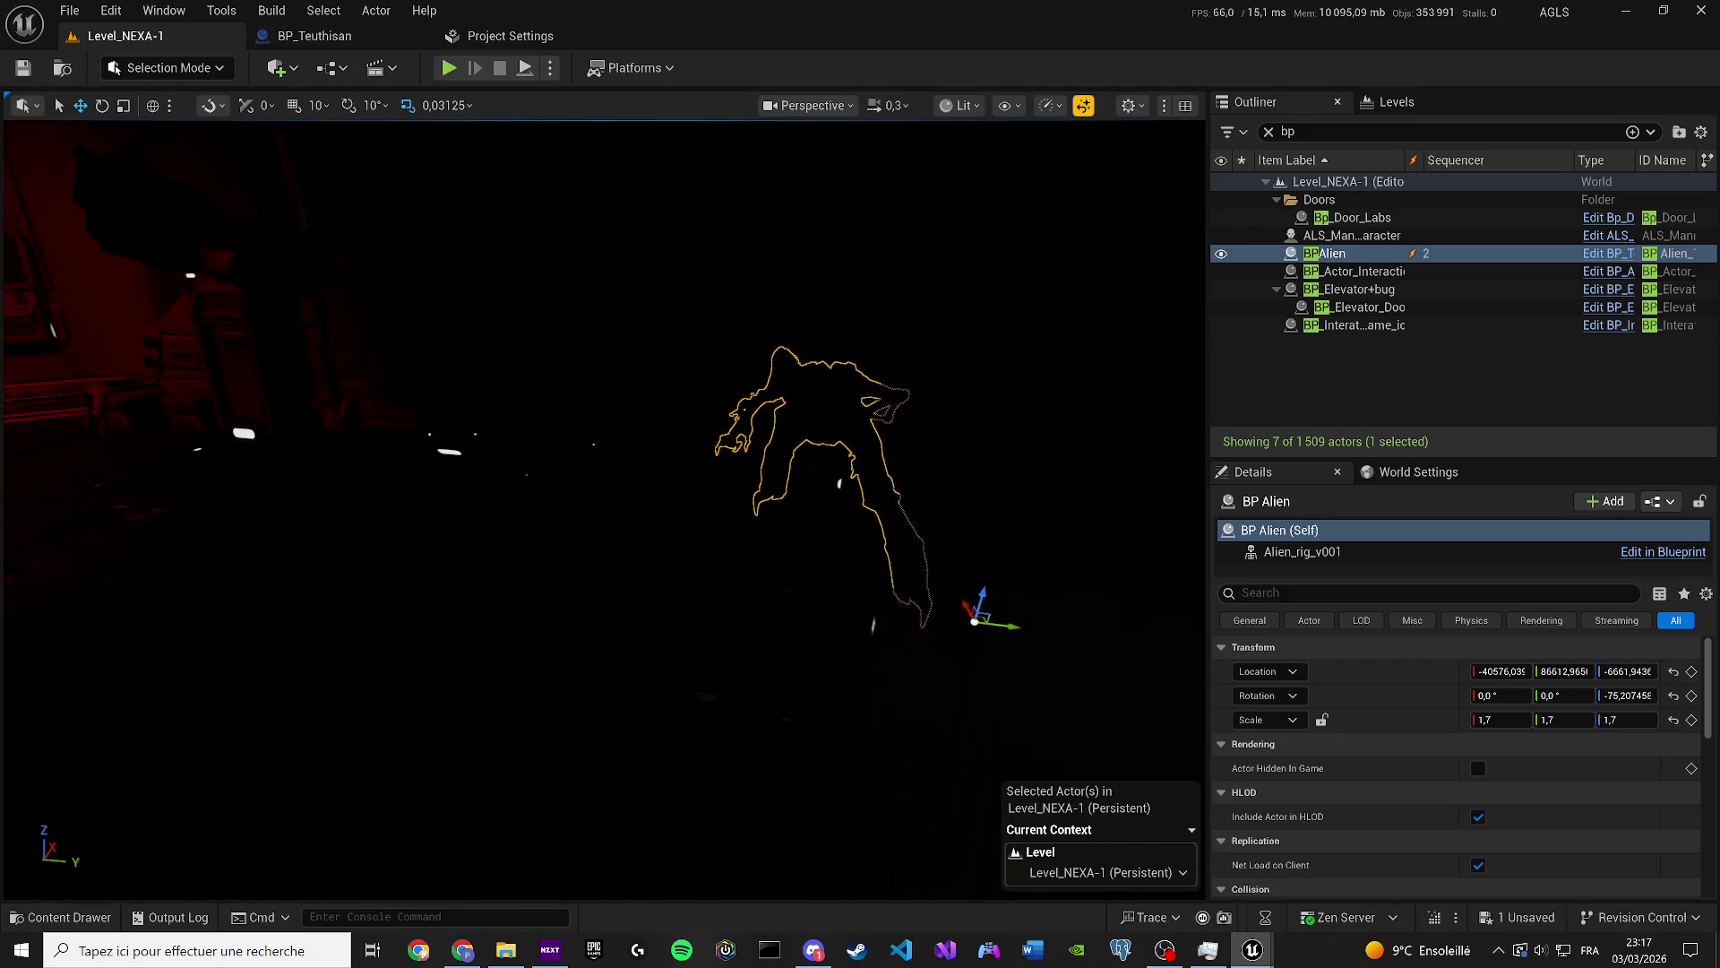
pyautogui.moveTo(968, 583)
pyautogui.mouseDown()
pyautogui.moveTo(818, 576)
pyautogui.moveTo(790, 606)
pyautogui.mouseUp()
pyautogui.press('e')
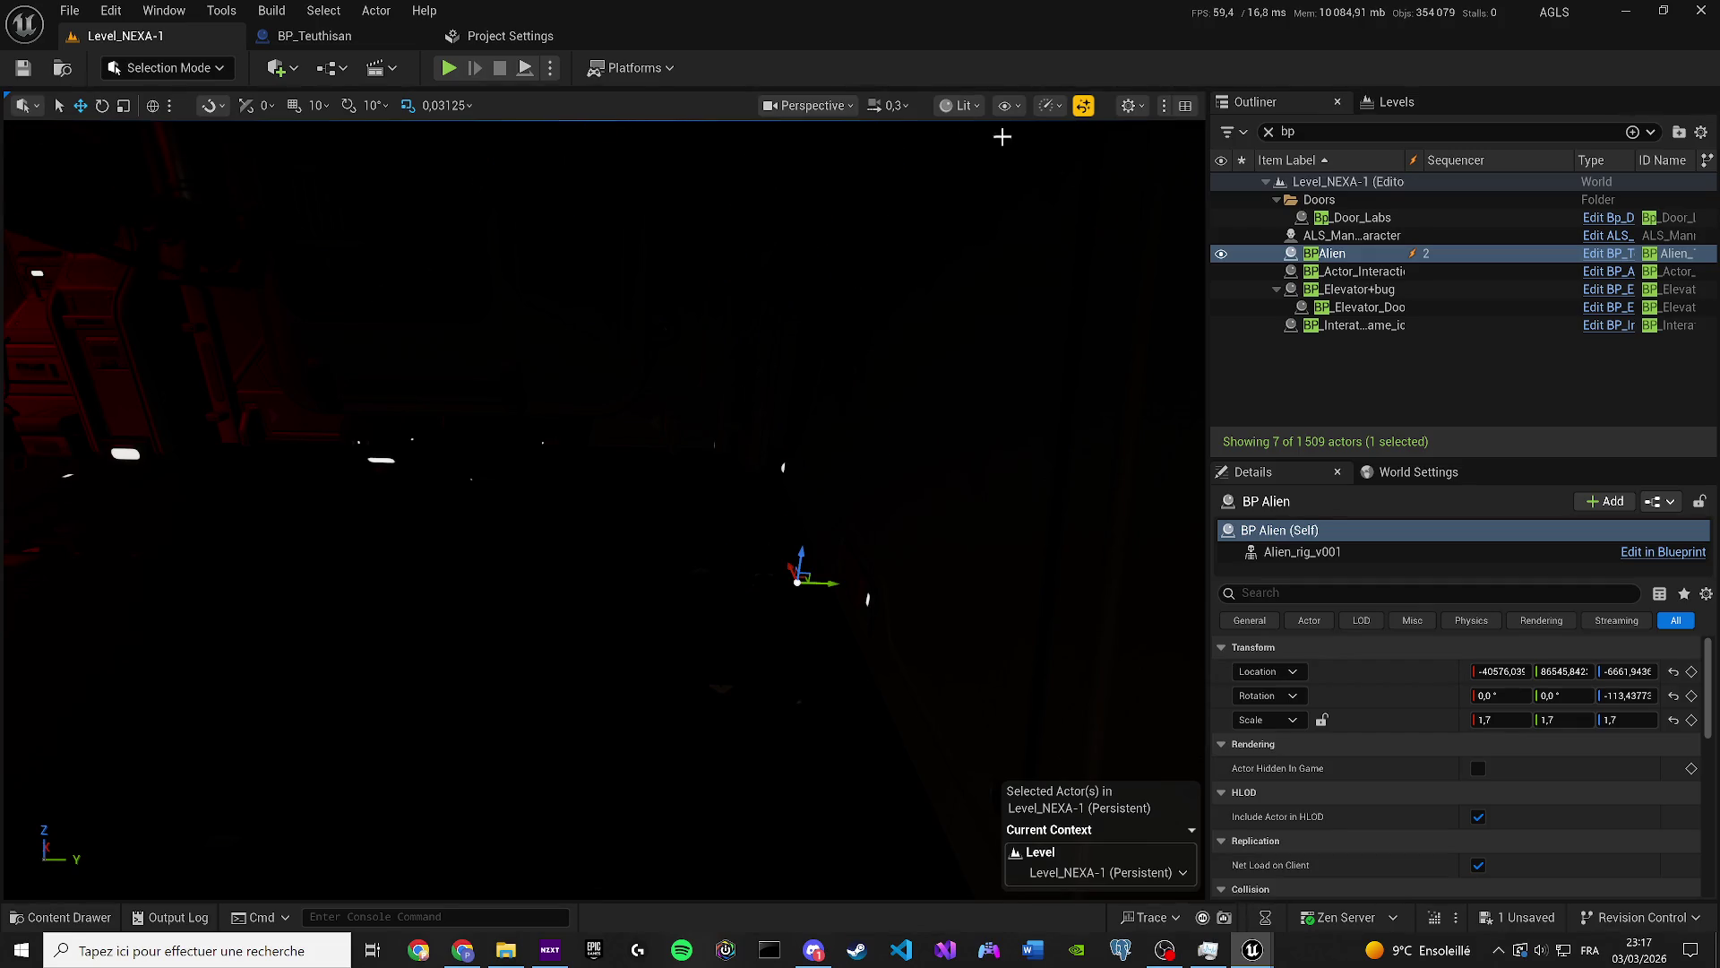
pyautogui.scroll(1, 913, 121)
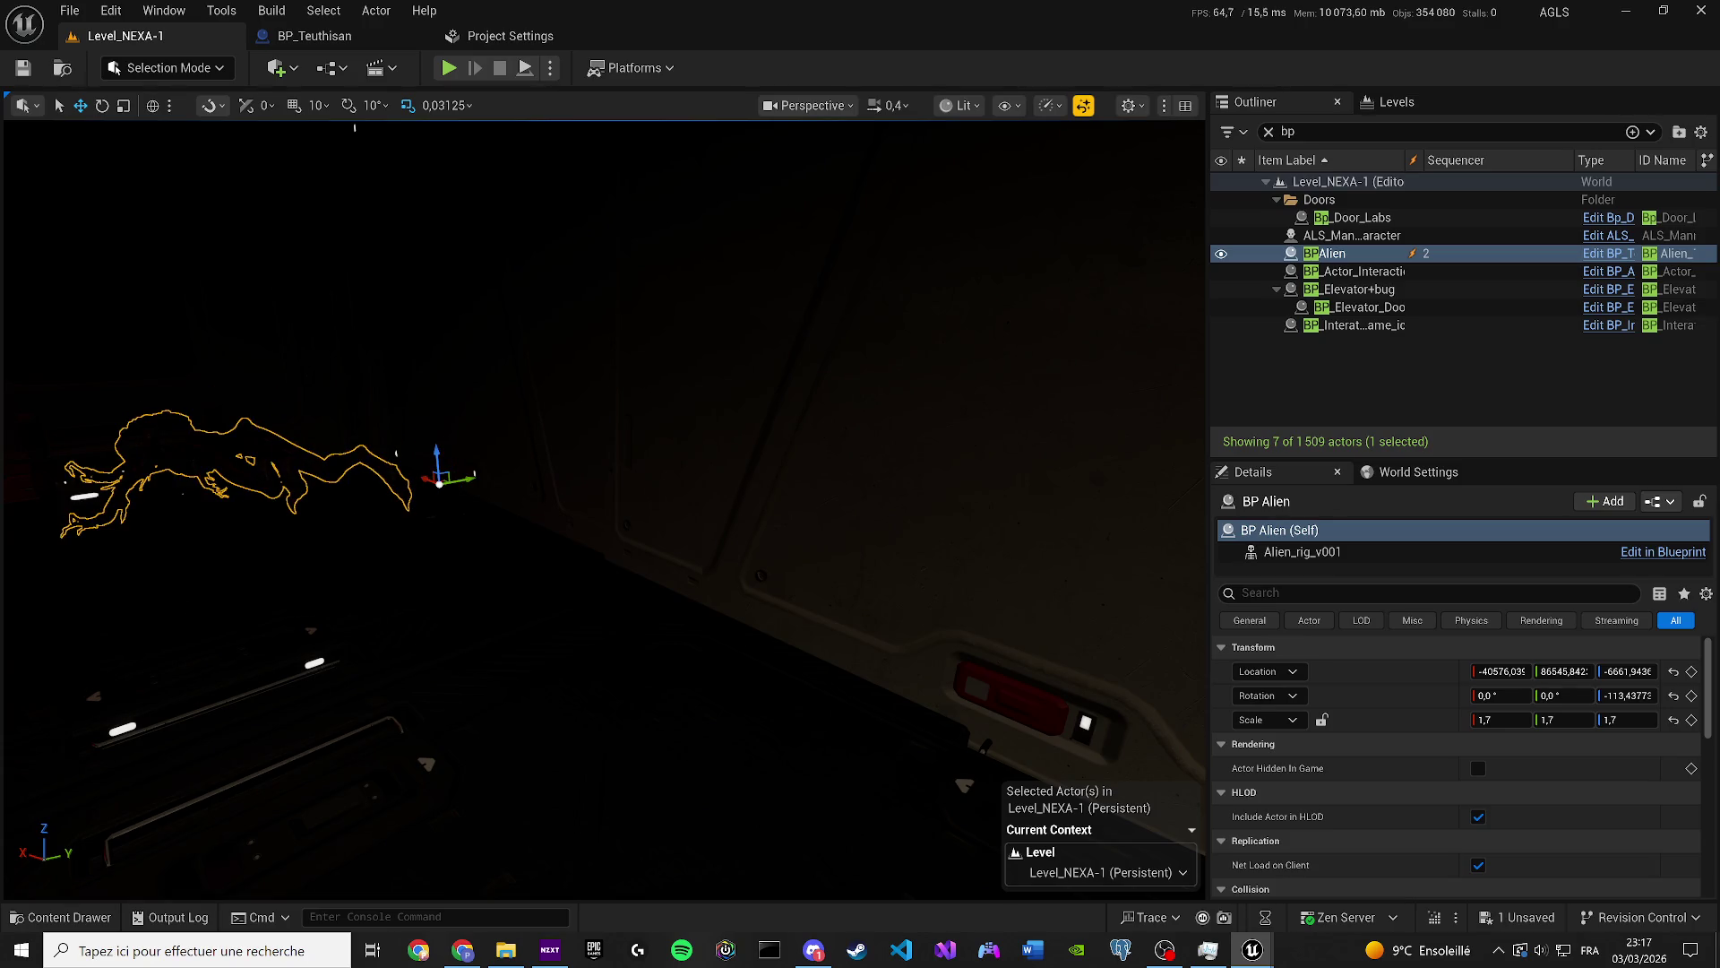
# Open and close the Content Browser, return to the Level_NEXA-1 tab, and Play (Alt+P).
pyautogui.hotkey('ctrl', 'space')
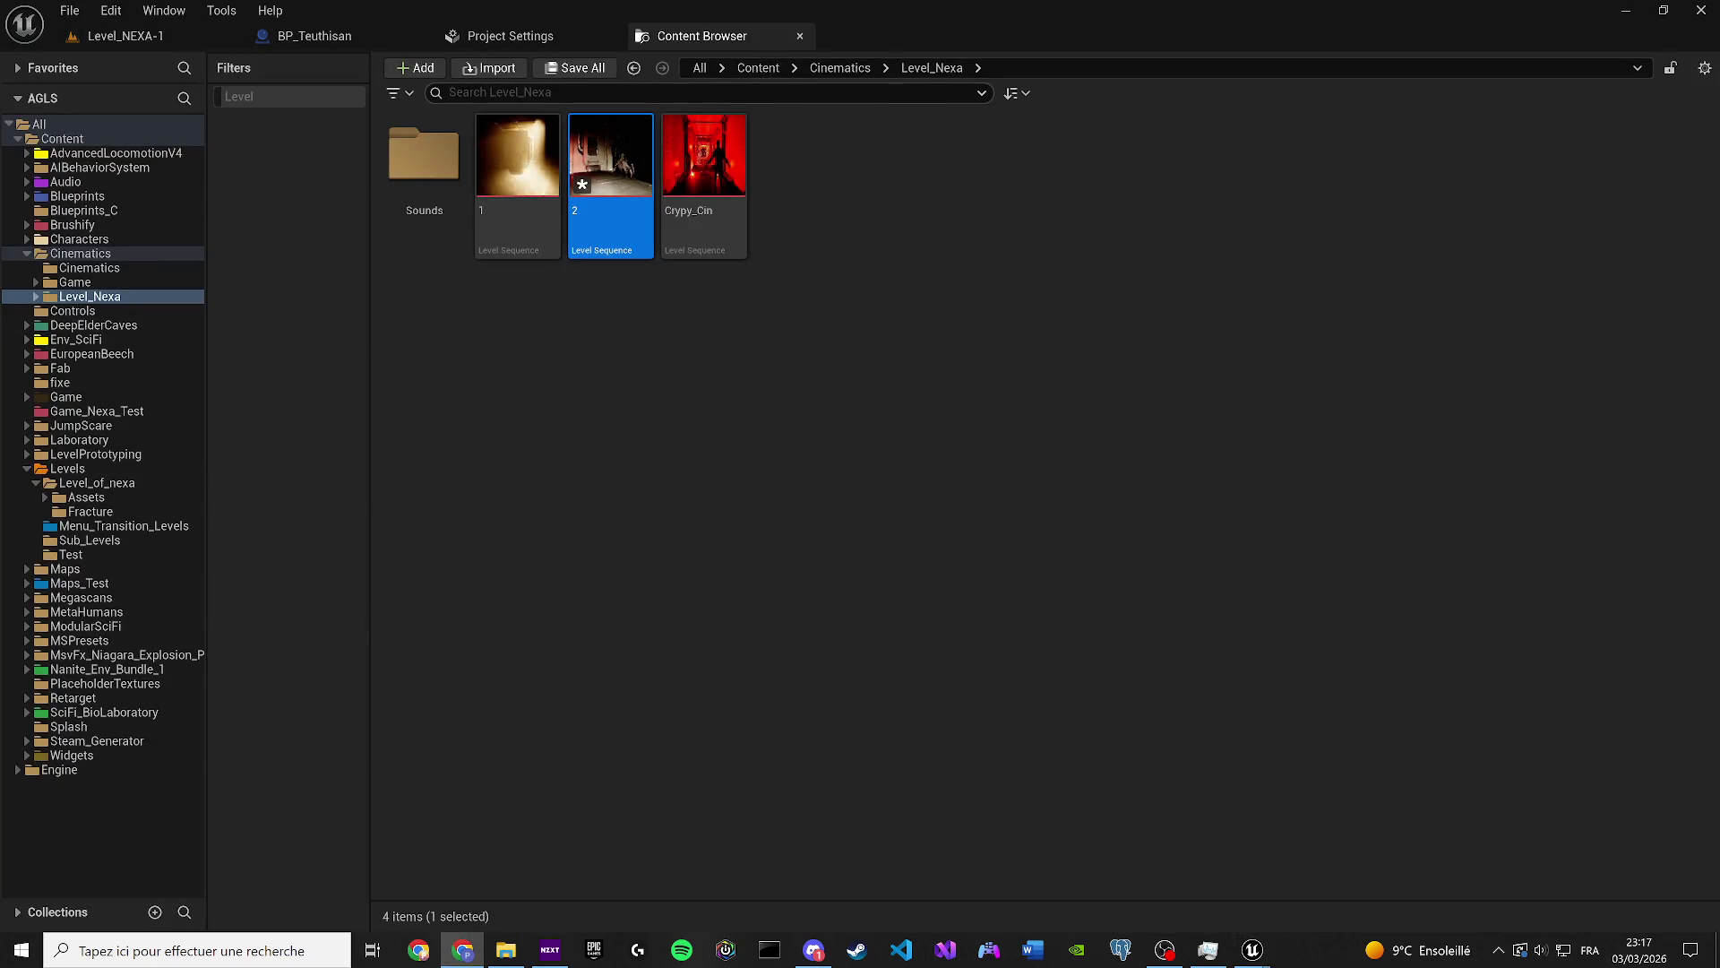
pyautogui.click(799, 36)
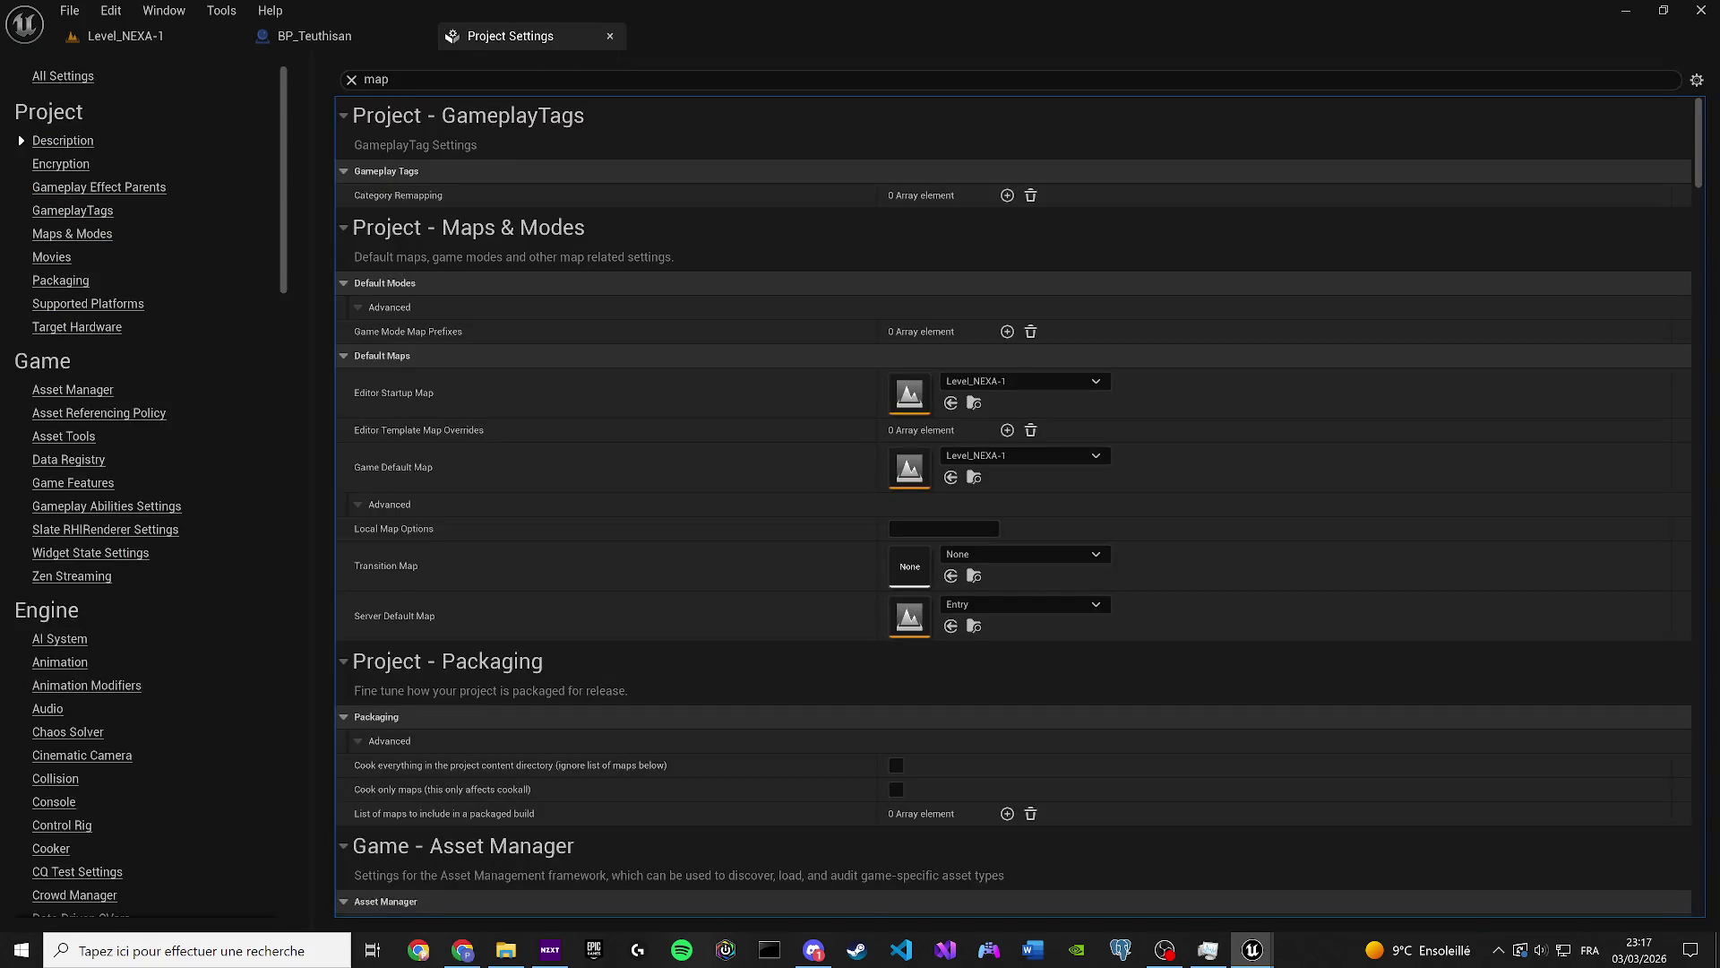
pyautogui.click(160, 31)
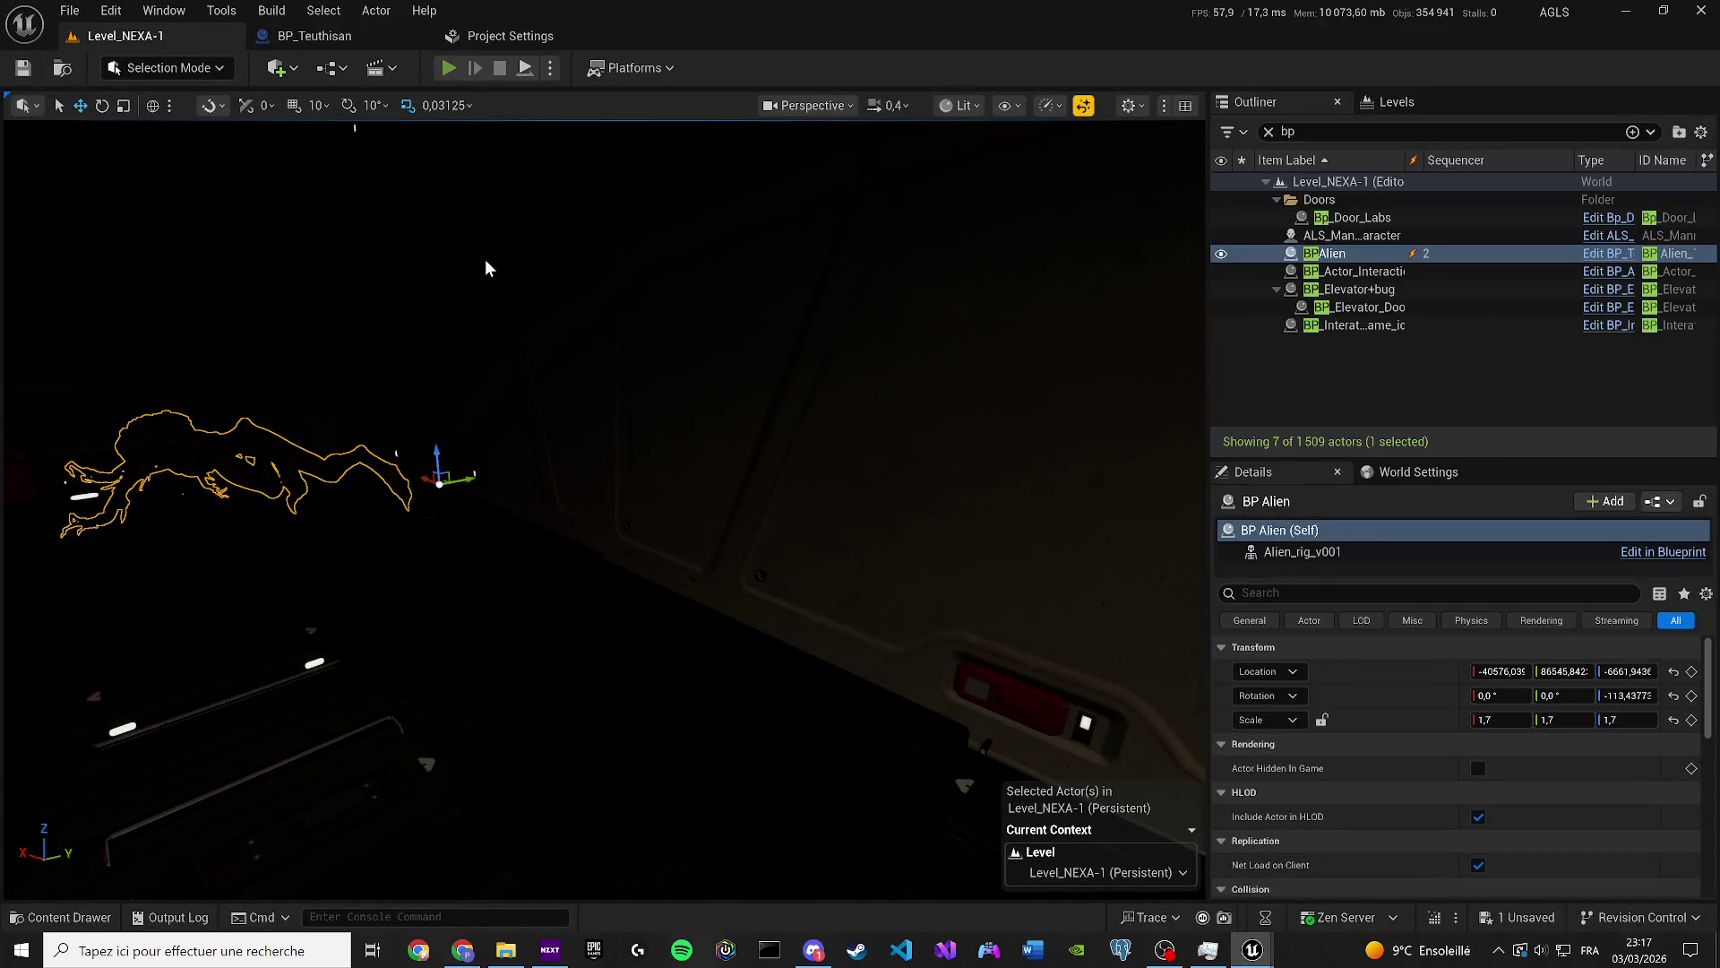
pyautogui.hotkey('alt', 'p')
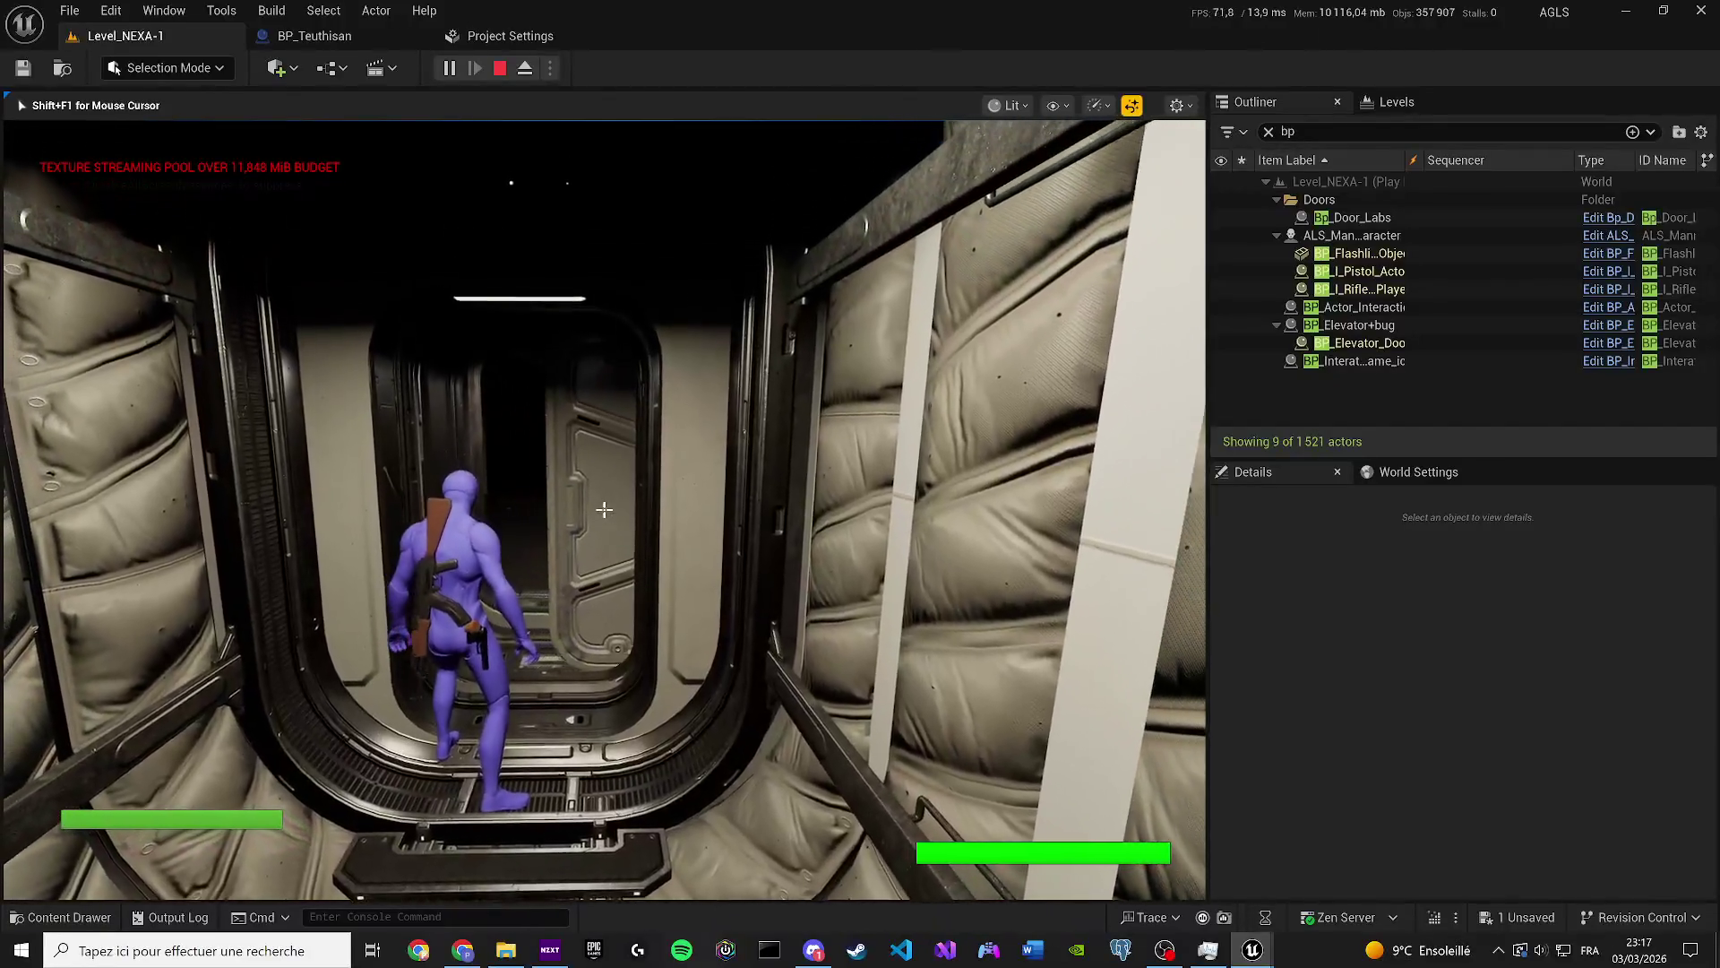
# Walk the character into the elevator and down the lit corridor, then stop the session.
pyautogui.press('w')
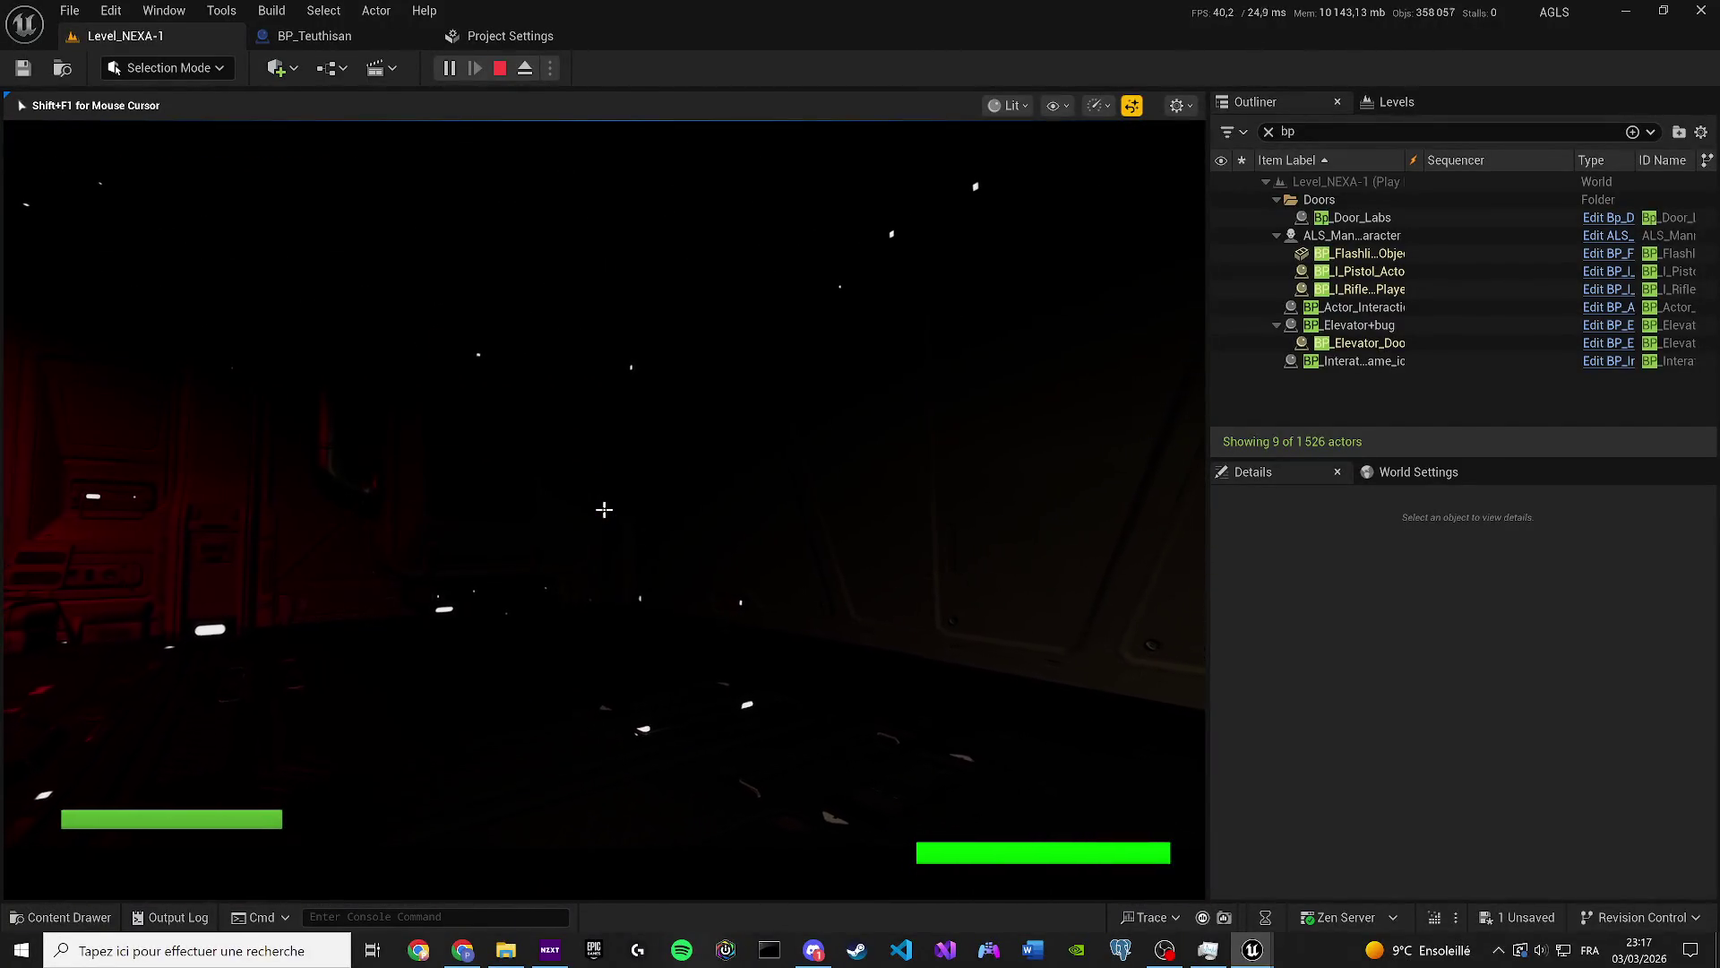
pyautogui.moveTo(604, 508)
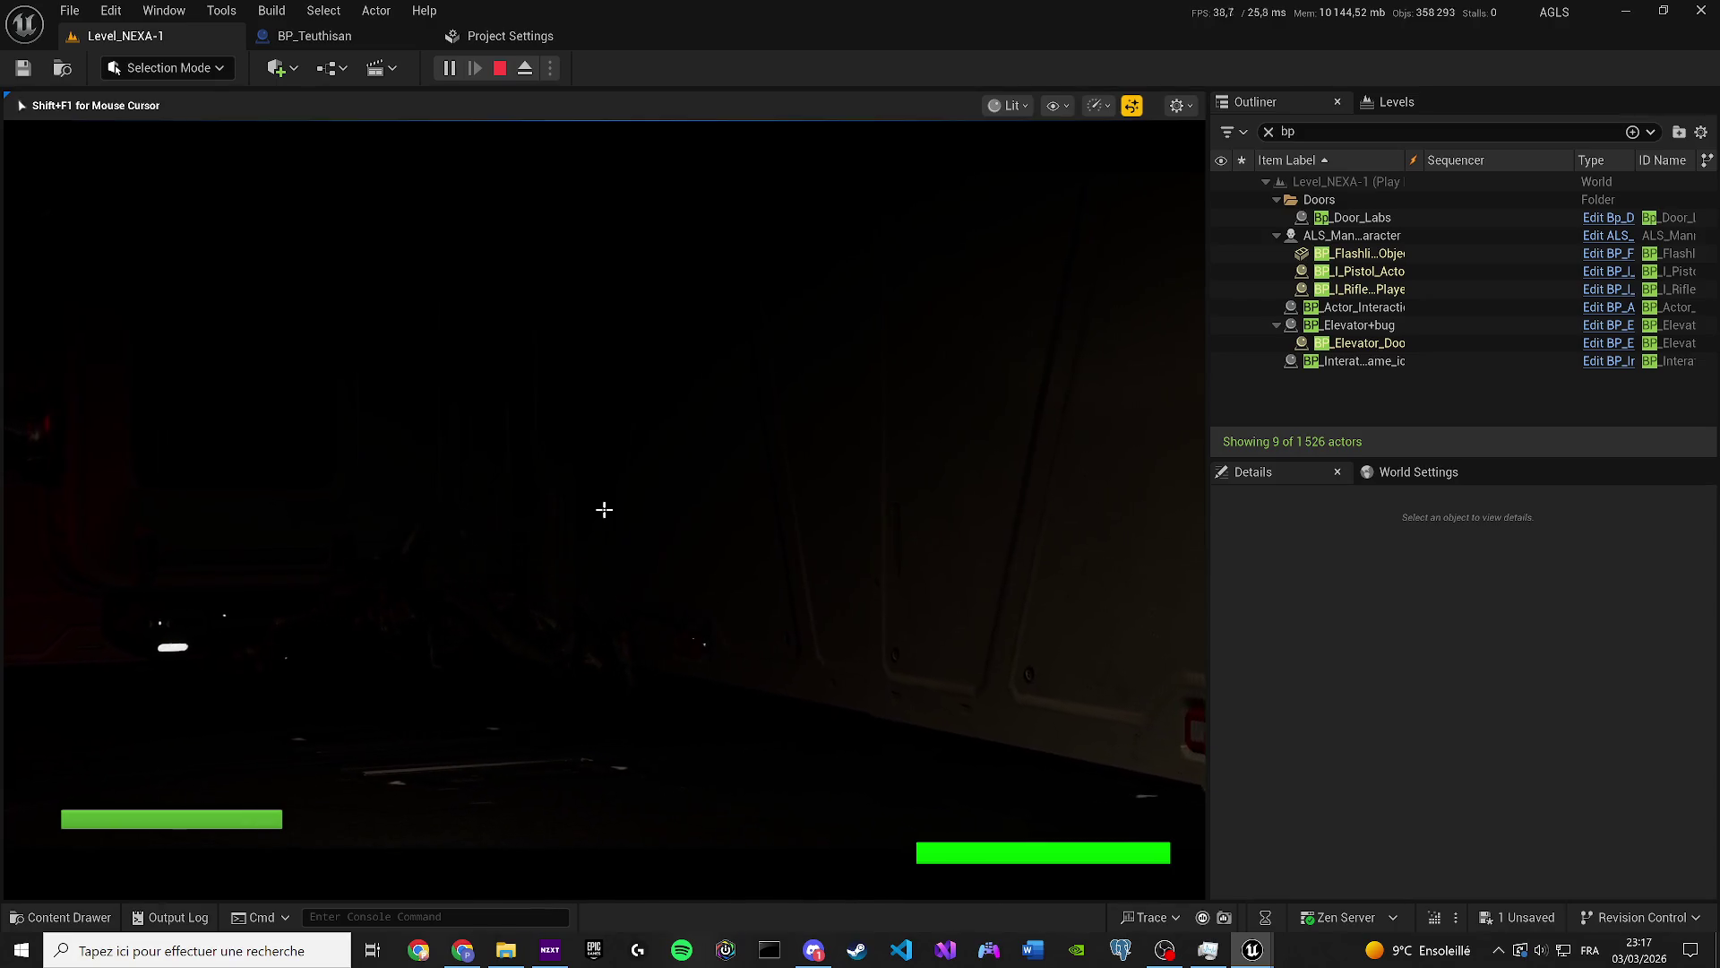
pyautogui.press('w')
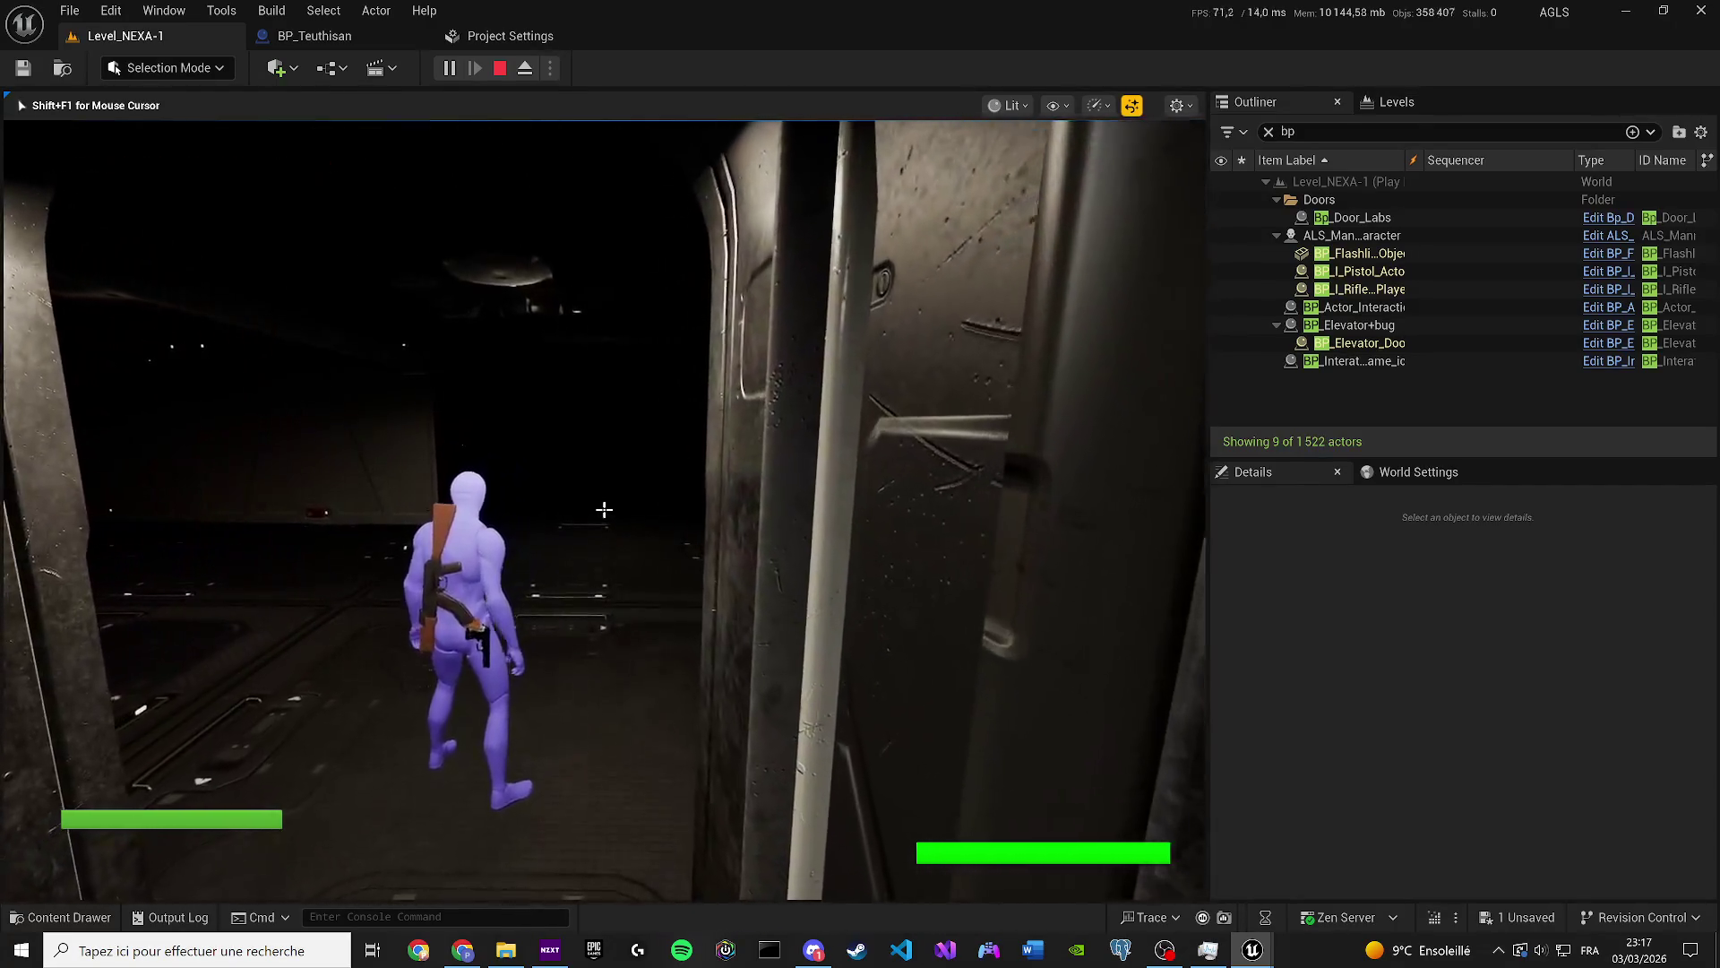
pyautogui.hotkey('shift', 'F1')
pyautogui.click(500, 68)
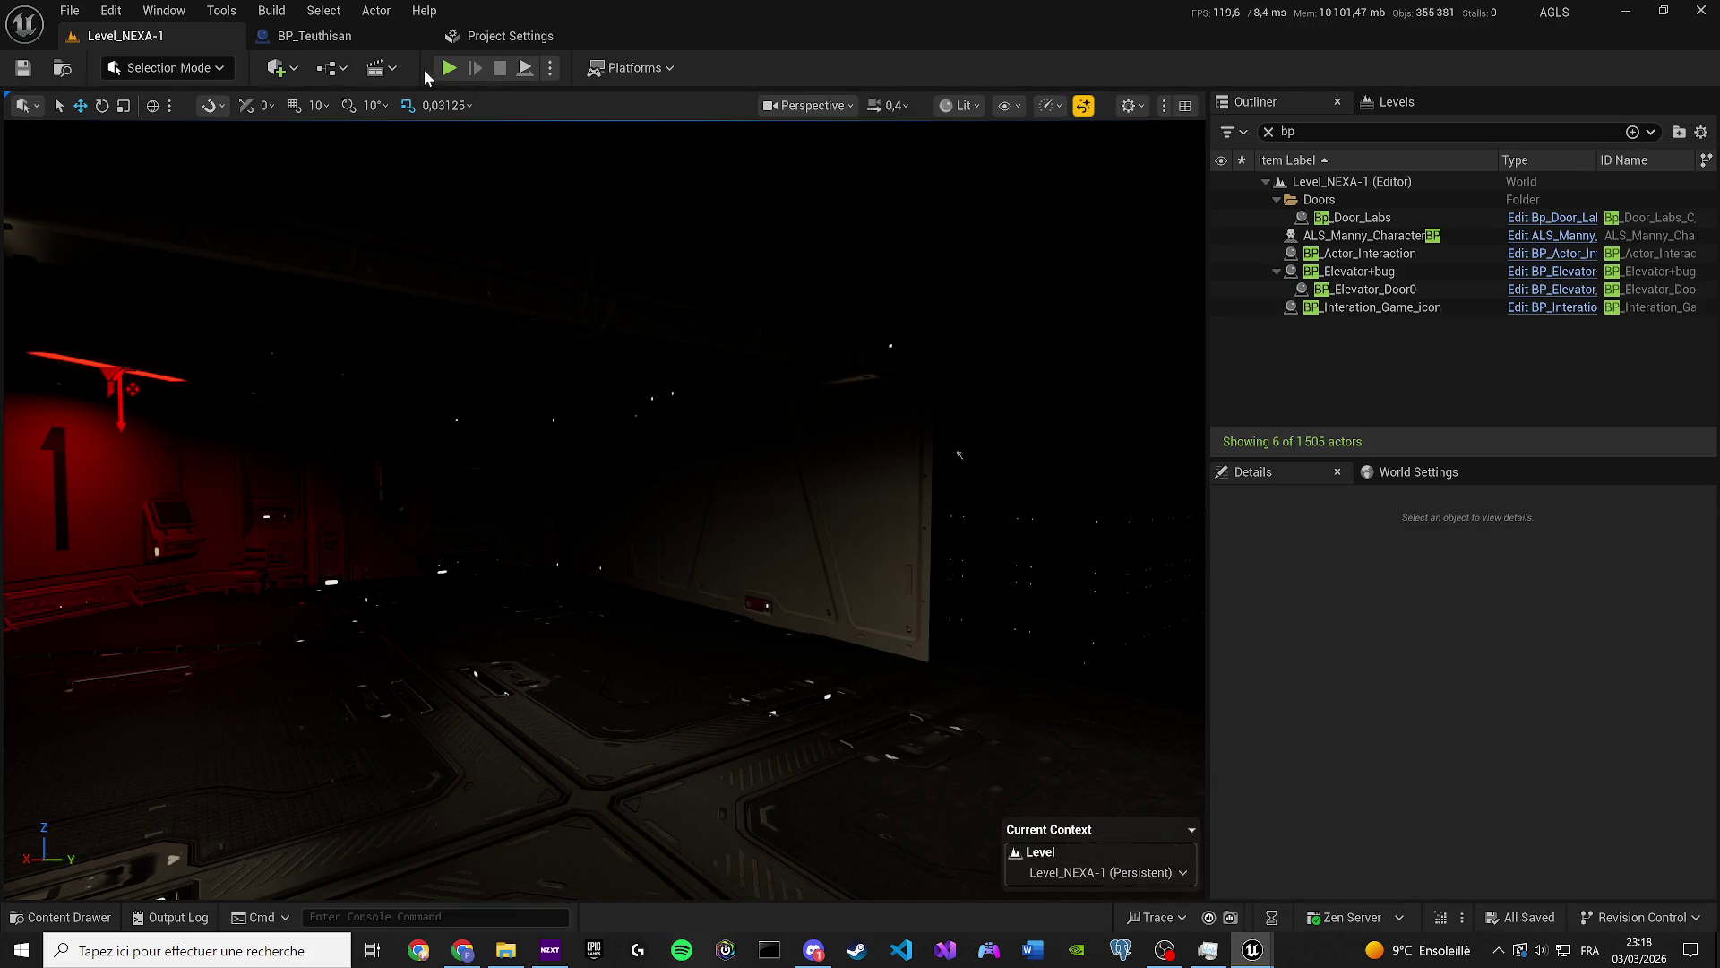
# Play again and walk through the doorway into the dark room toward the concrete wall.
pyautogui.click(445, 71)
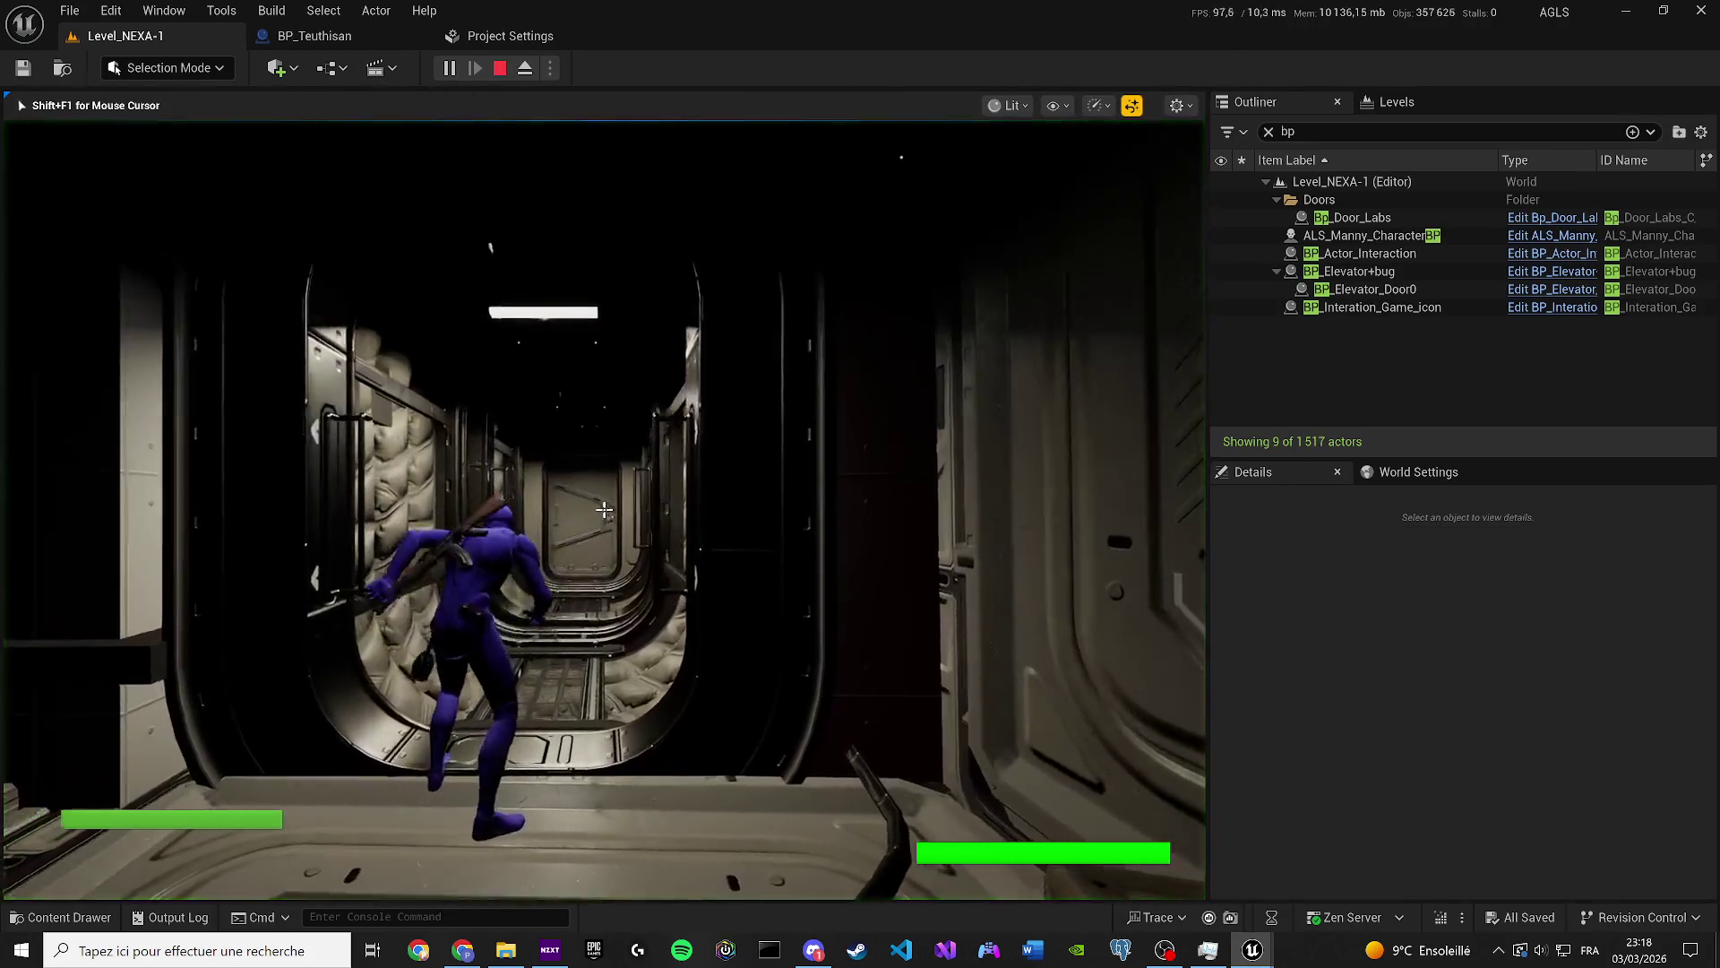
pyautogui.press('w')
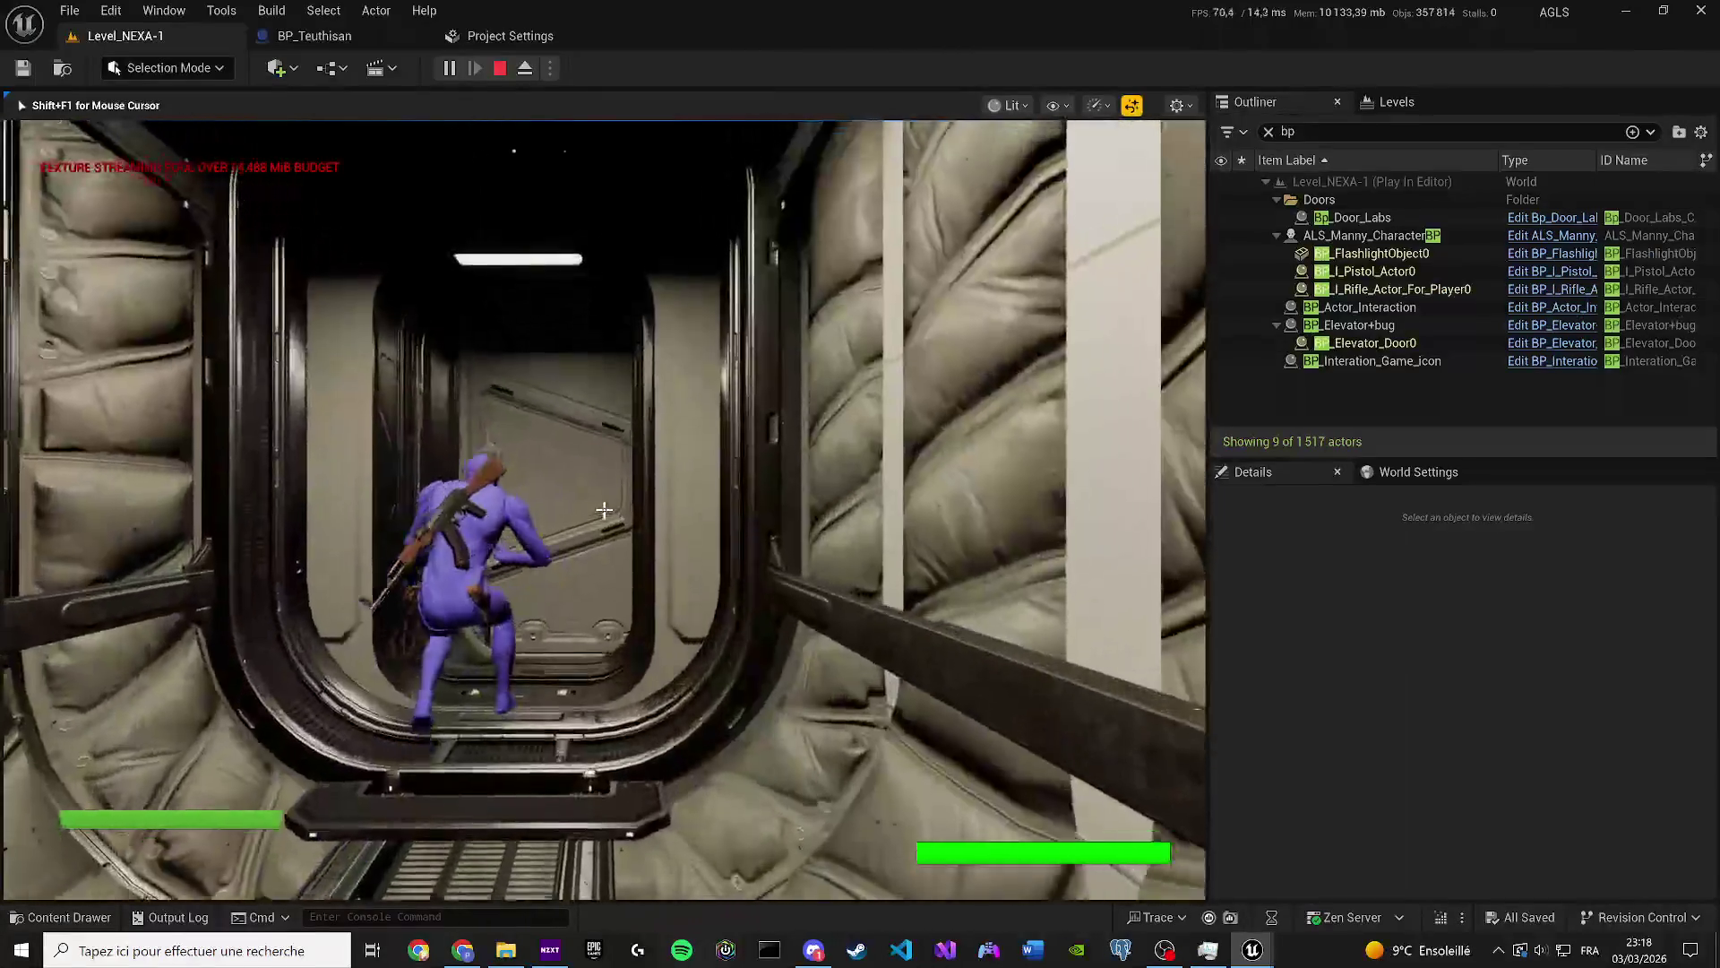
pyautogui.press('w')
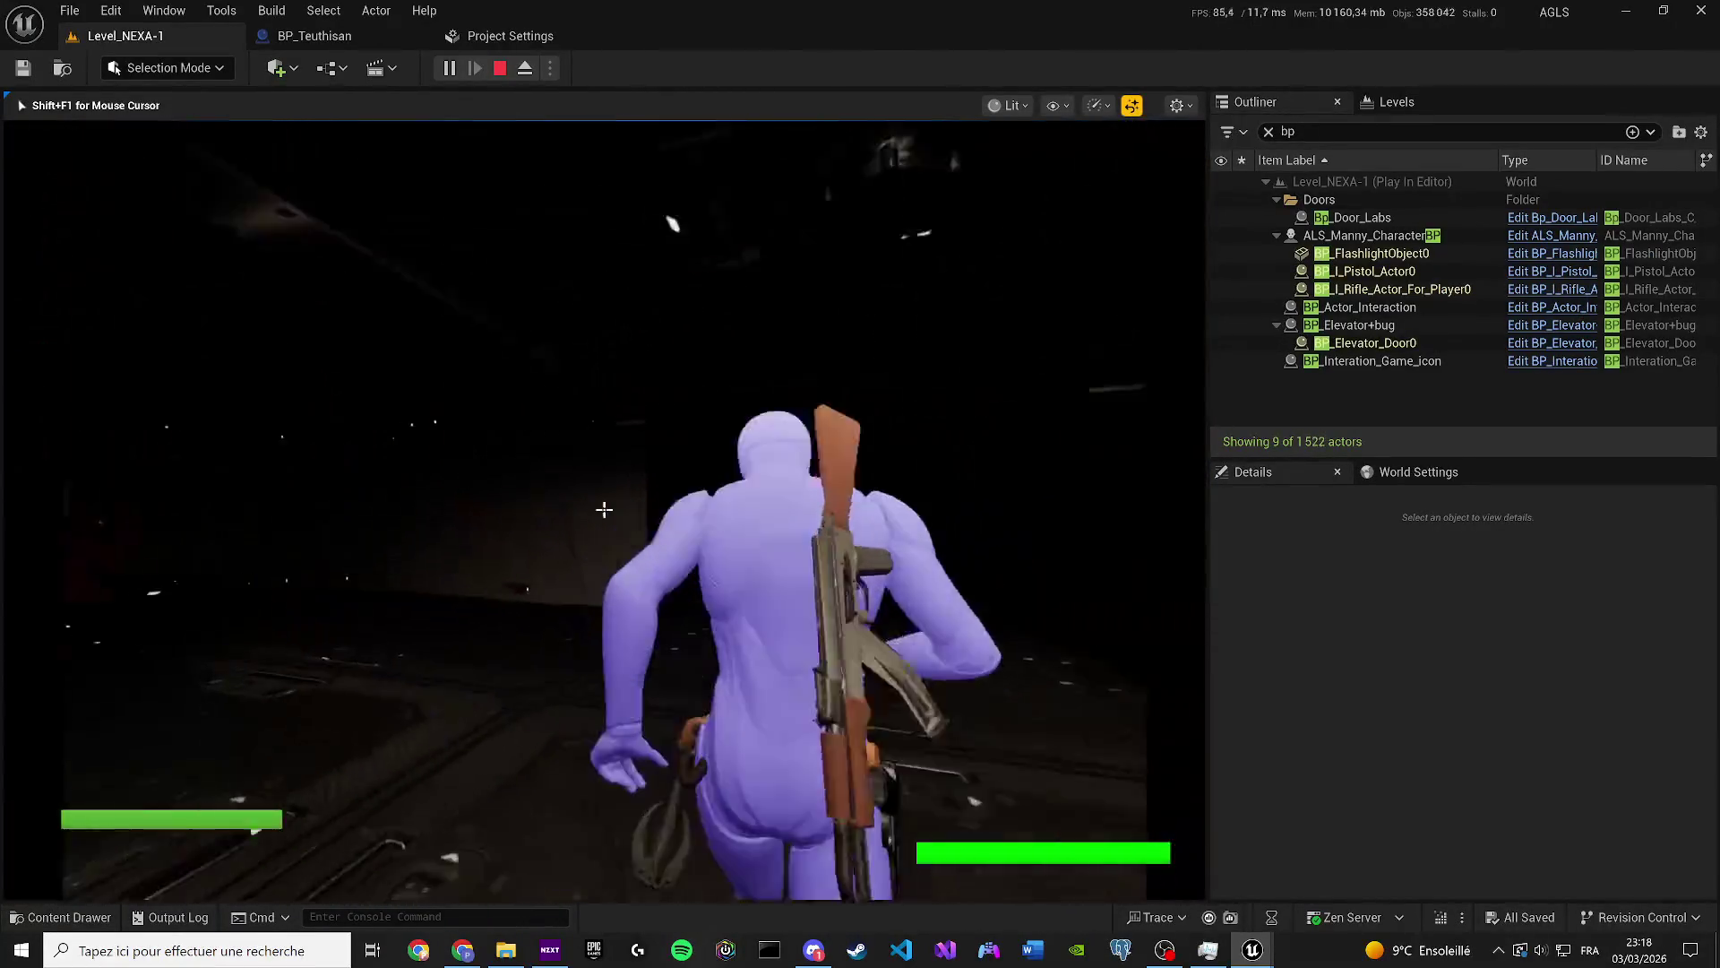
pyautogui.press('w')
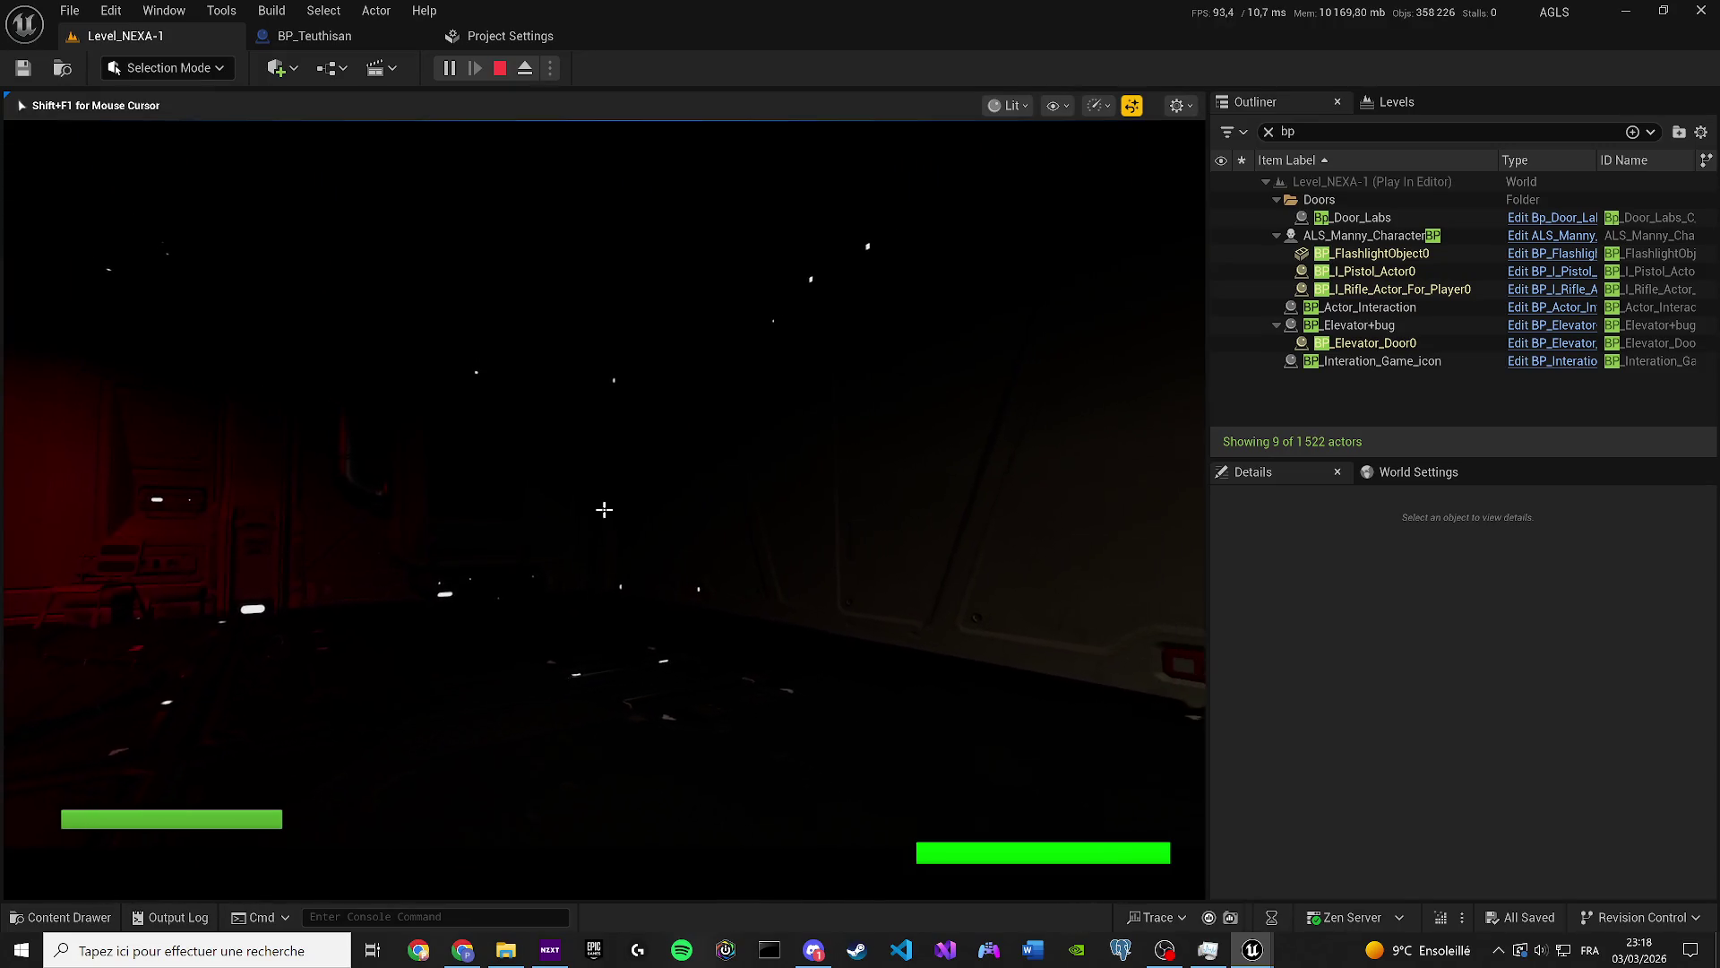
pyautogui.press('w')
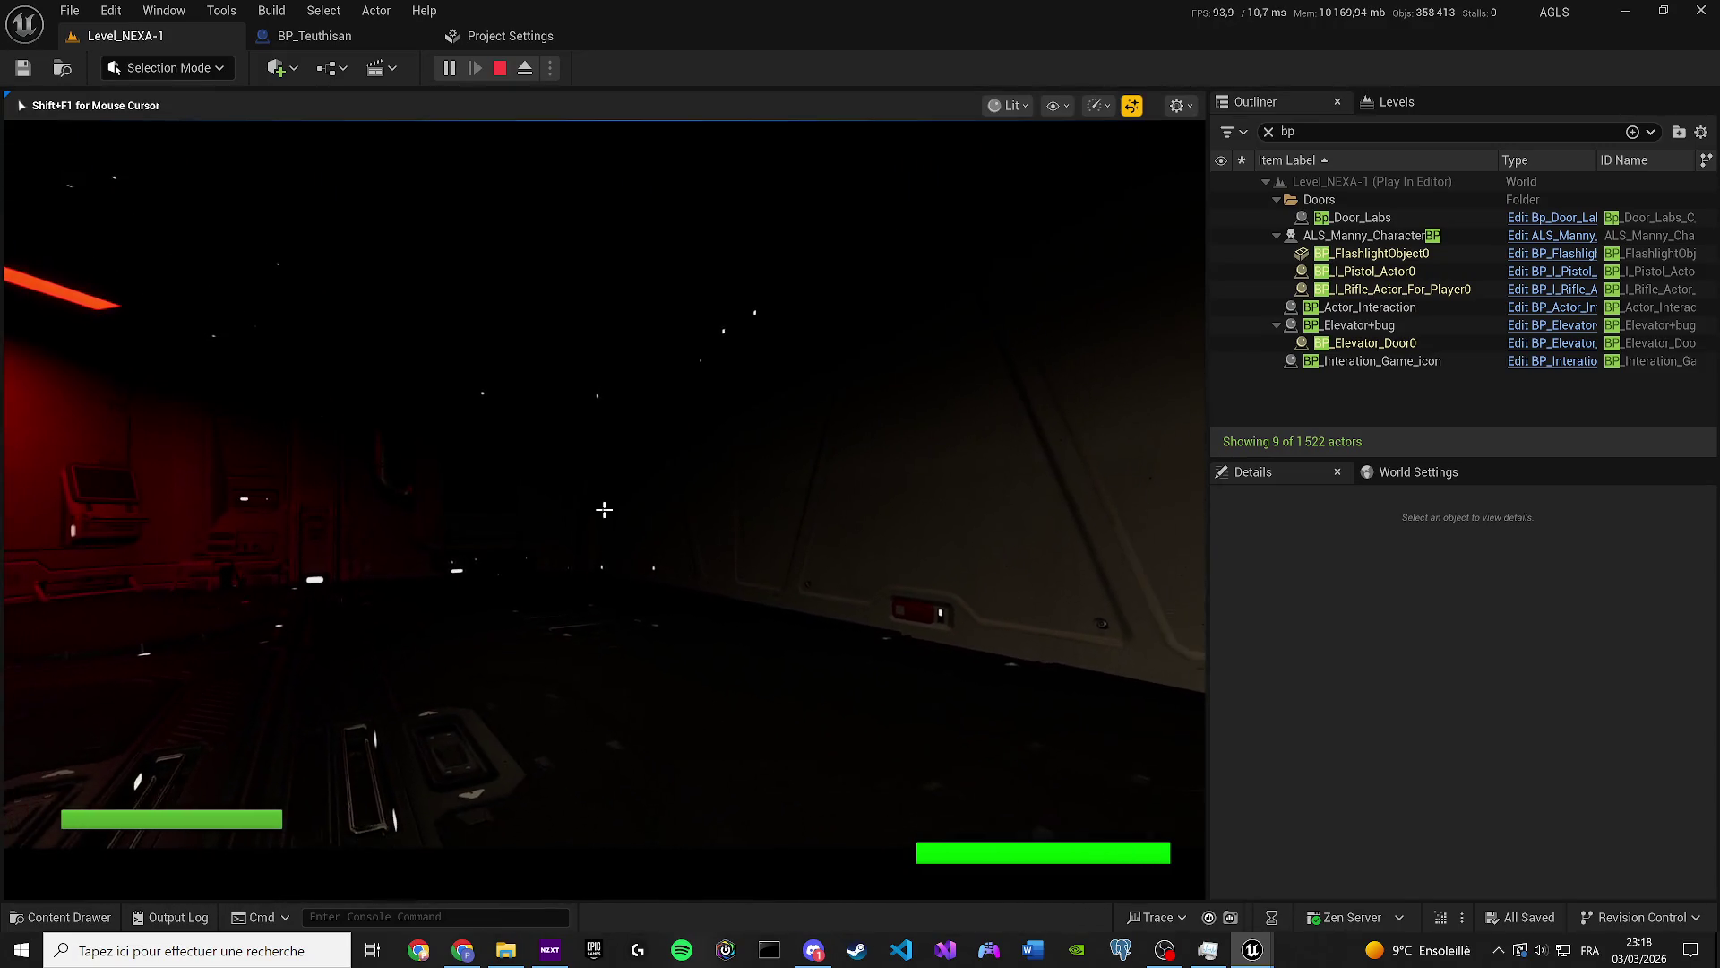
pyautogui.press('w')
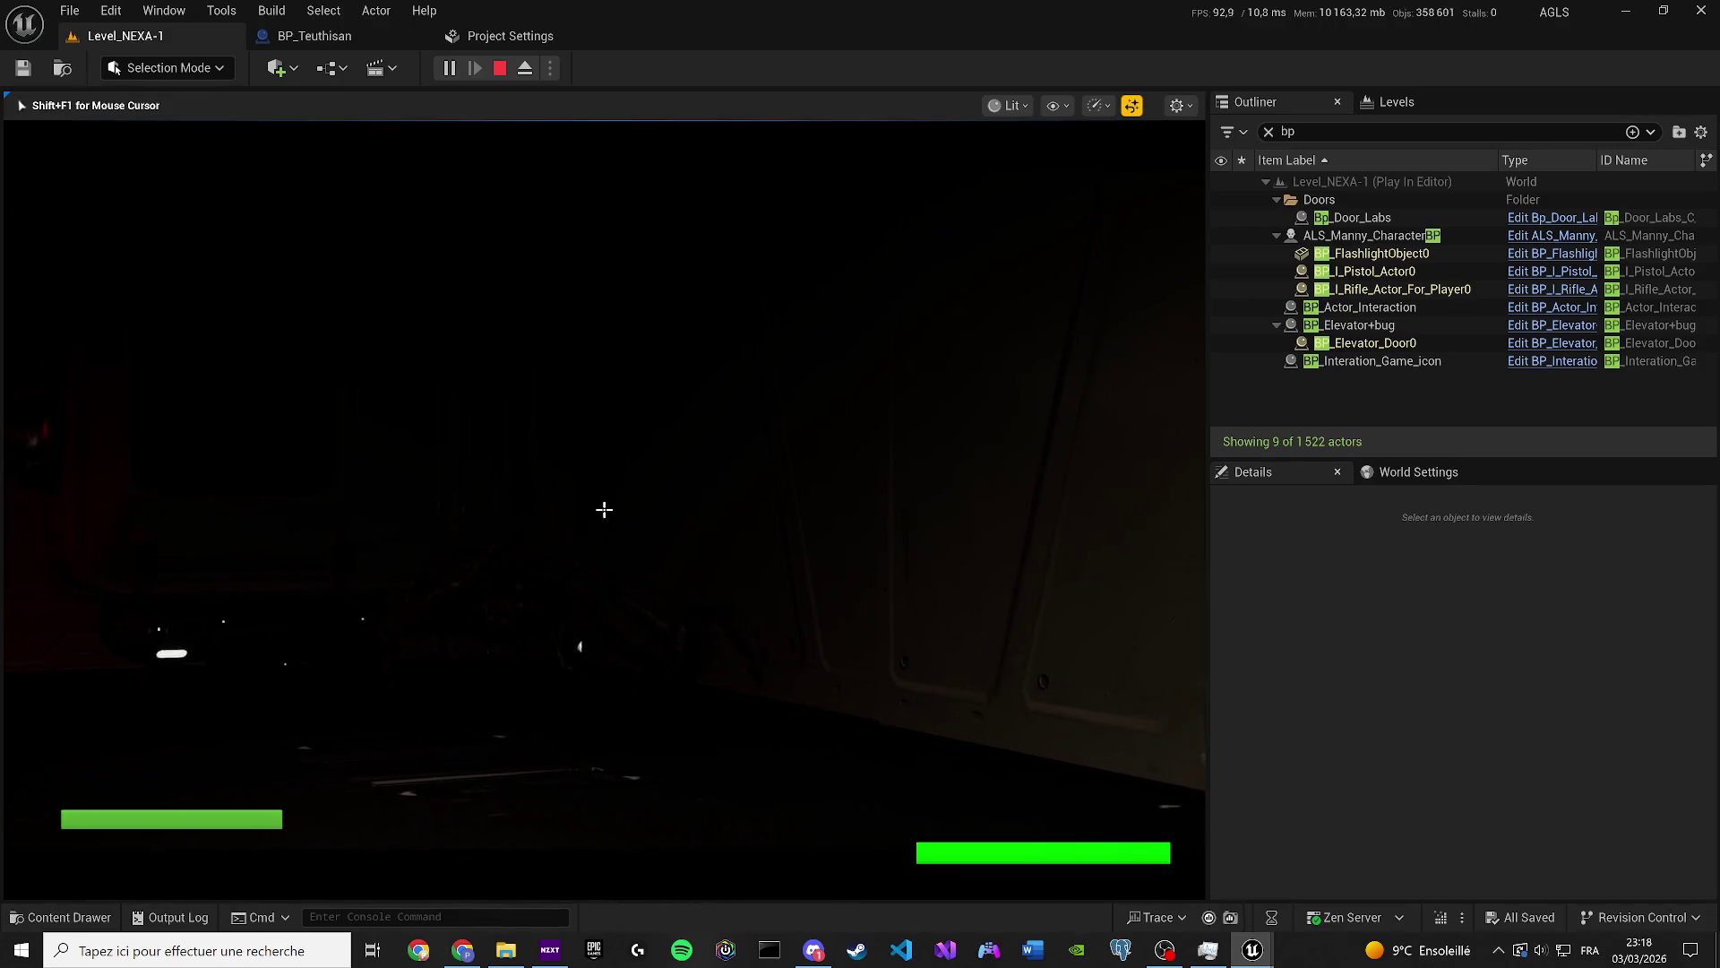
pyautogui.press('w')
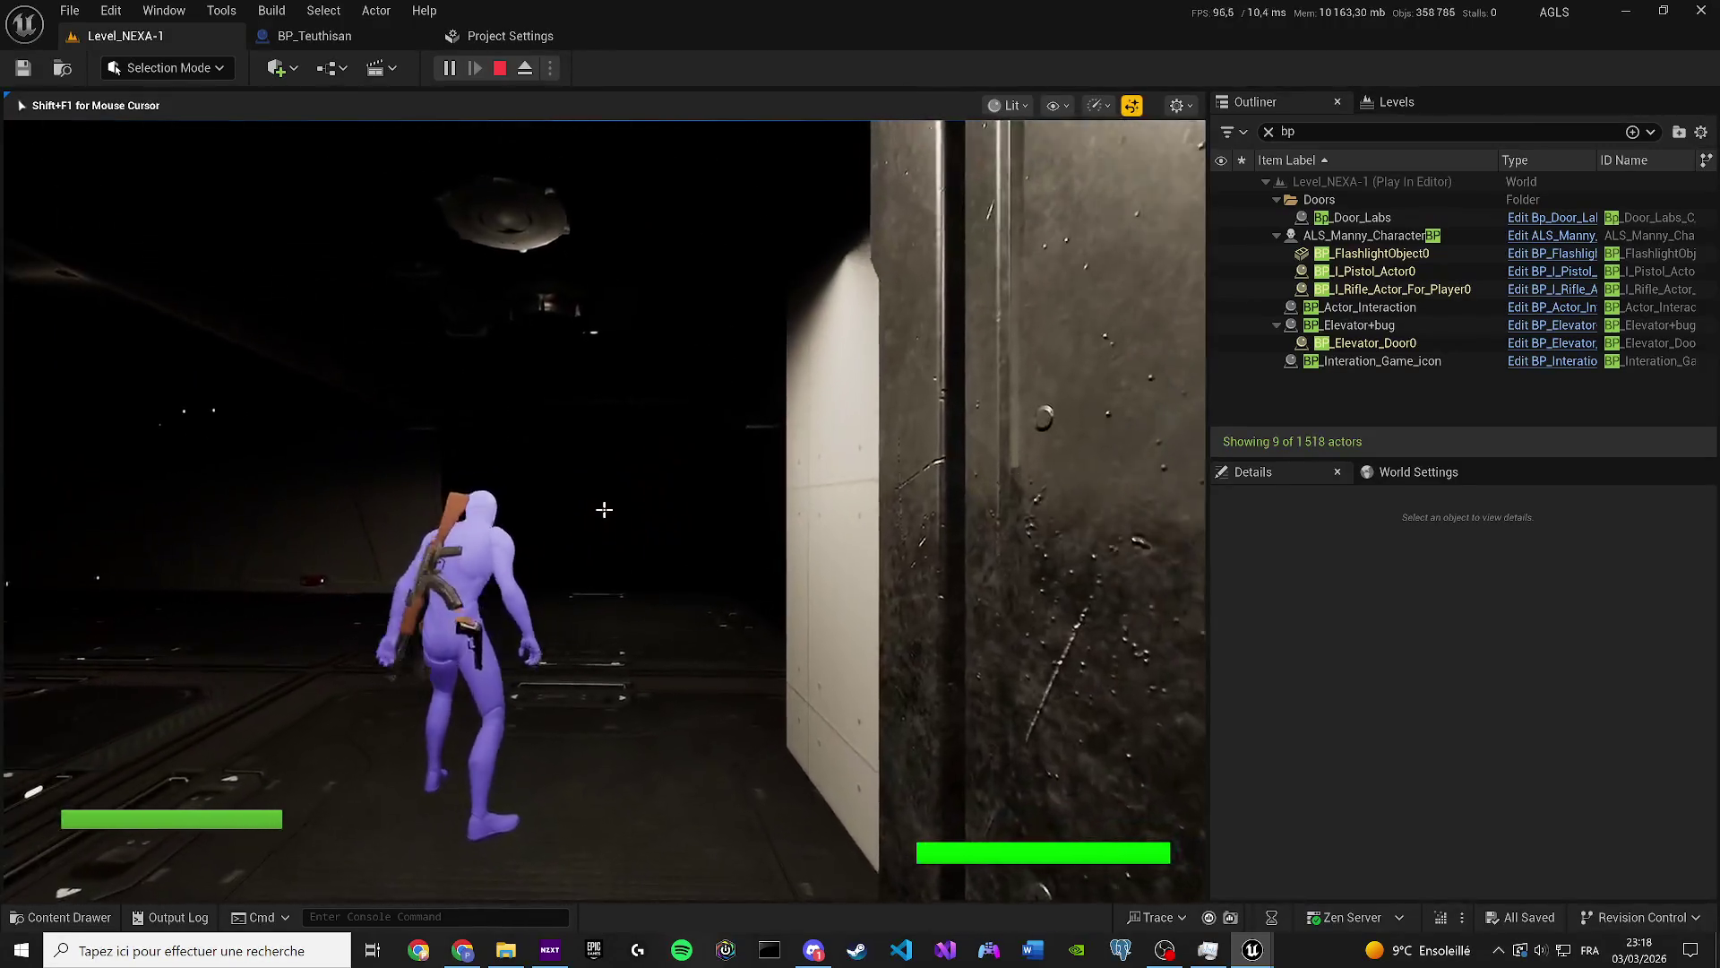
# Switch the game view to unlit, show the gameplay debugger, end play, and deselect the character.
pyautogui.press('w')
pyautogui.press('F2')
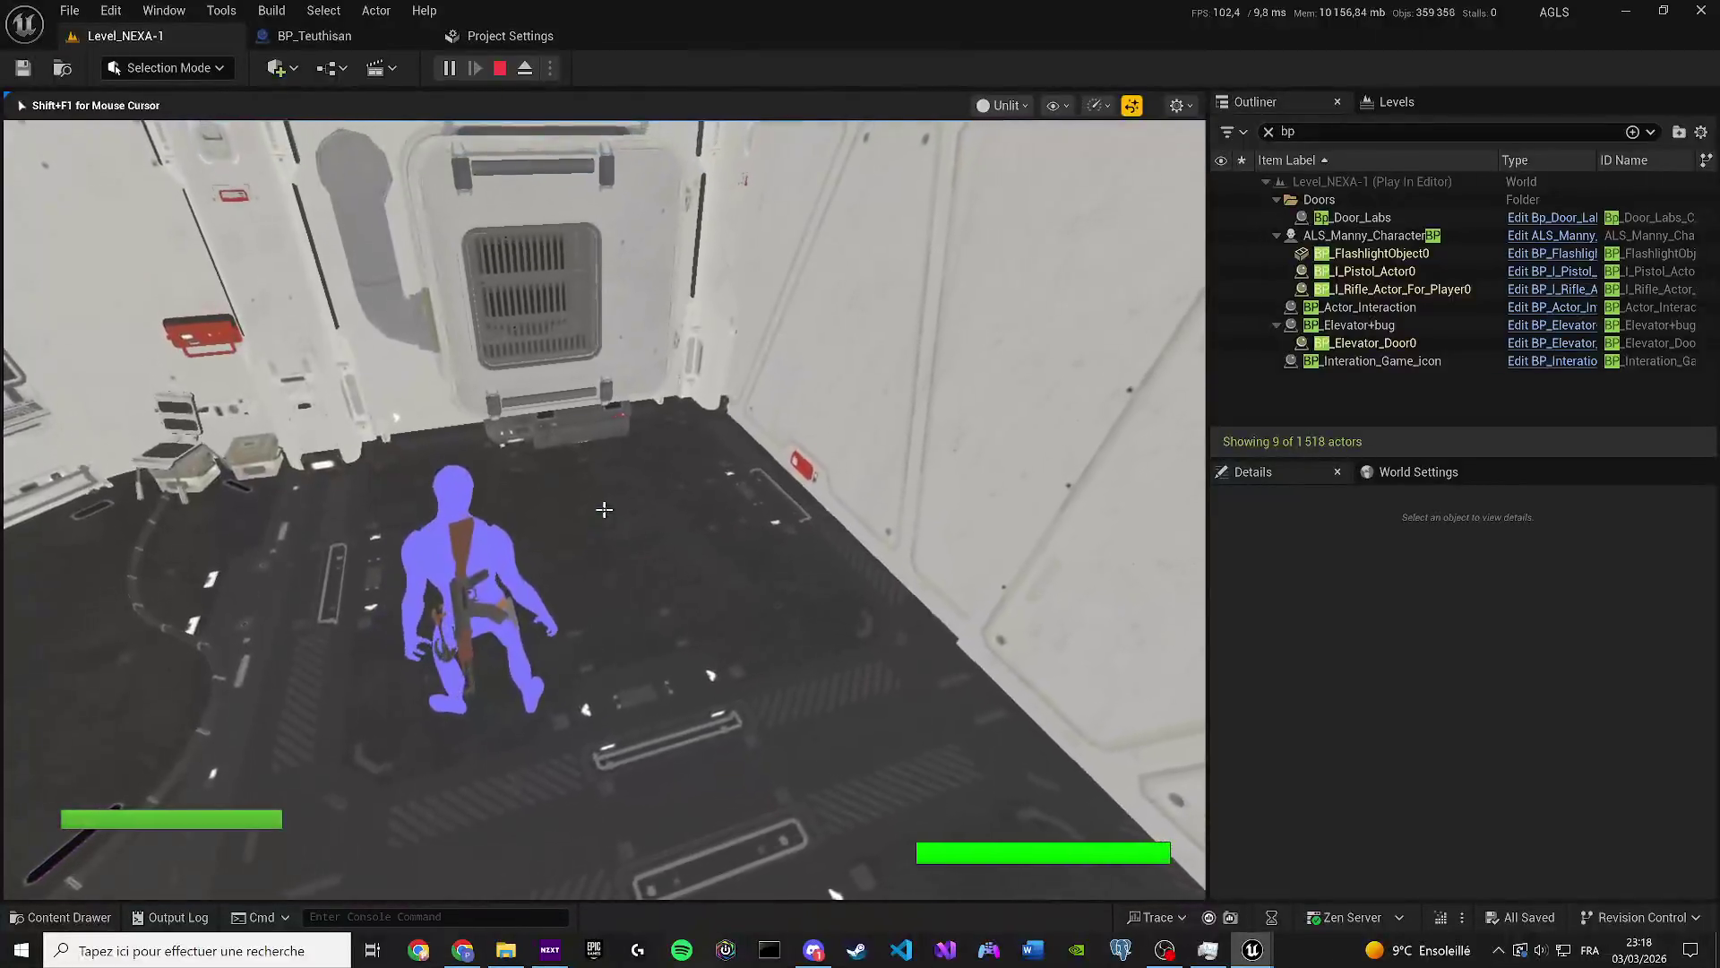
pyautogui.press("'")
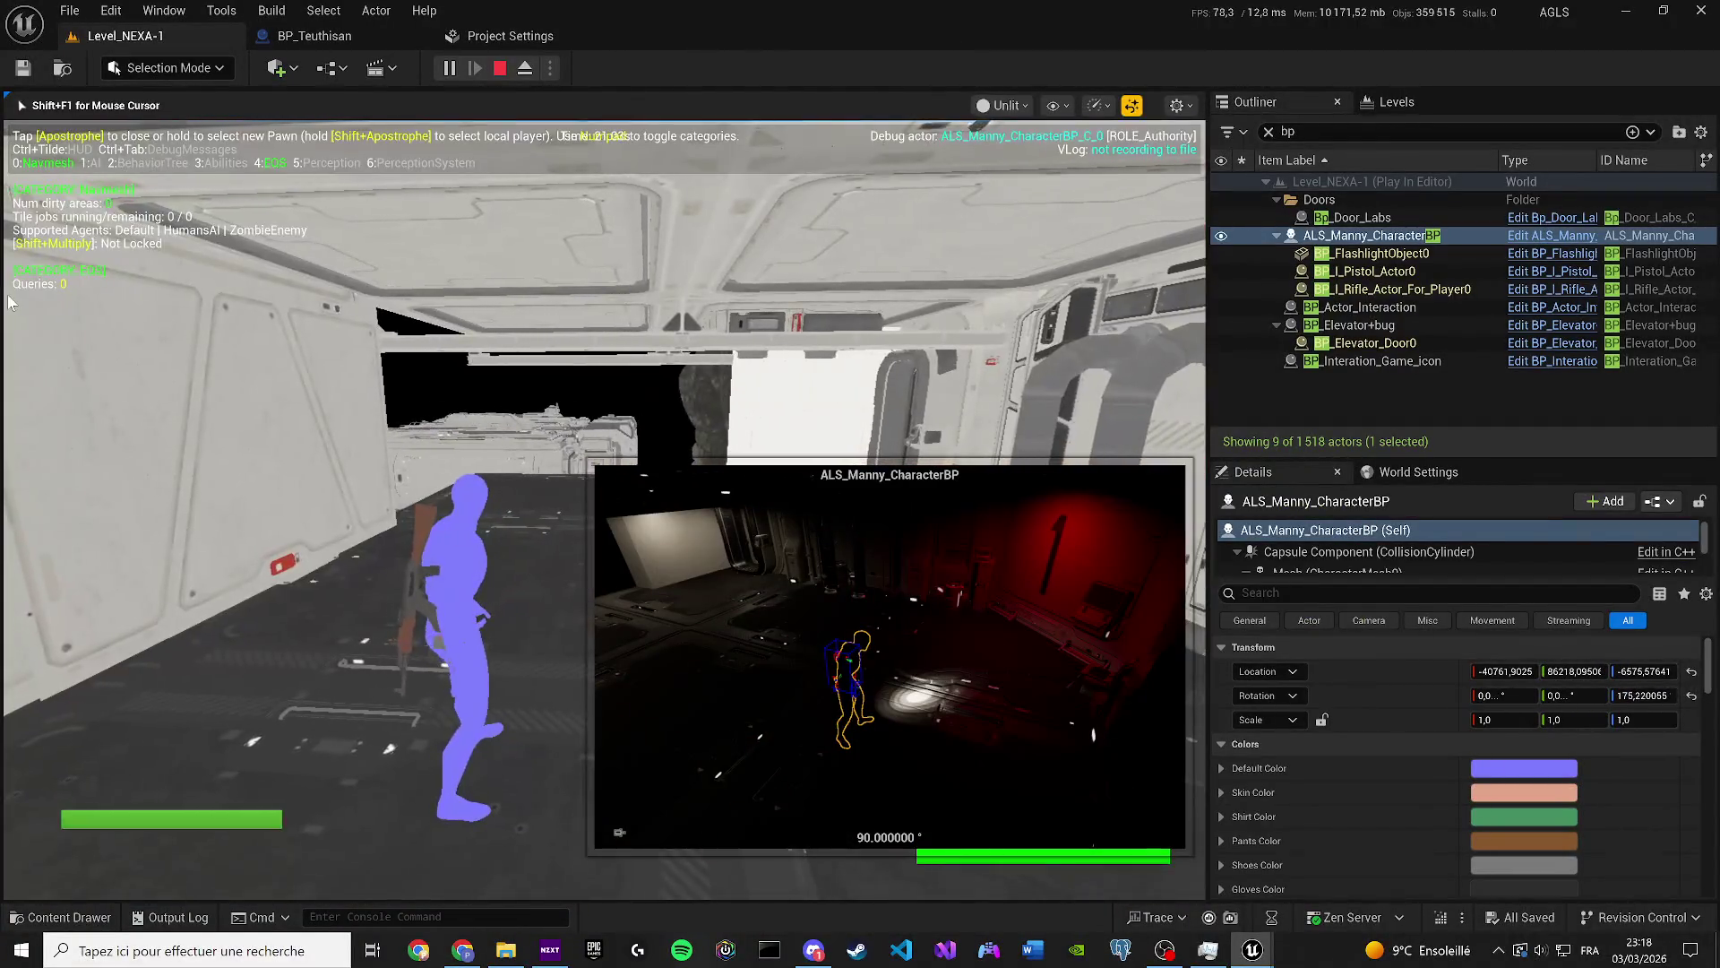
pyautogui.press('Escape')
pyautogui.click(1421, 328)
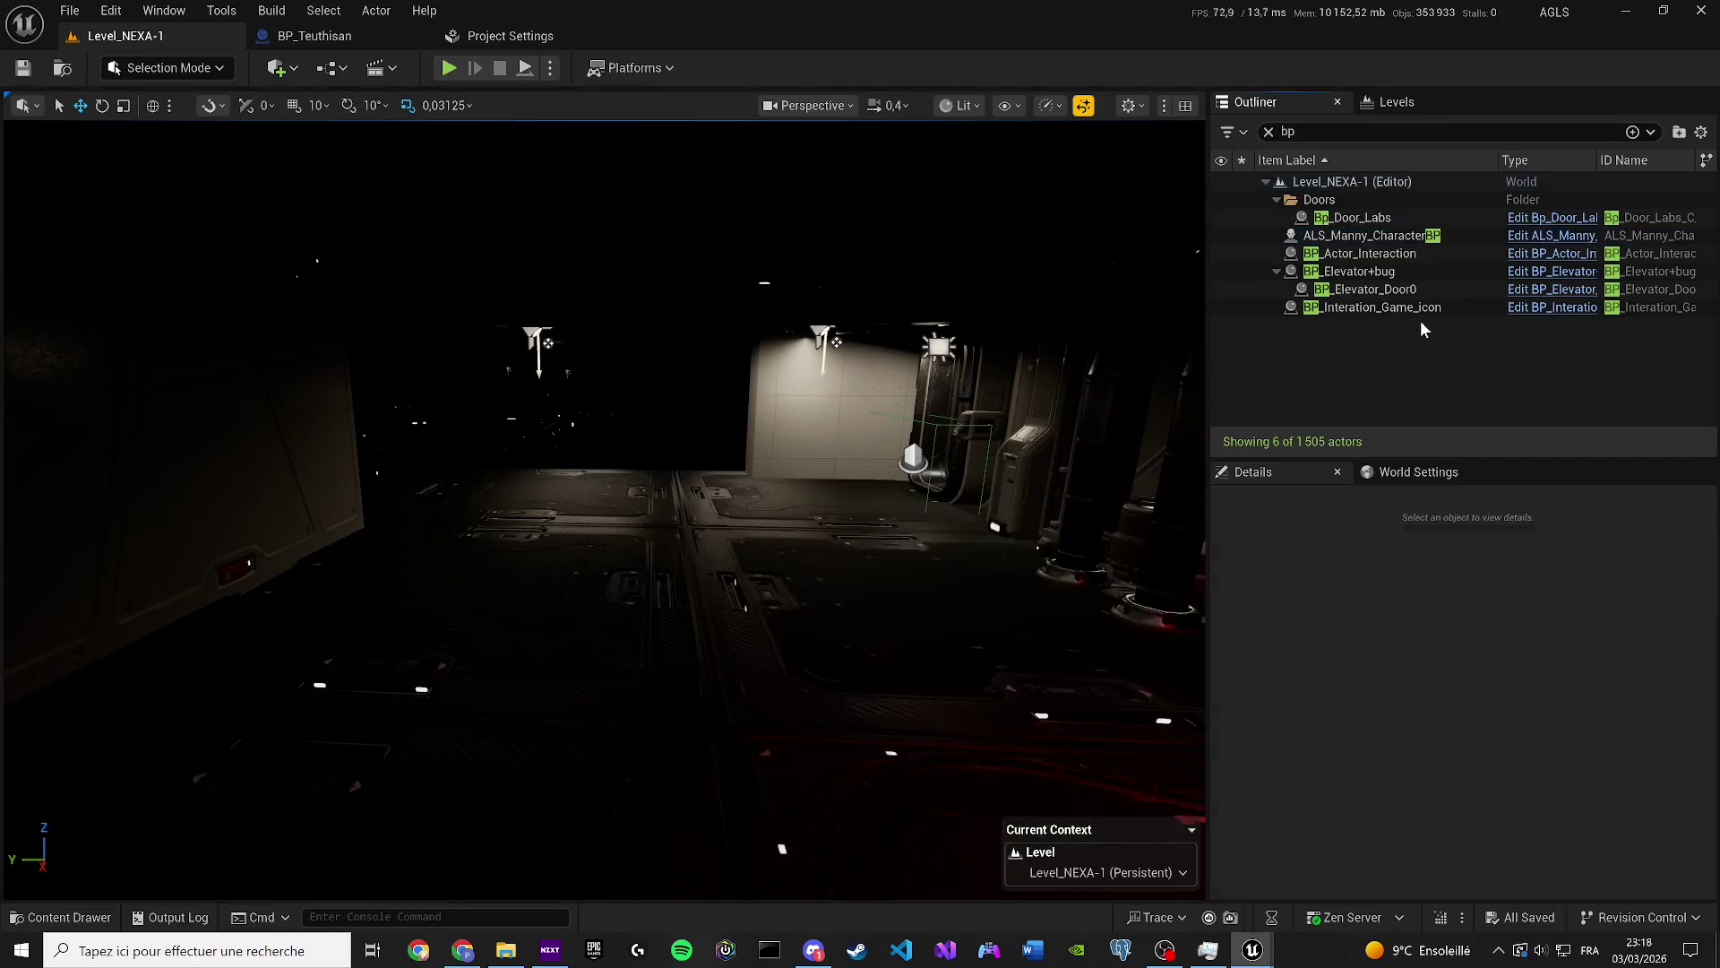
# Clear the Outliner's bp filter and open the level sequence from the Cinematics dropdown.
pyautogui.click(1266, 132)
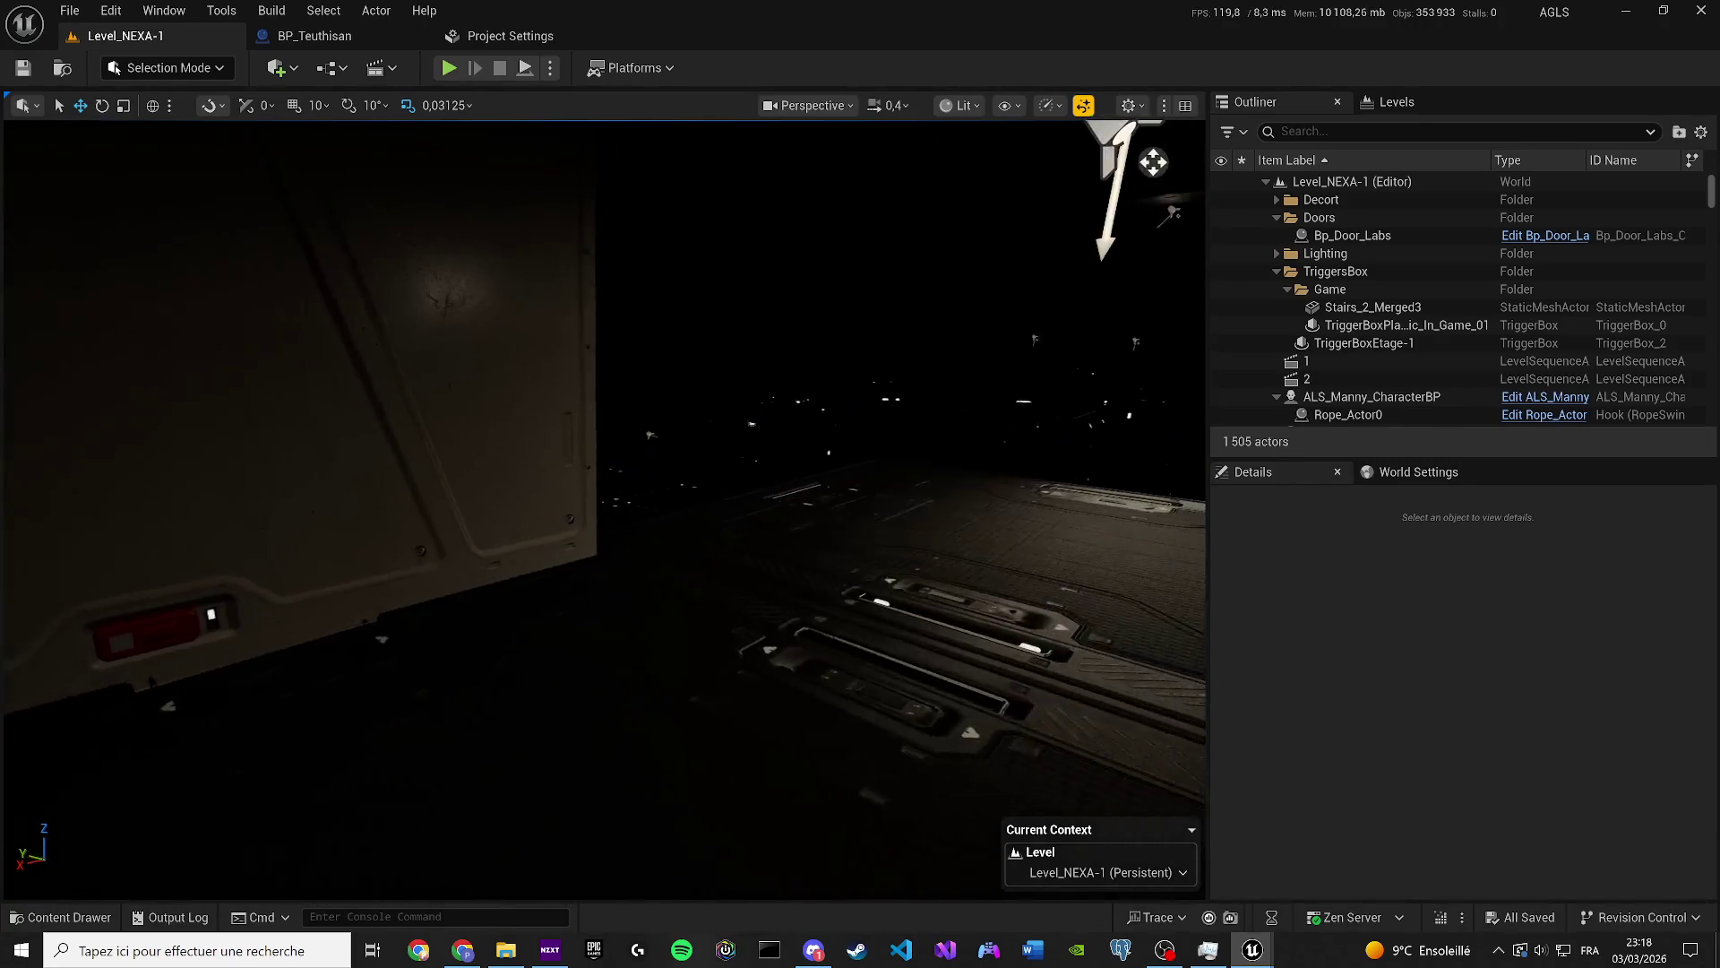
pyautogui.click(393, 68)
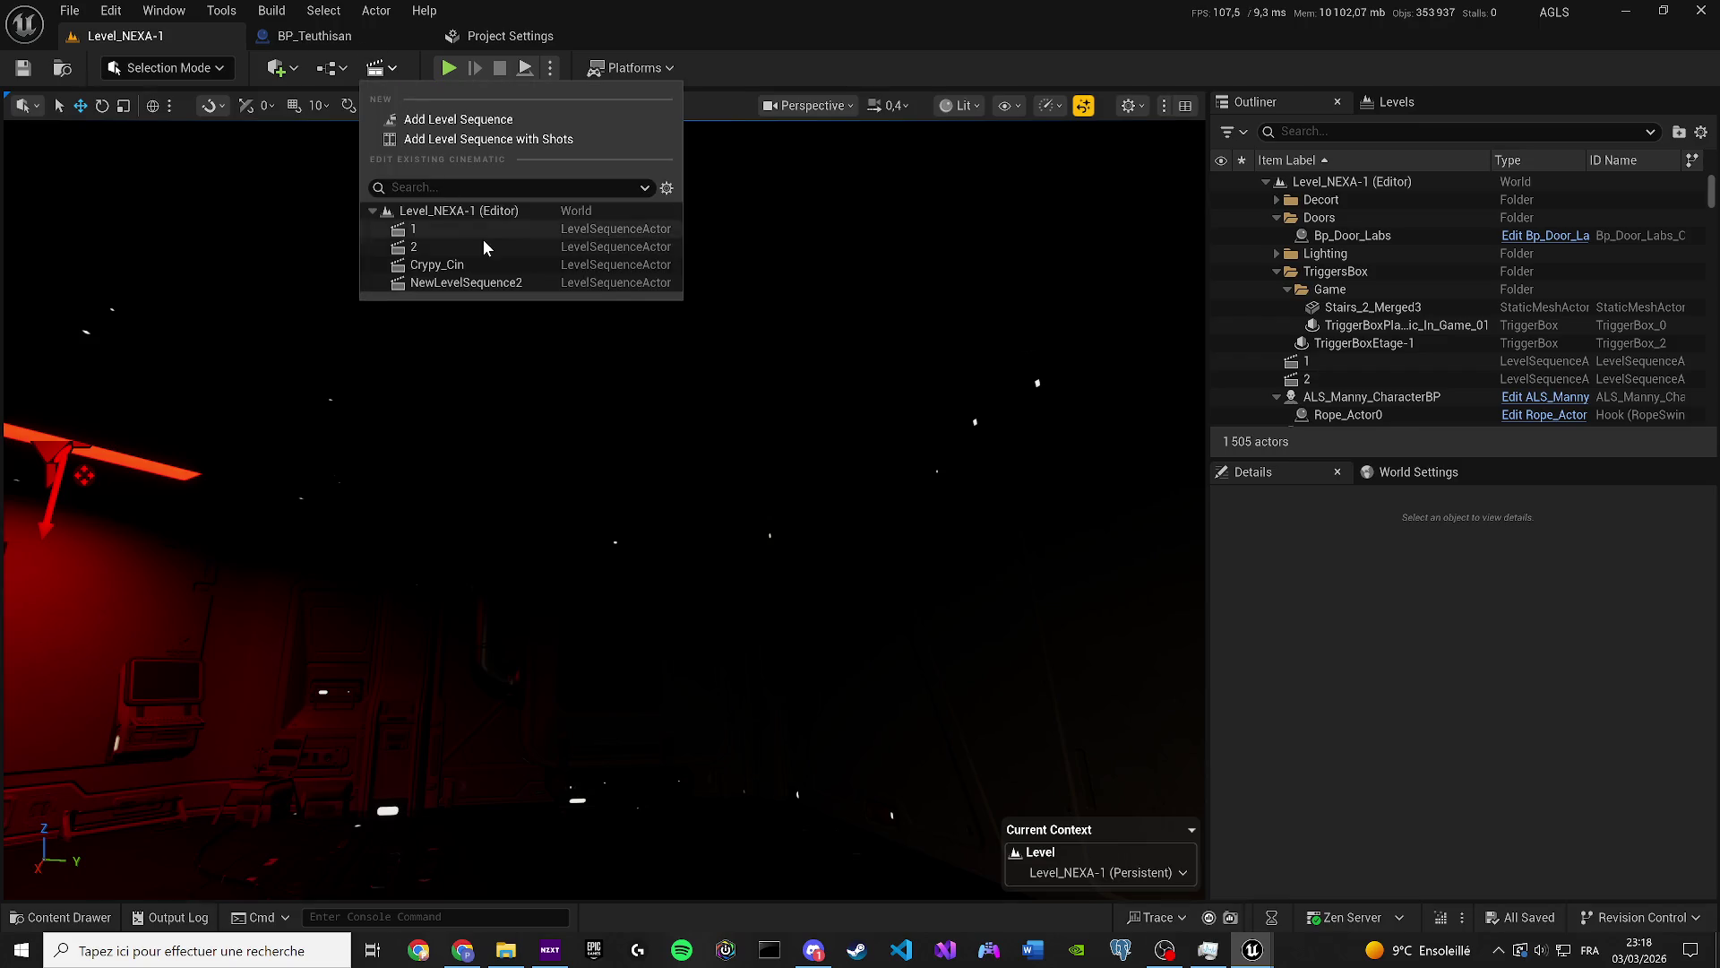
pyautogui.click(479, 255)
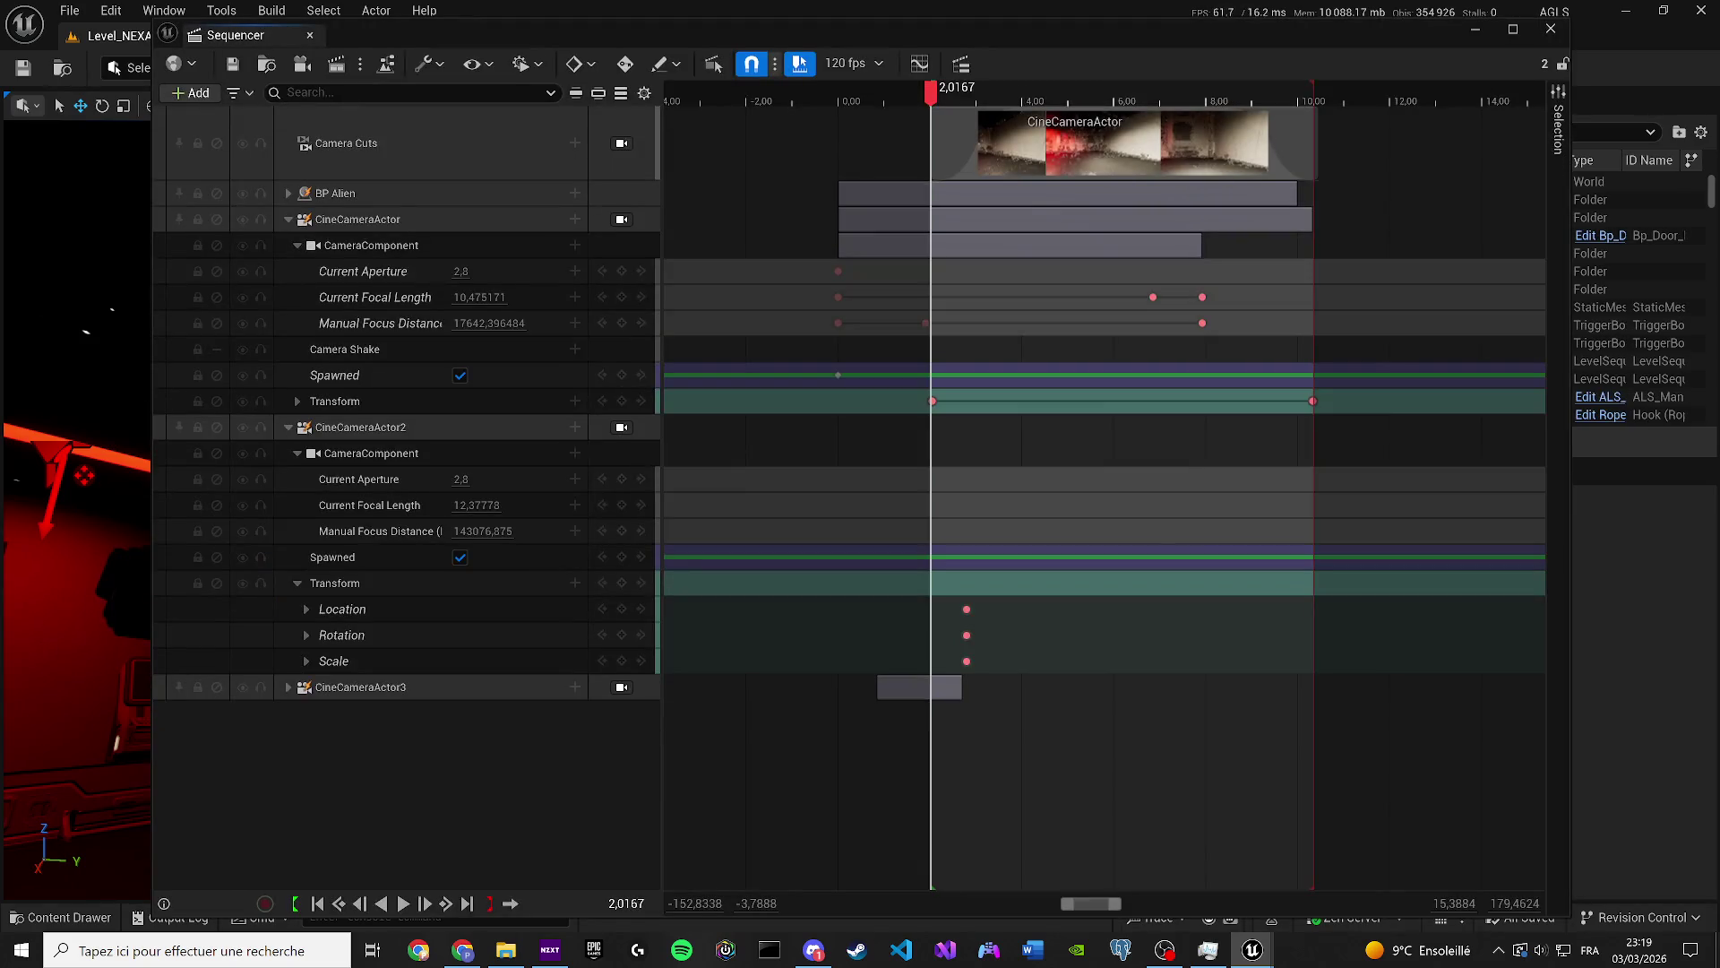
# Lock the viewport to Camera Cuts, move the Sequencer window aside, and bring the Cave editor forward.
pyautogui.click(622, 144)
pyautogui.moveTo(582, 29); pyautogui.dragTo(505, 808)
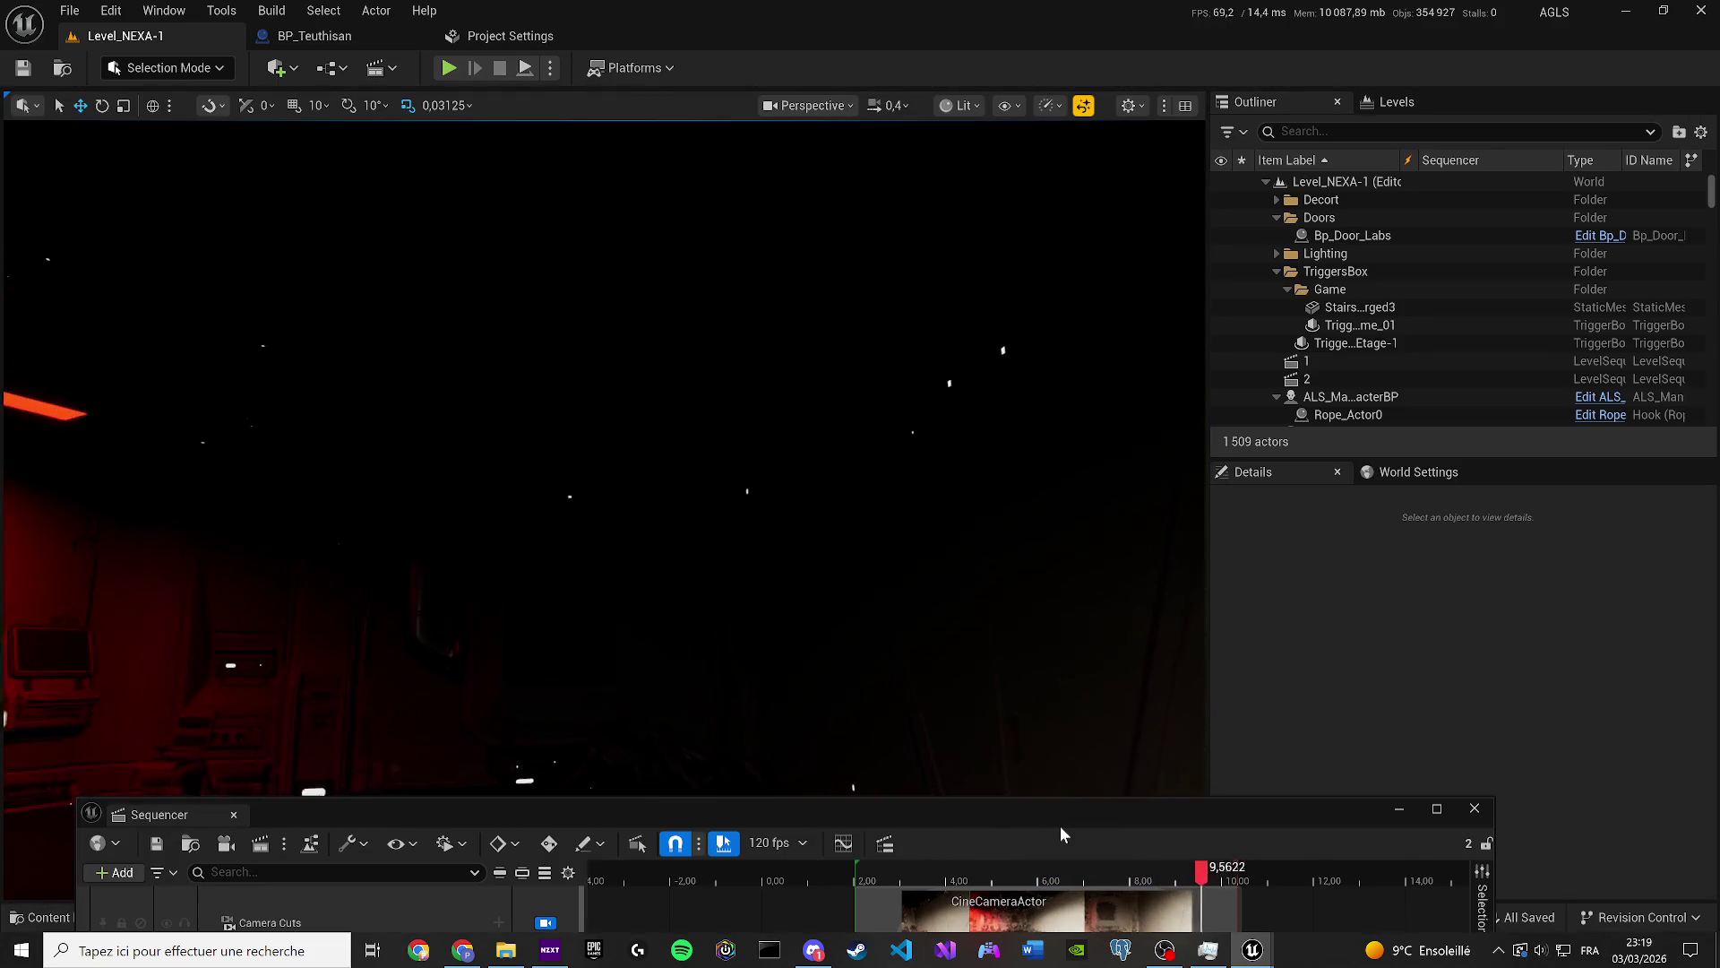
pyautogui.moveTo(1001, 805)
pyautogui.mouseDown()
pyautogui.moveTo(260, 412)
pyautogui.moveTo(0, 412)
pyautogui.mouseUp()
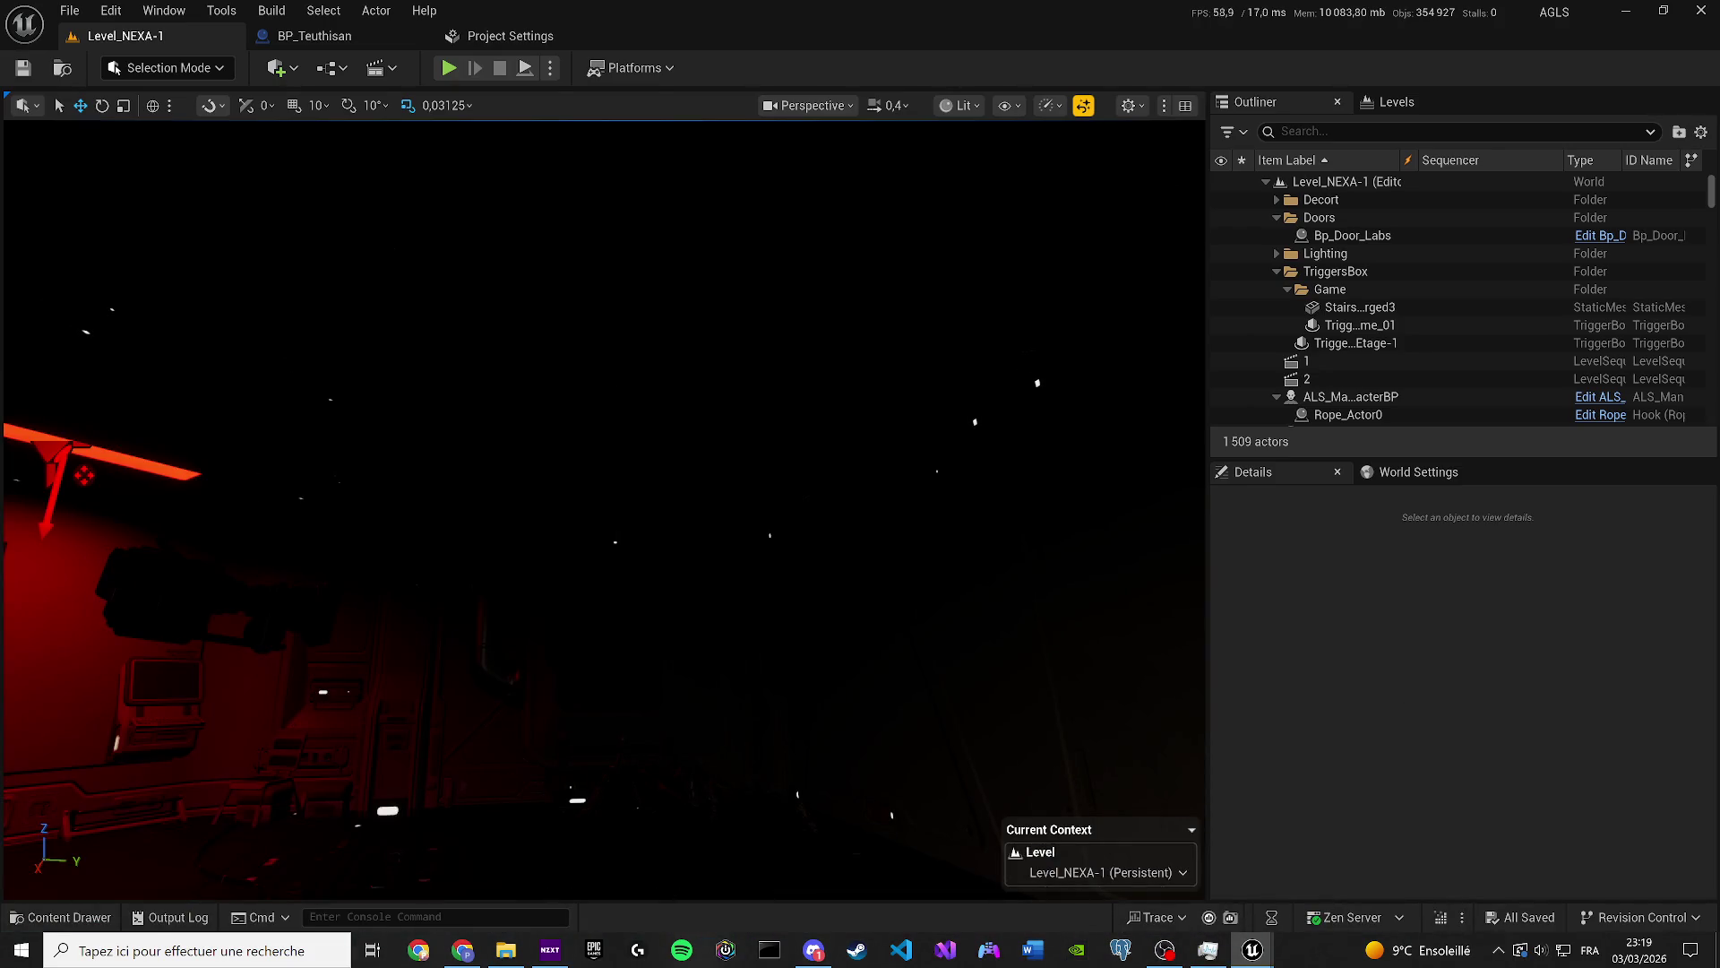
pyautogui.moveTo(1252, 948)
pyautogui.click(1120, 861)
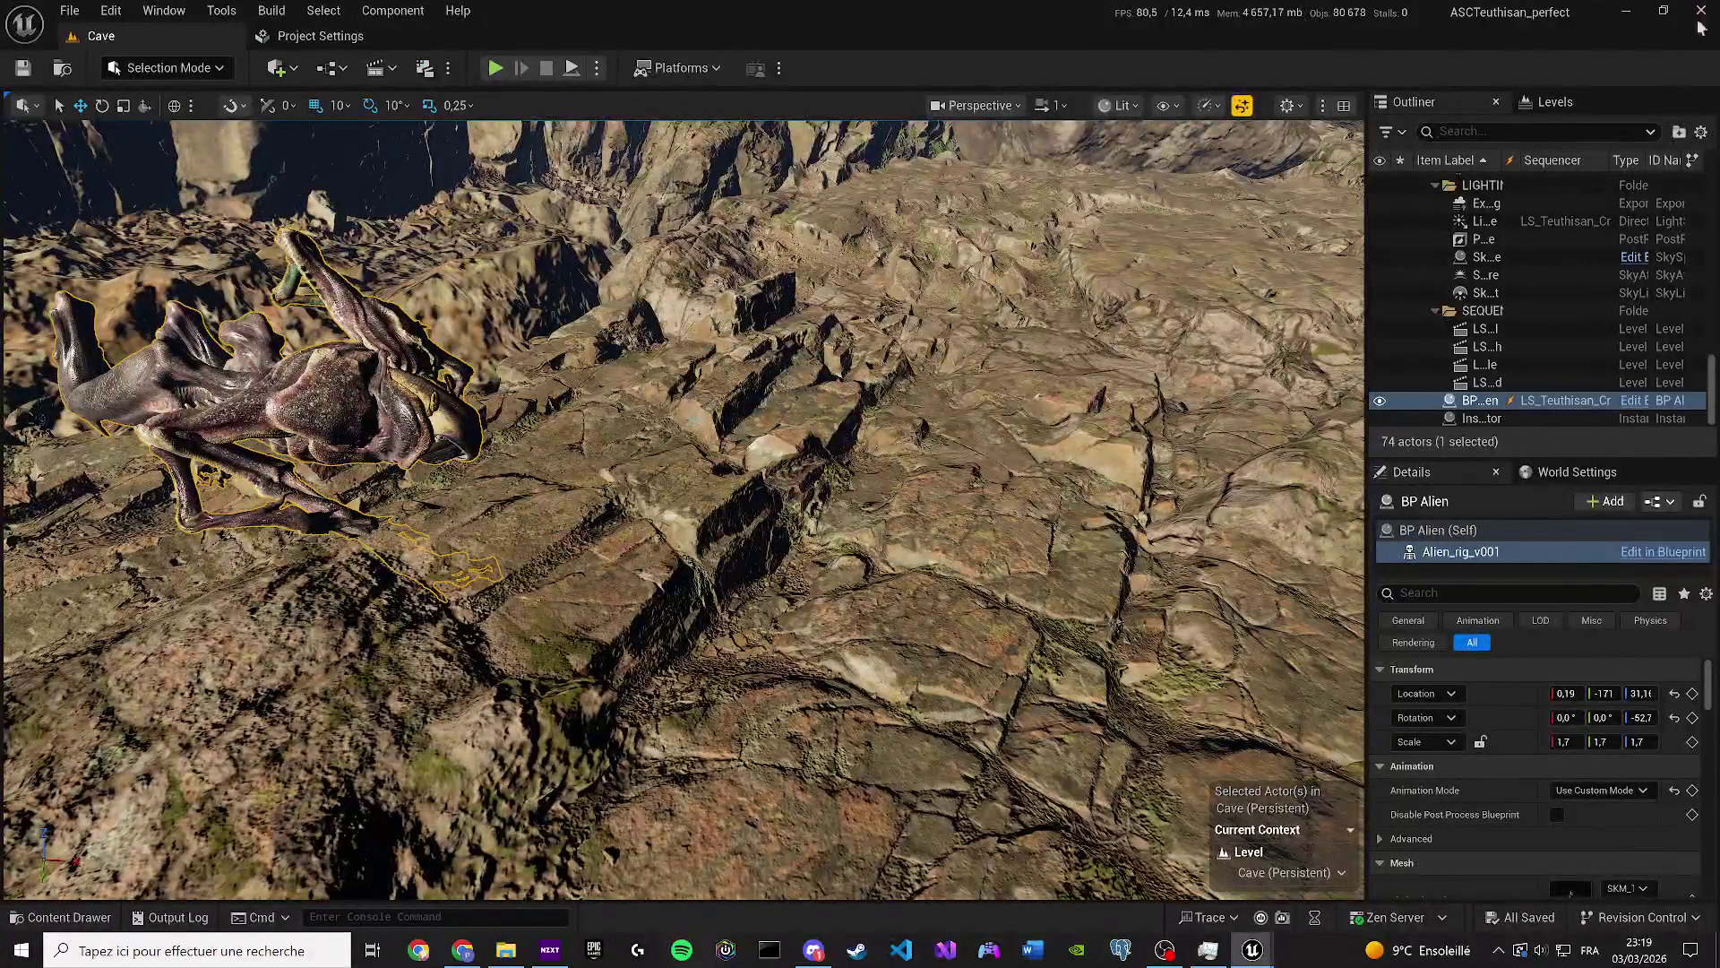
# Close the Cave project editor window.
pyautogui.click(1707, 11)
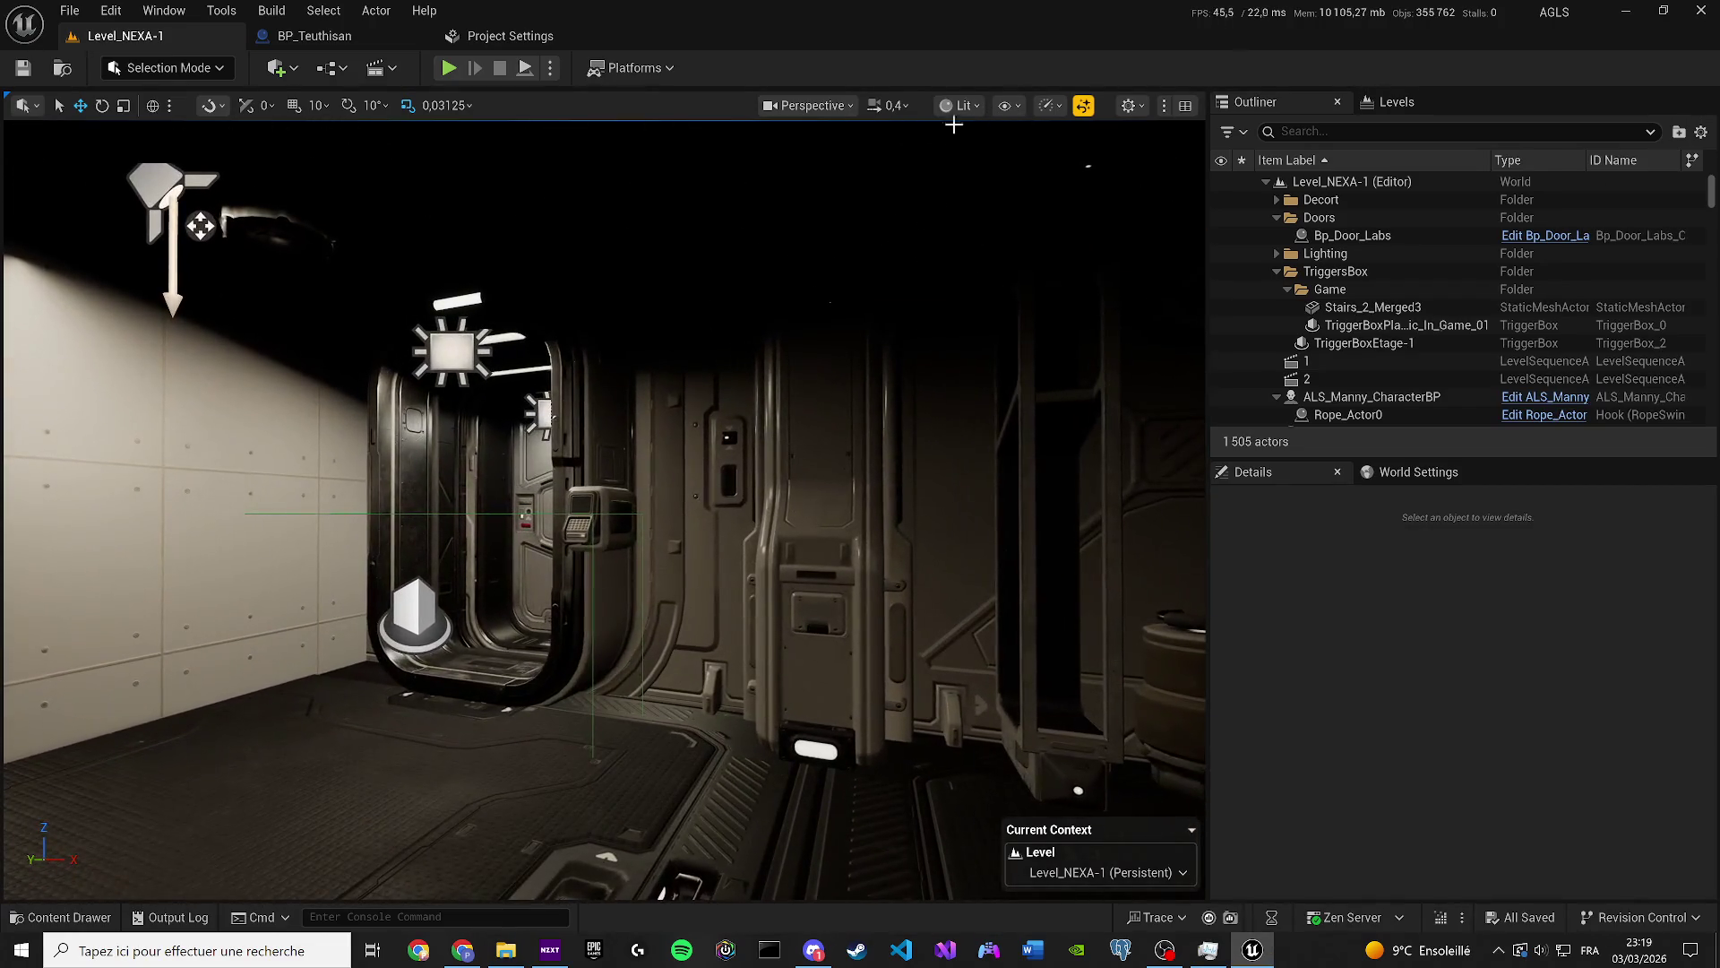
# Raise the viewport's shadow quality to High in the scalability settings.
pyautogui.click(1048, 105)
pyautogui.click(1045, 105)
pyautogui.click(1050, 105)
pyautogui.moveTo(1170, 210)
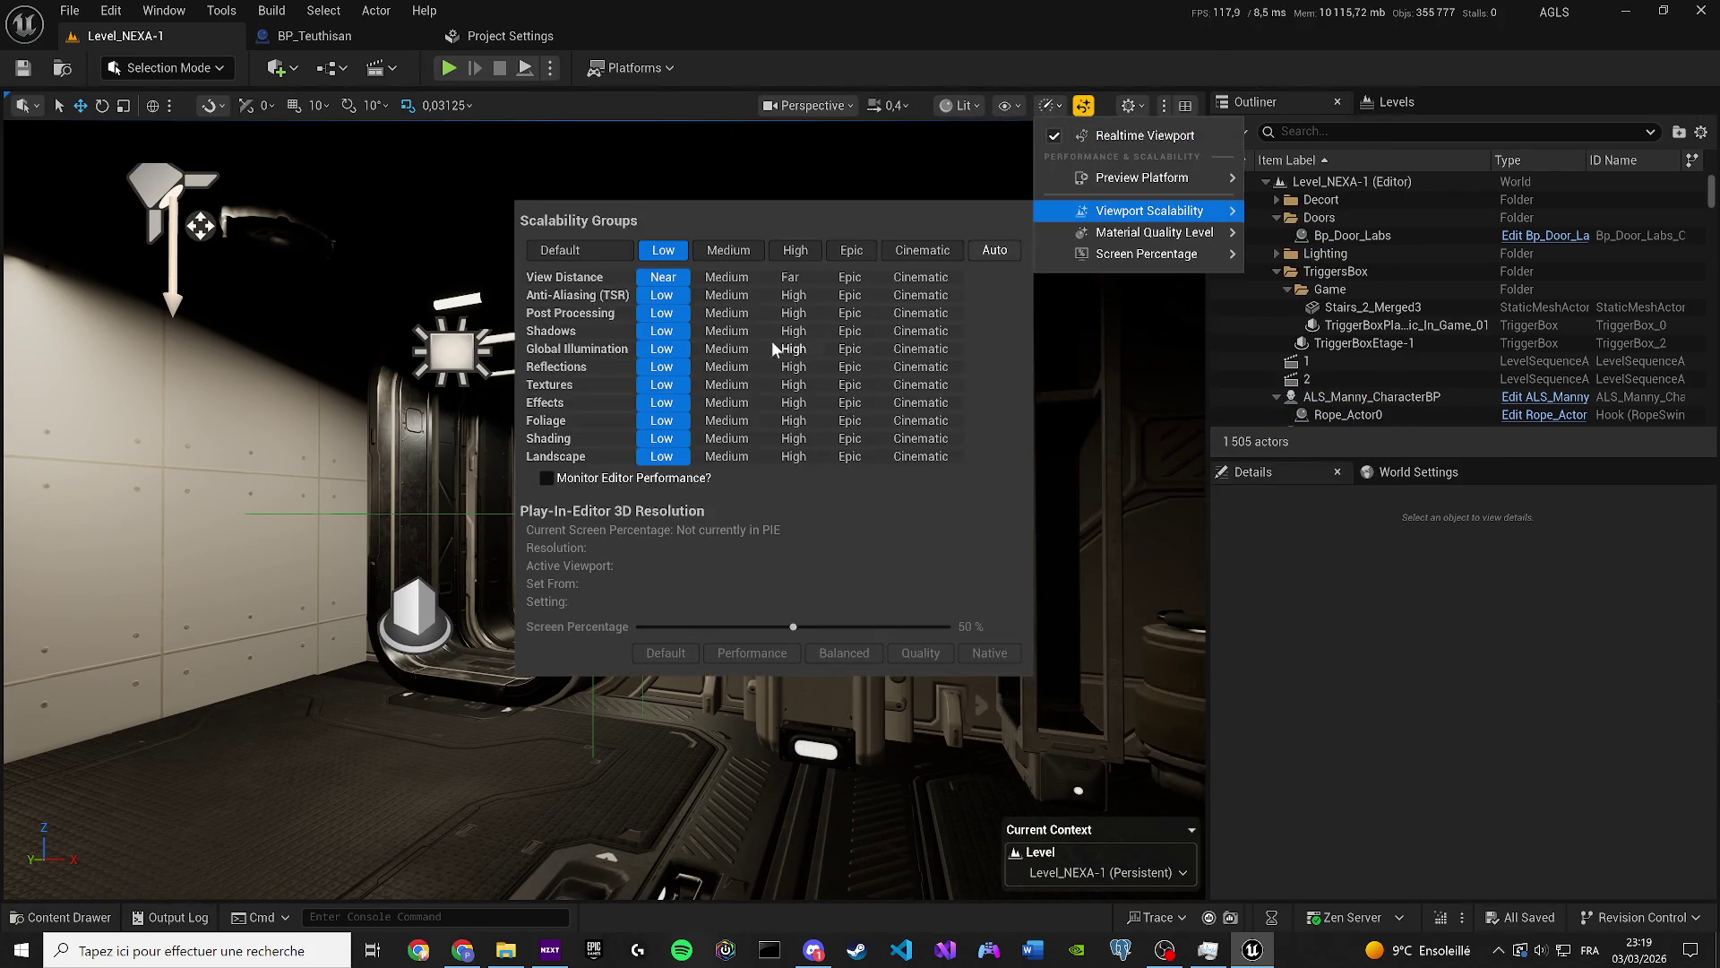
pyautogui.click(728, 332)
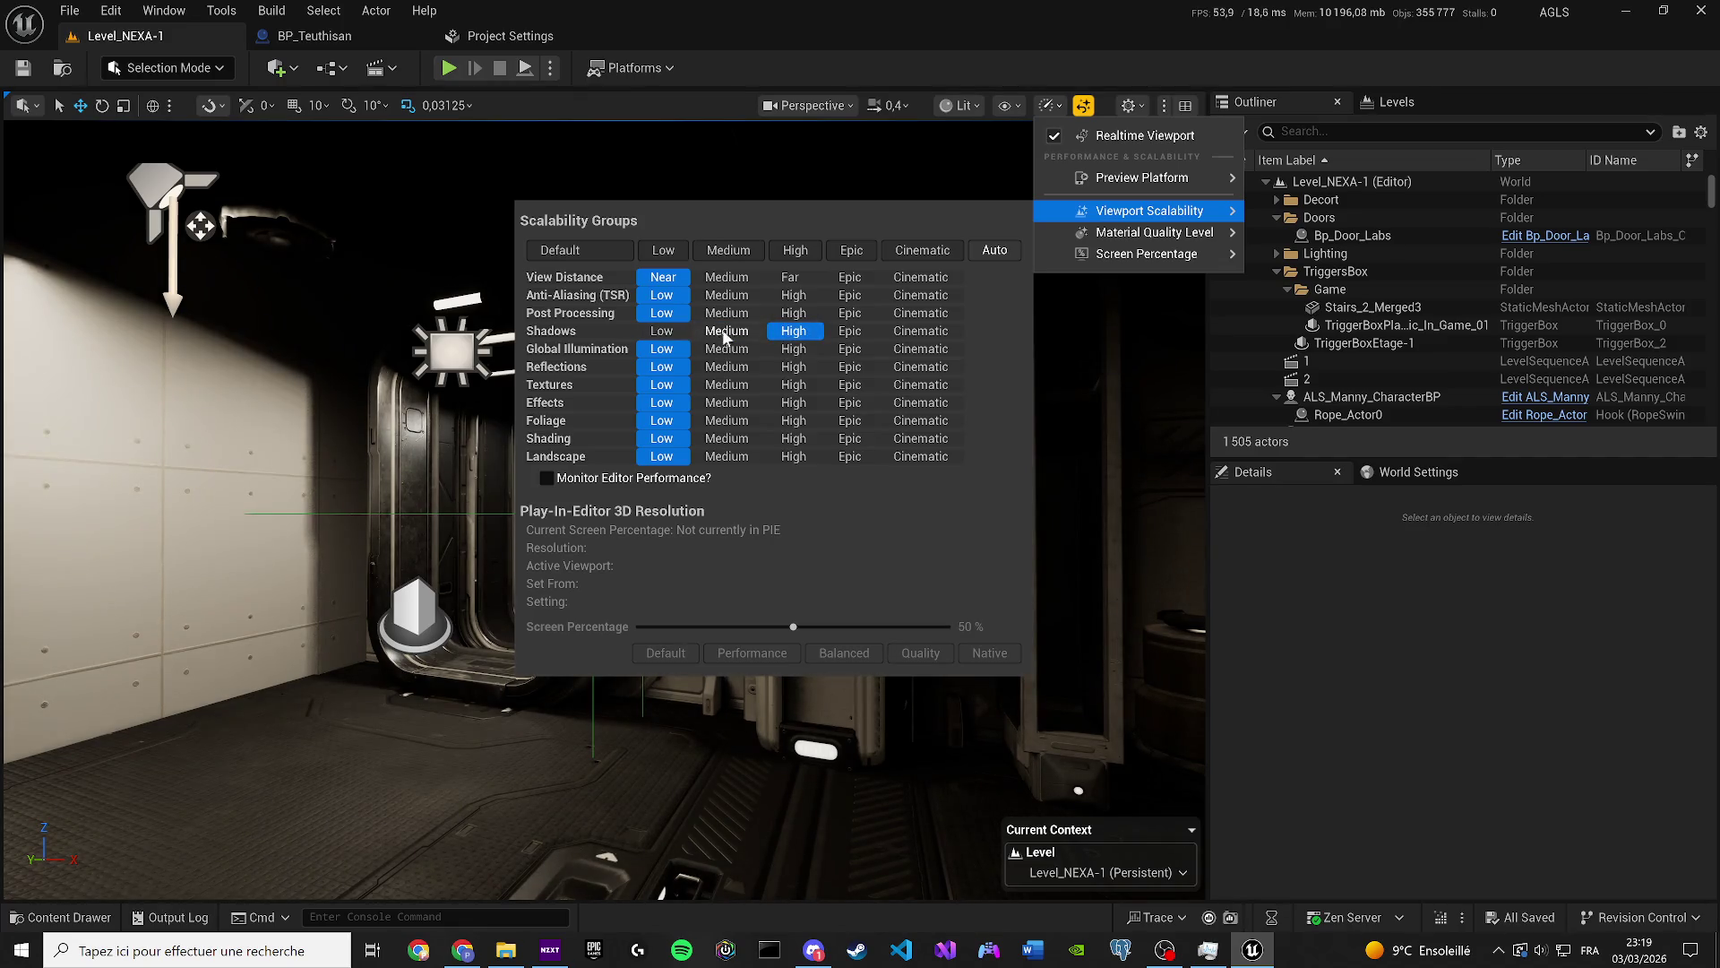
pyautogui.click(79, 82)
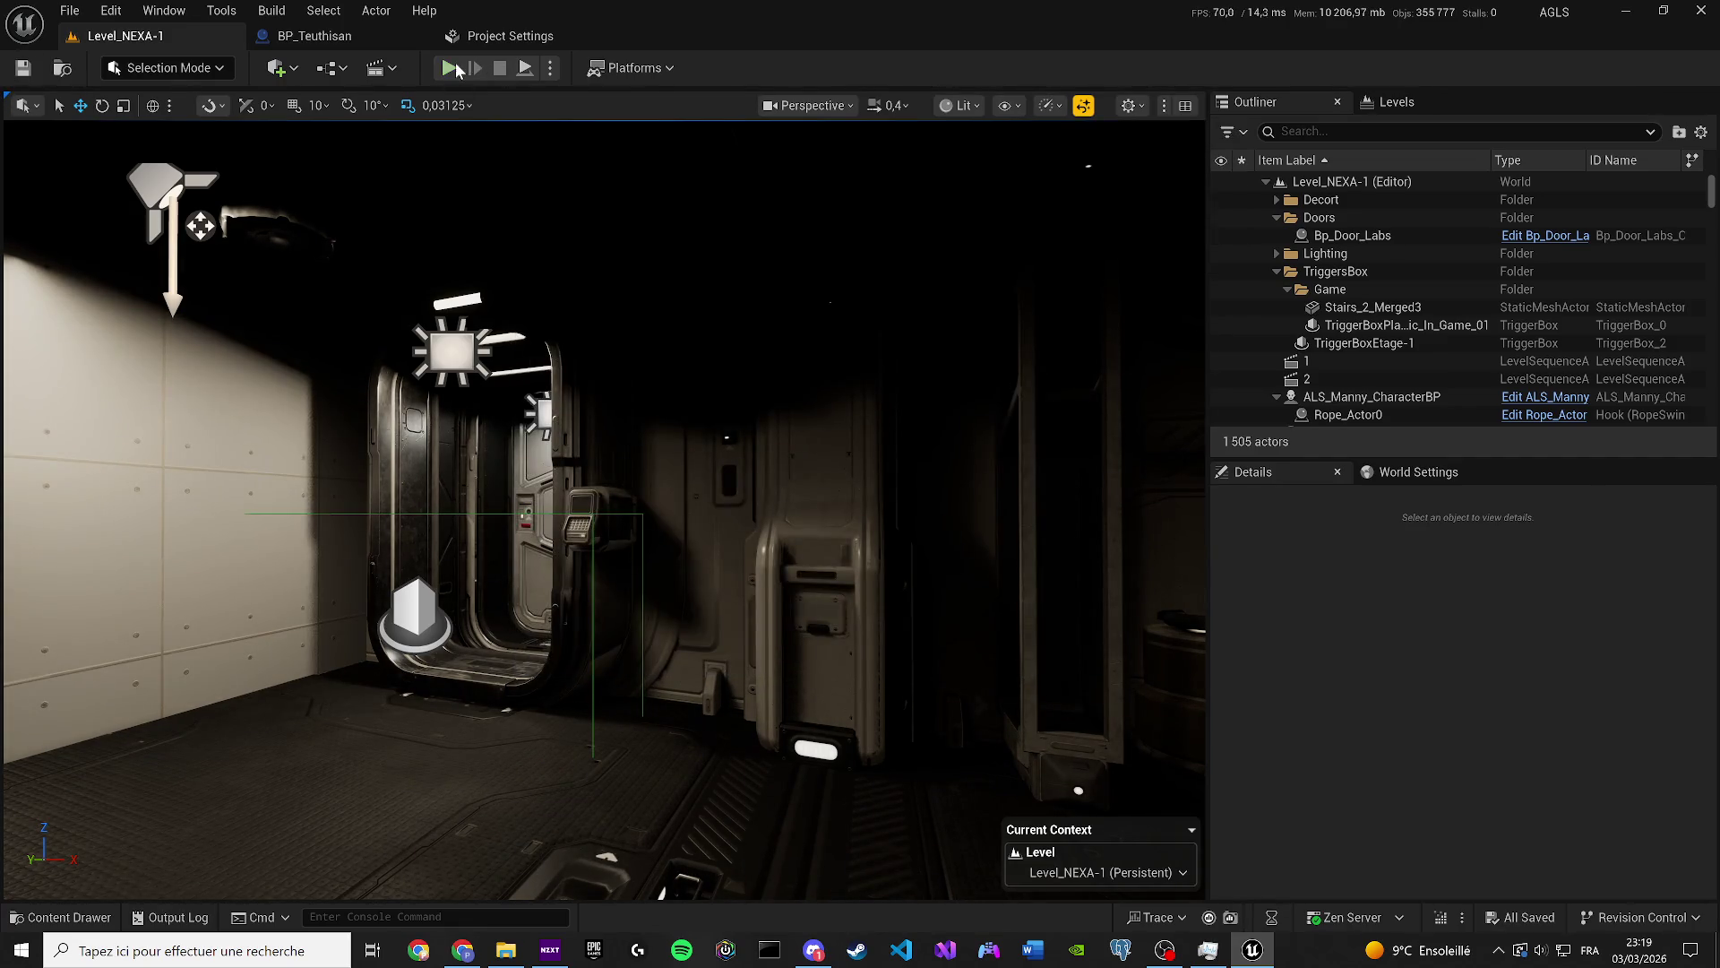
# Play the level in the editor and walk the character toward the corridor door.
pyautogui.hotkey('alt', 'p')
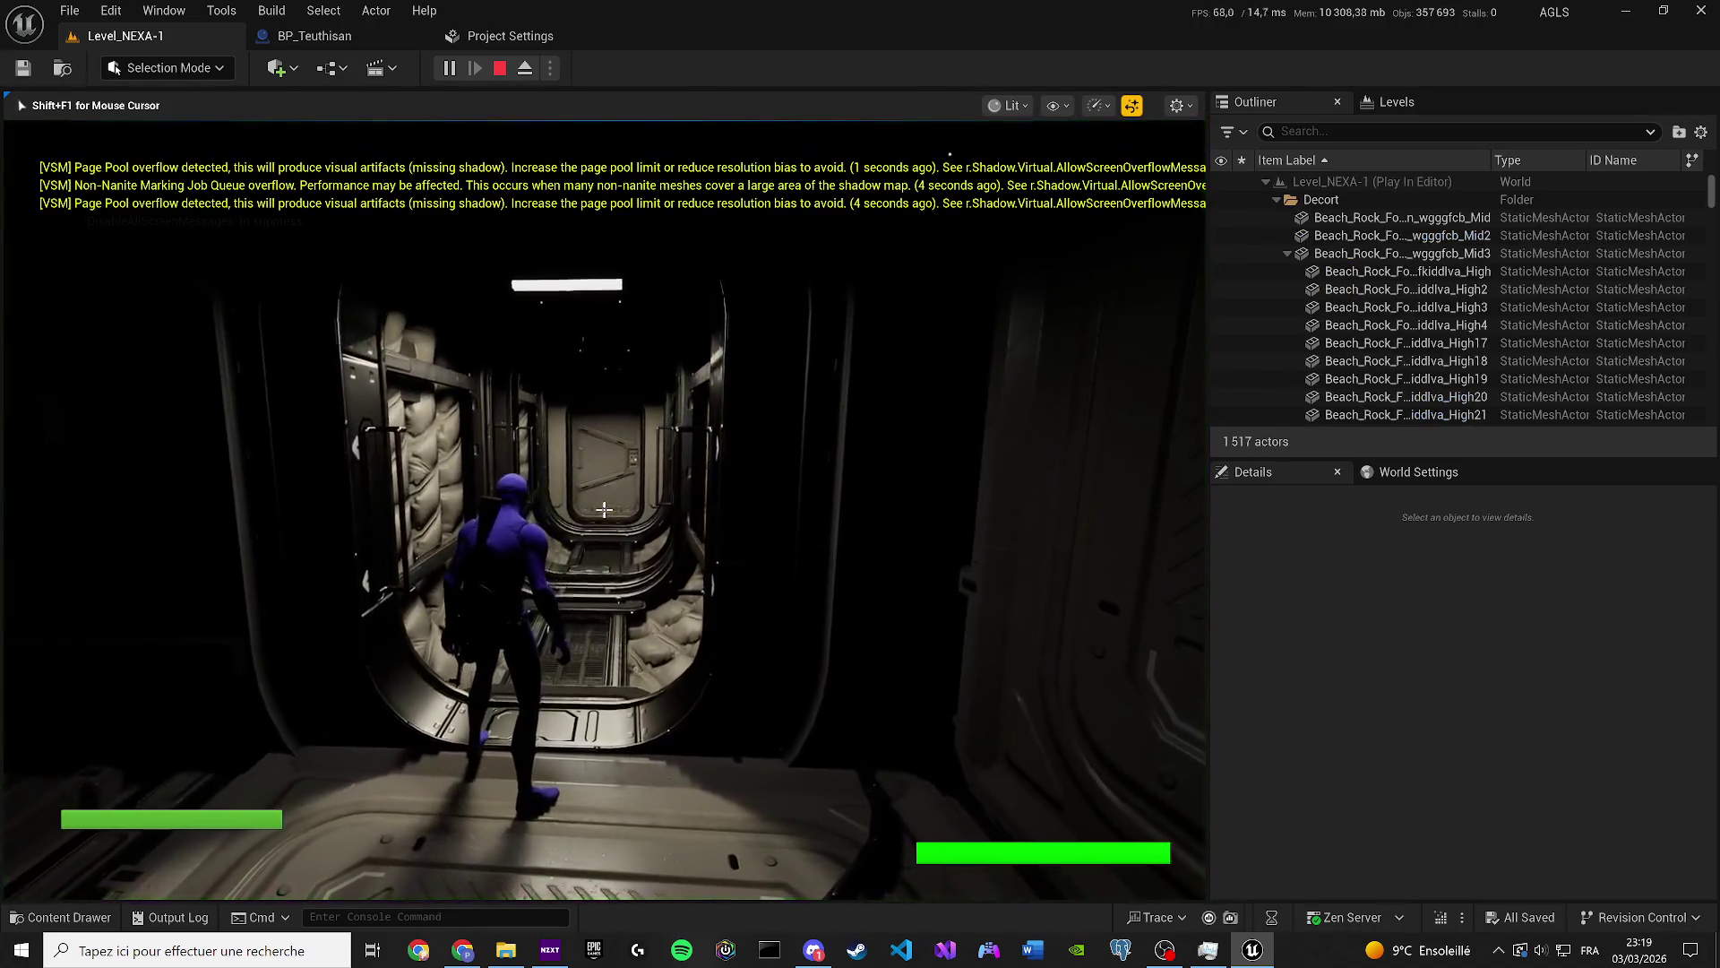
pyautogui.press('w')
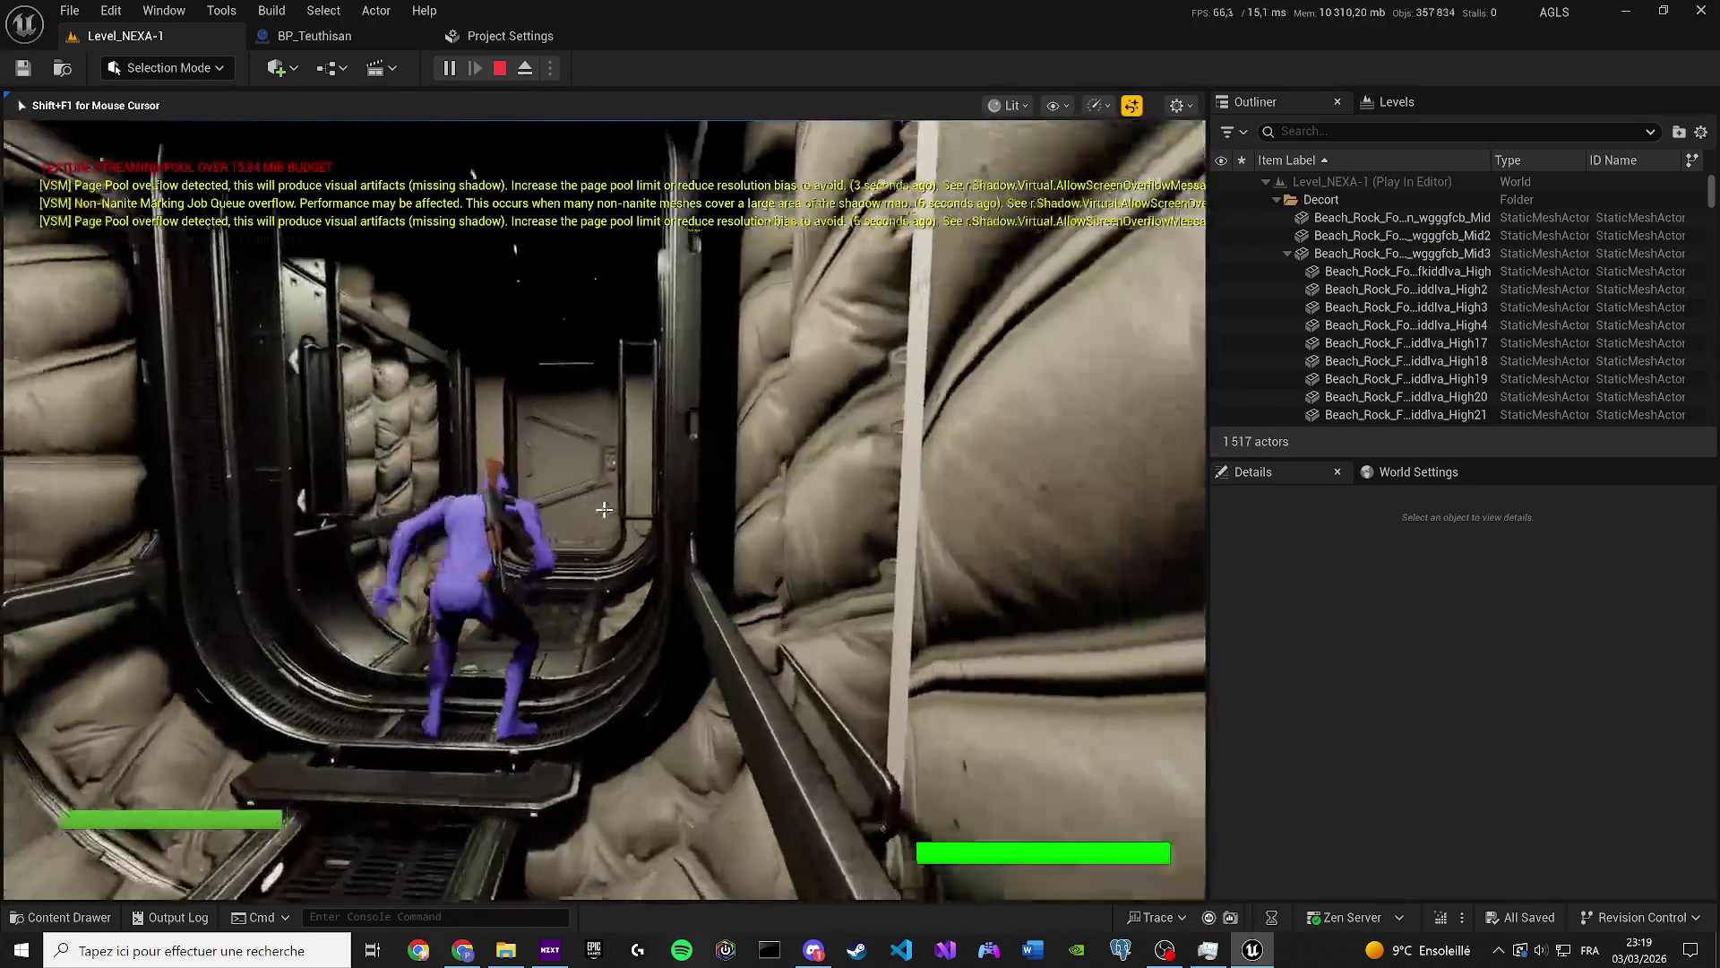
pyautogui.press('w')
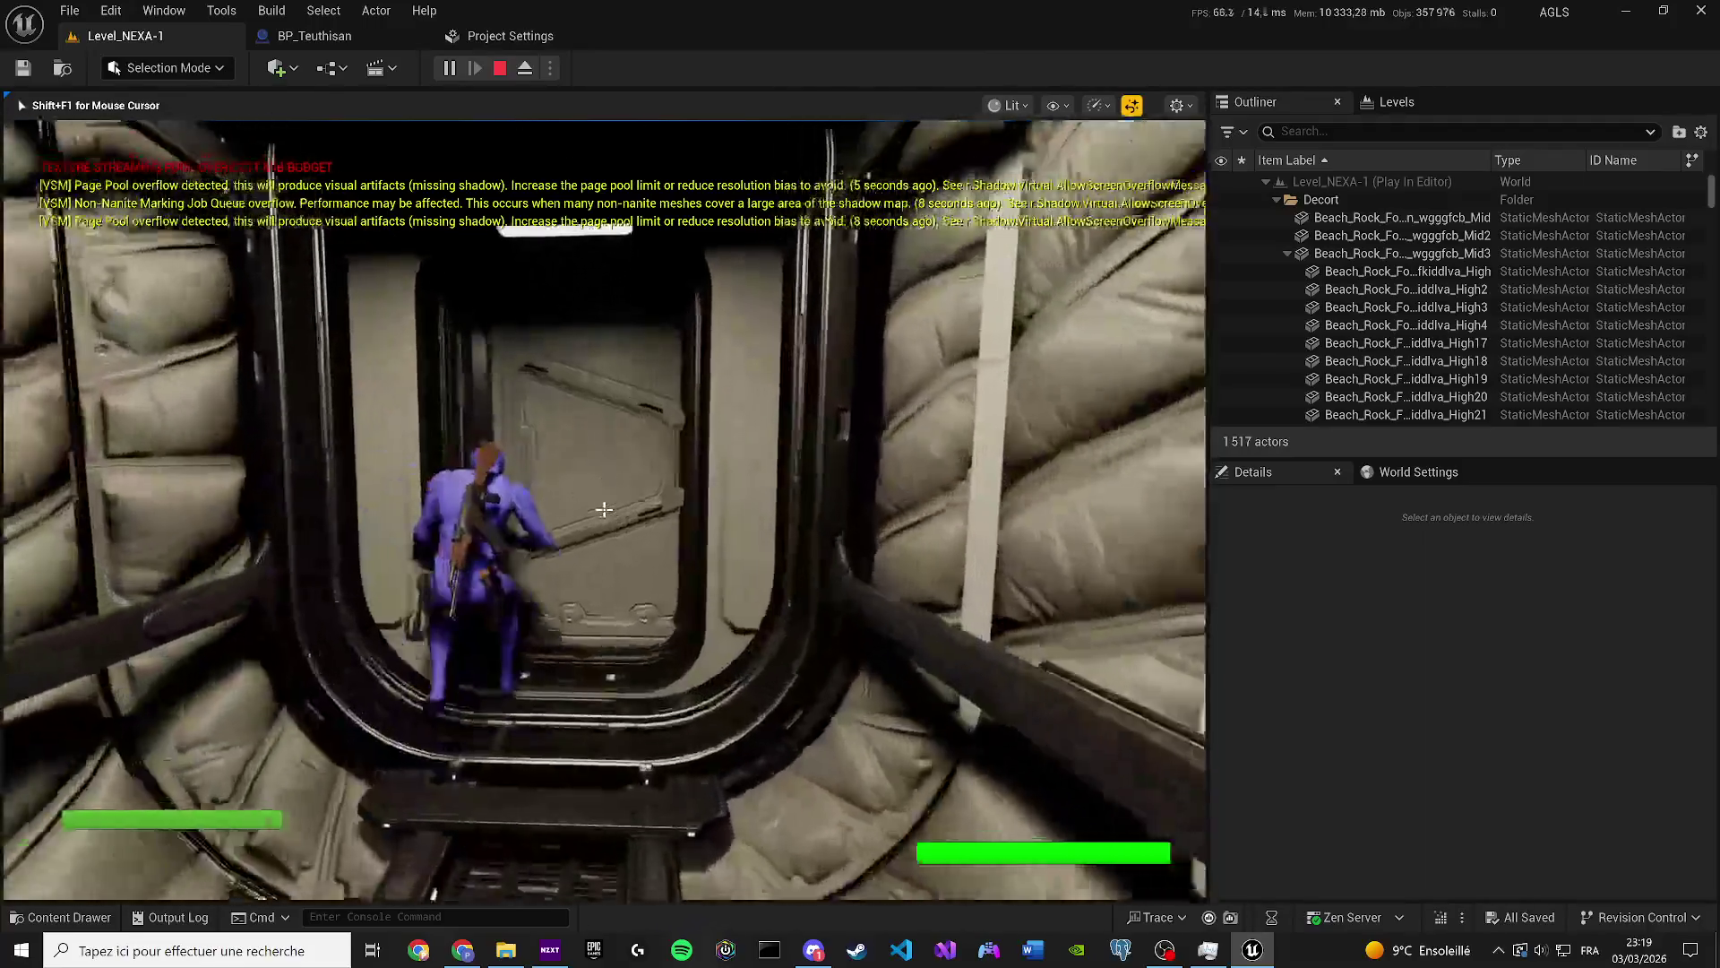
pyautogui.press('super')
pyautogui.press('super')
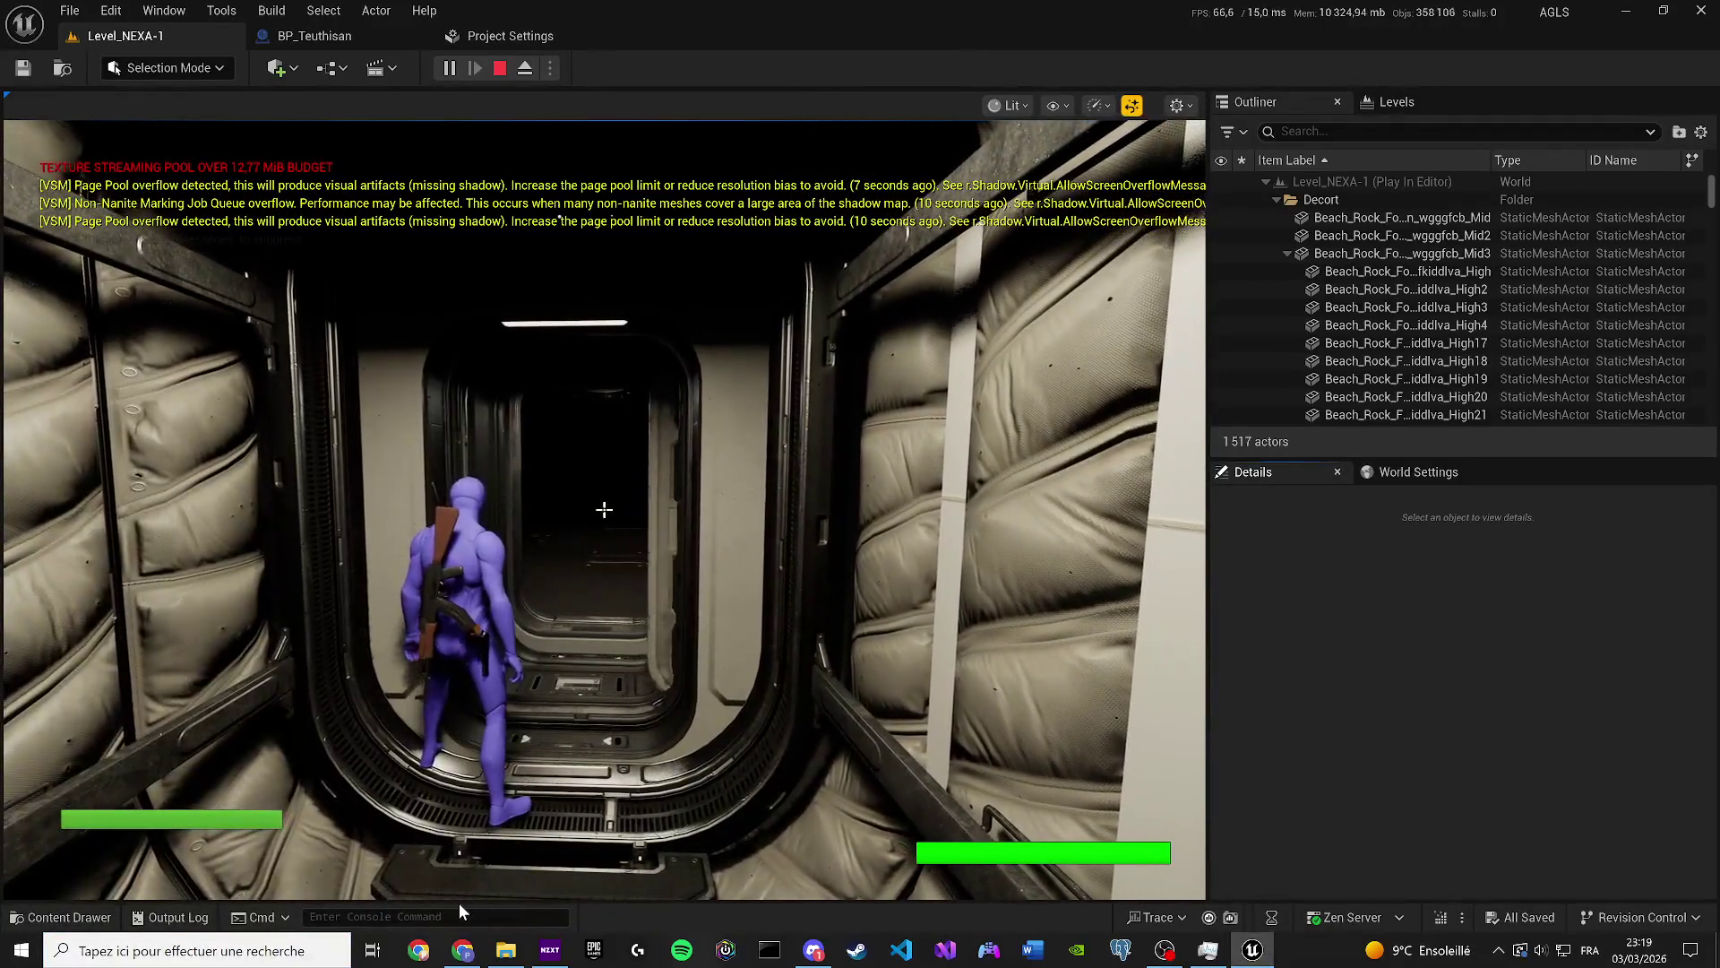
# Hide the shadow warnings with a 'dis…' console command, toggle the Gameplay Debugger, and stop playing.
pyautogui.click(460, 904)
pyautogui.write('dis')
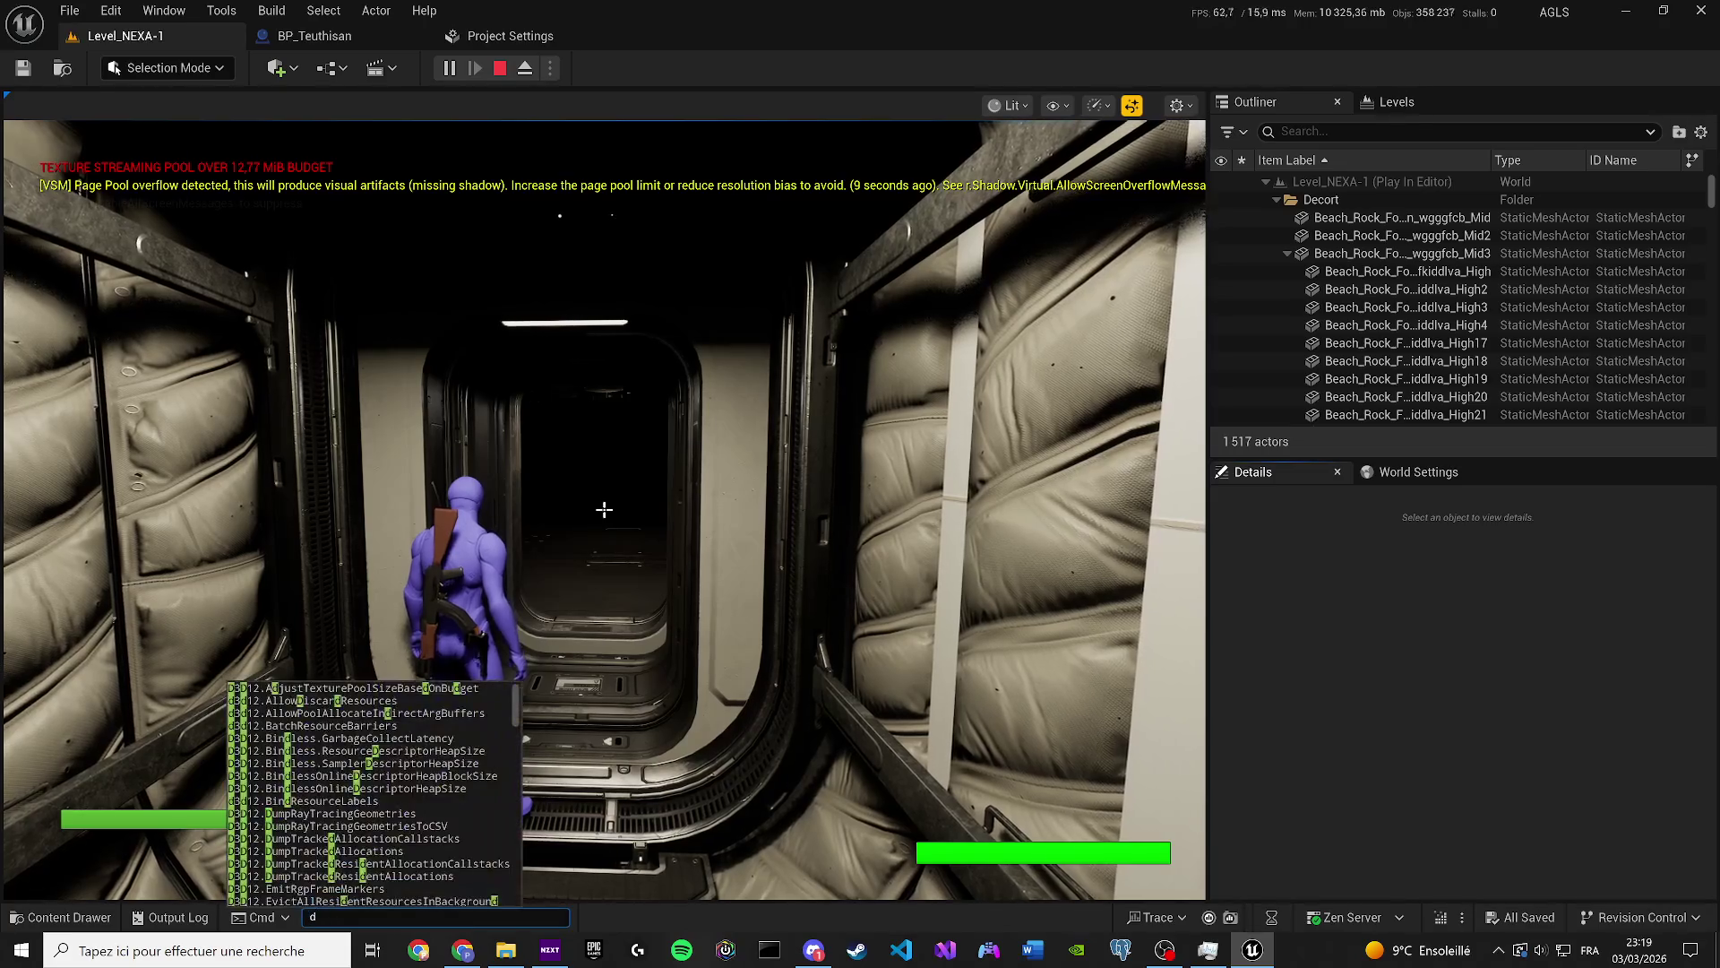
pyautogui.press('Down')
pyautogui.press('Return')
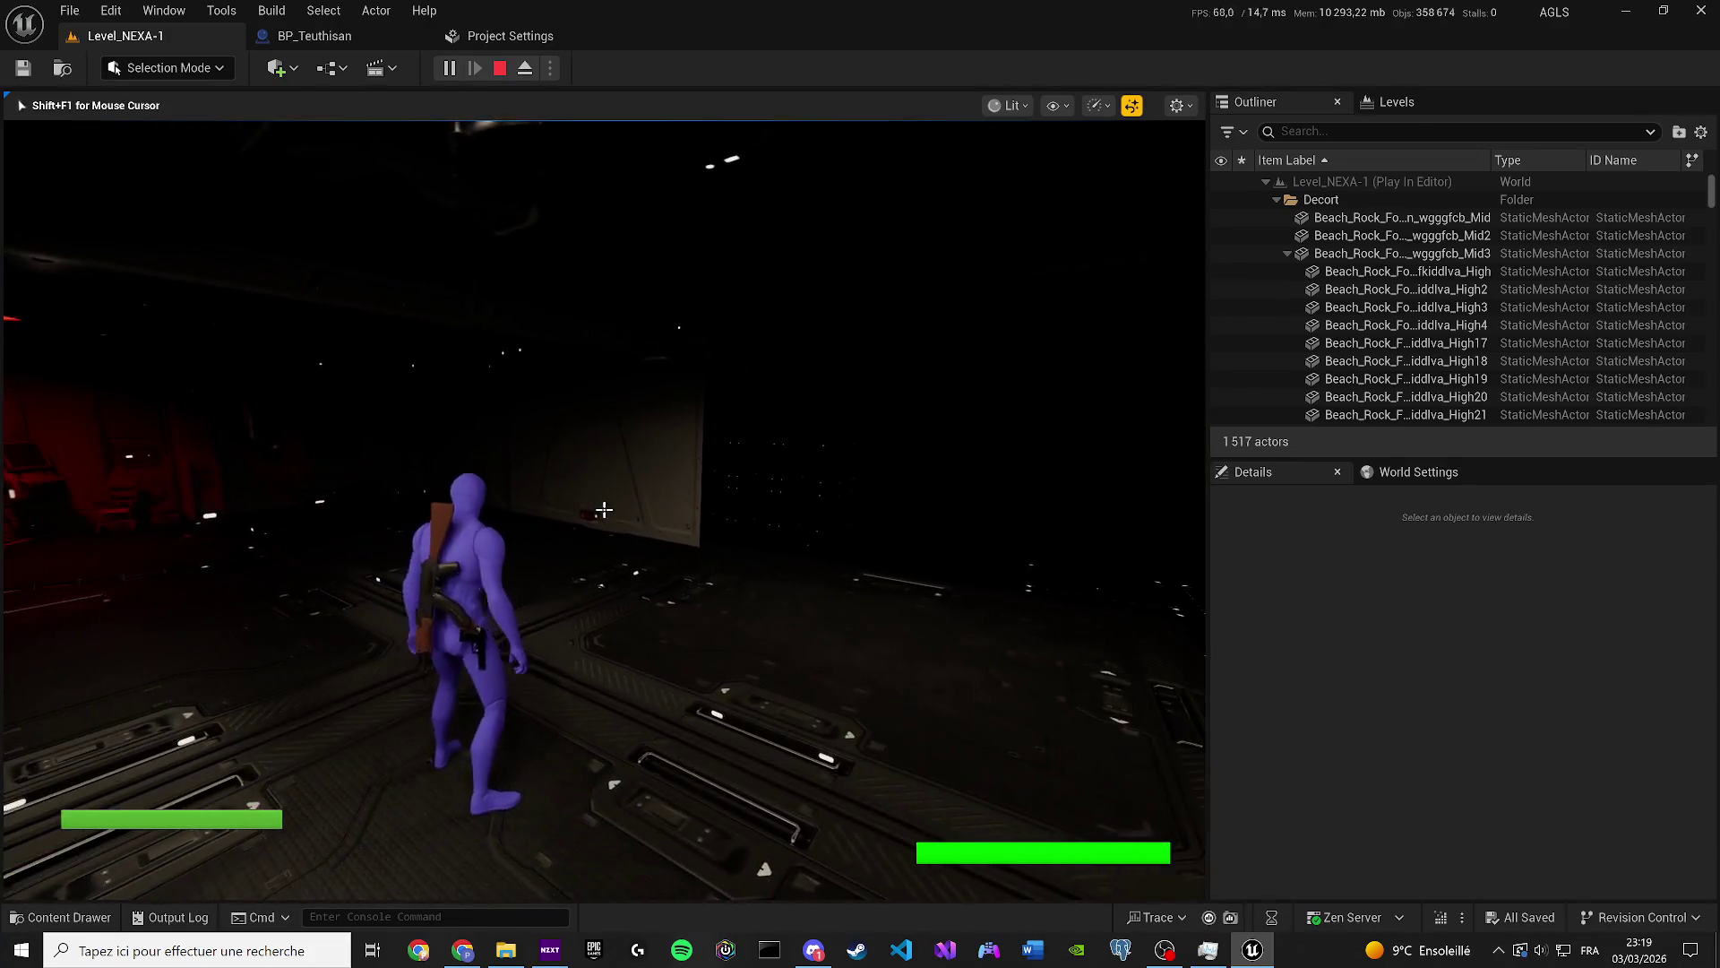
pyautogui.press("'")
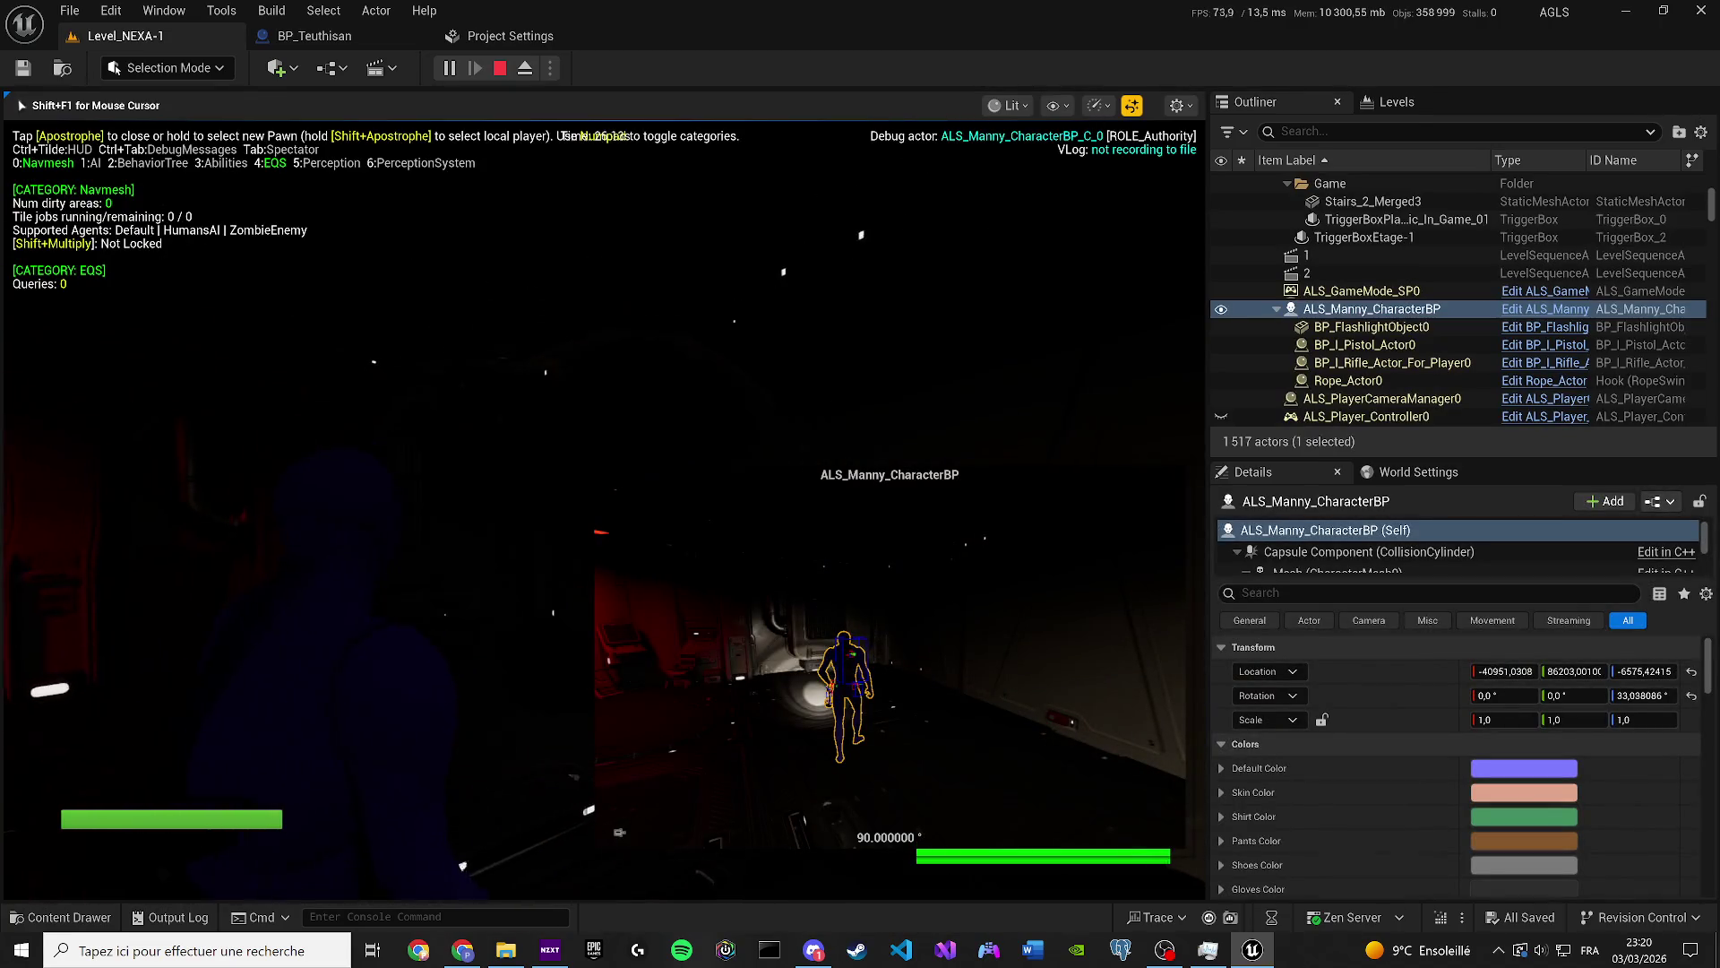
pyautogui.press("'")
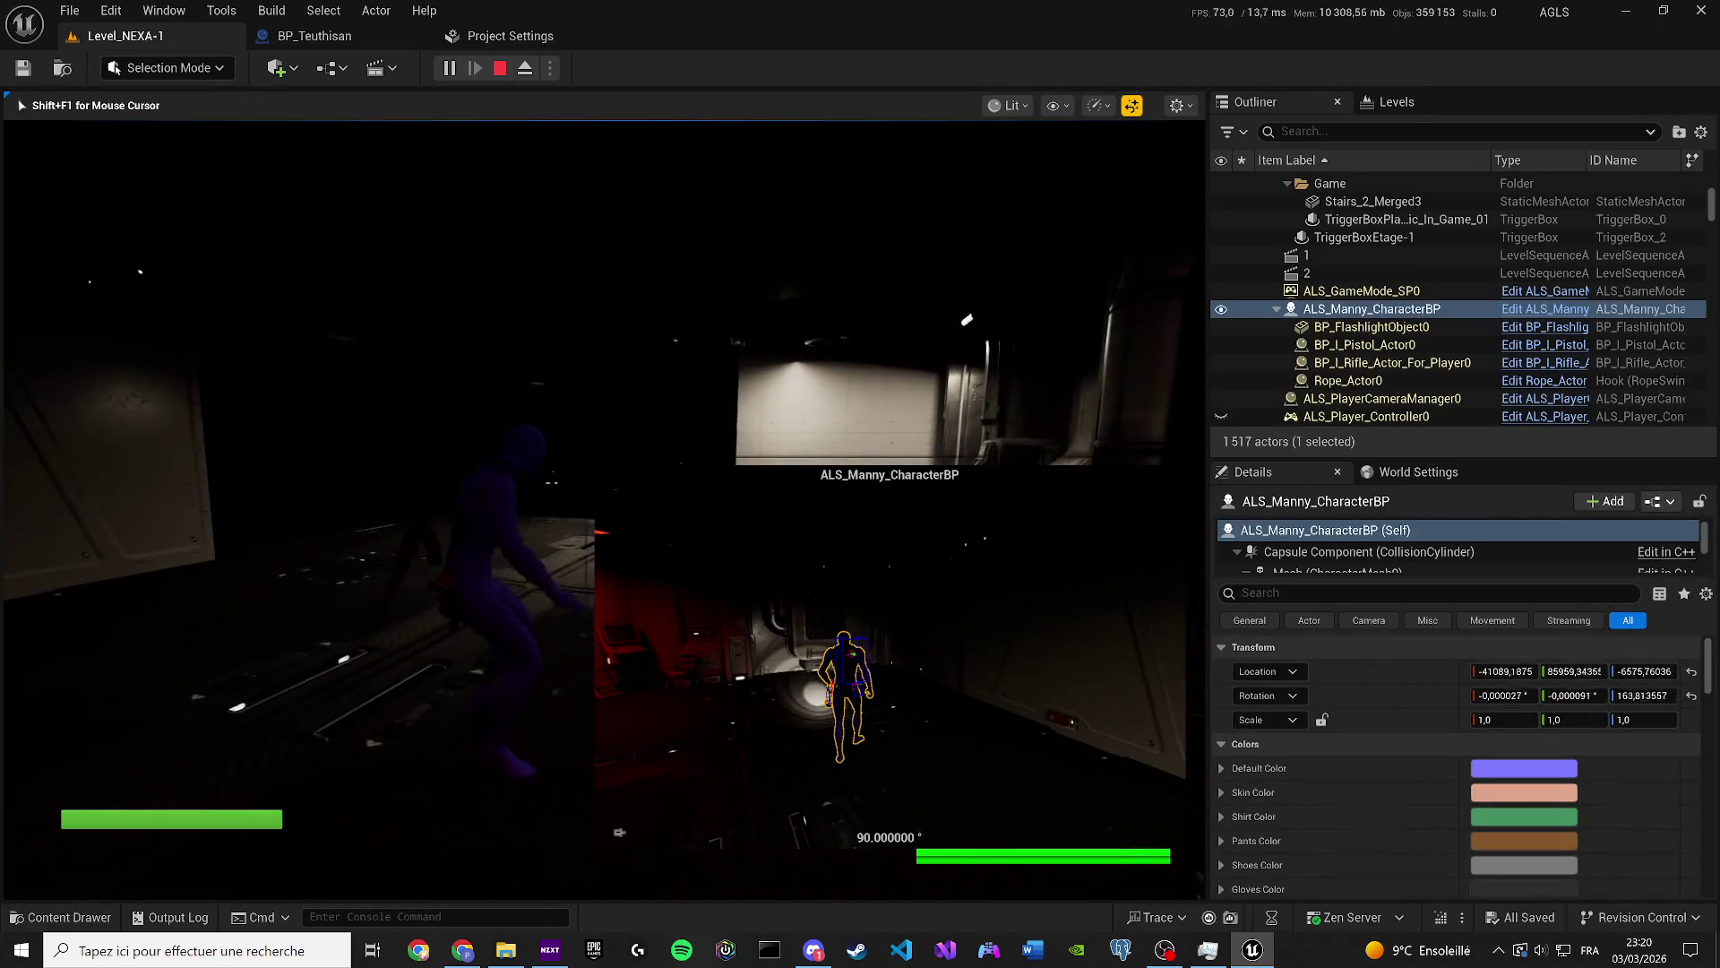
pyautogui.press('Escape')
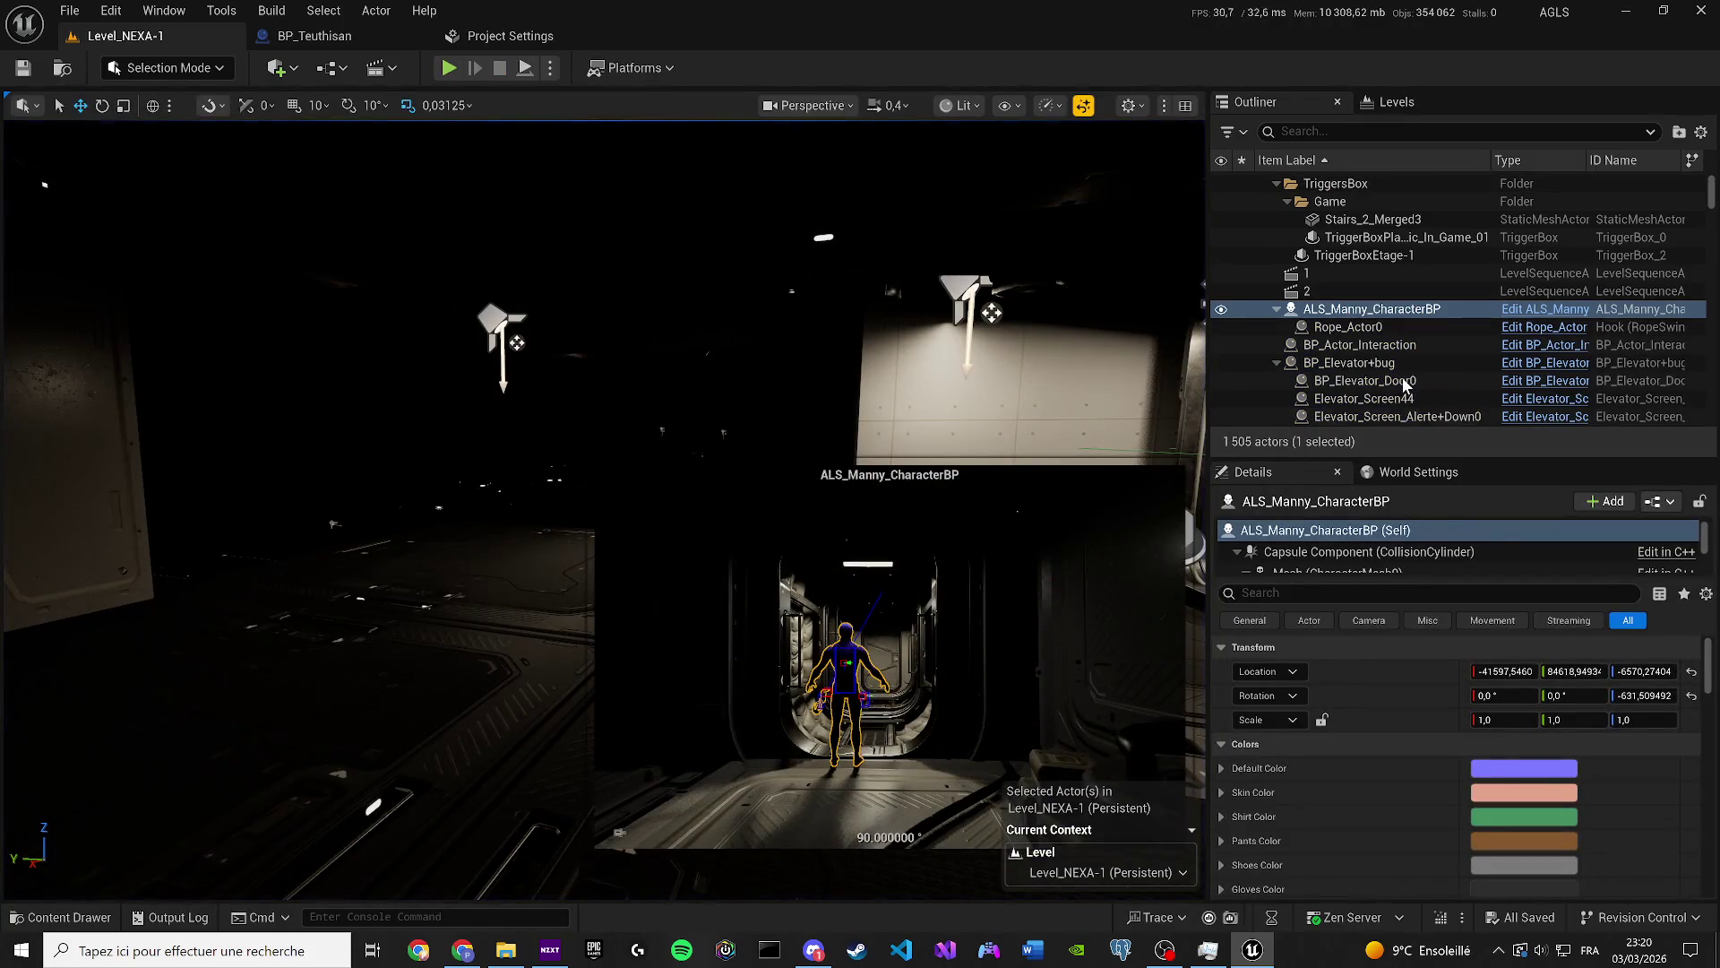
# Select BP_Elevator+bug and the Game trigger-box folder, then fly the view to the dark area by elevator 1.
pyautogui.click(1397, 362)
pyautogui.click(1578, 206)
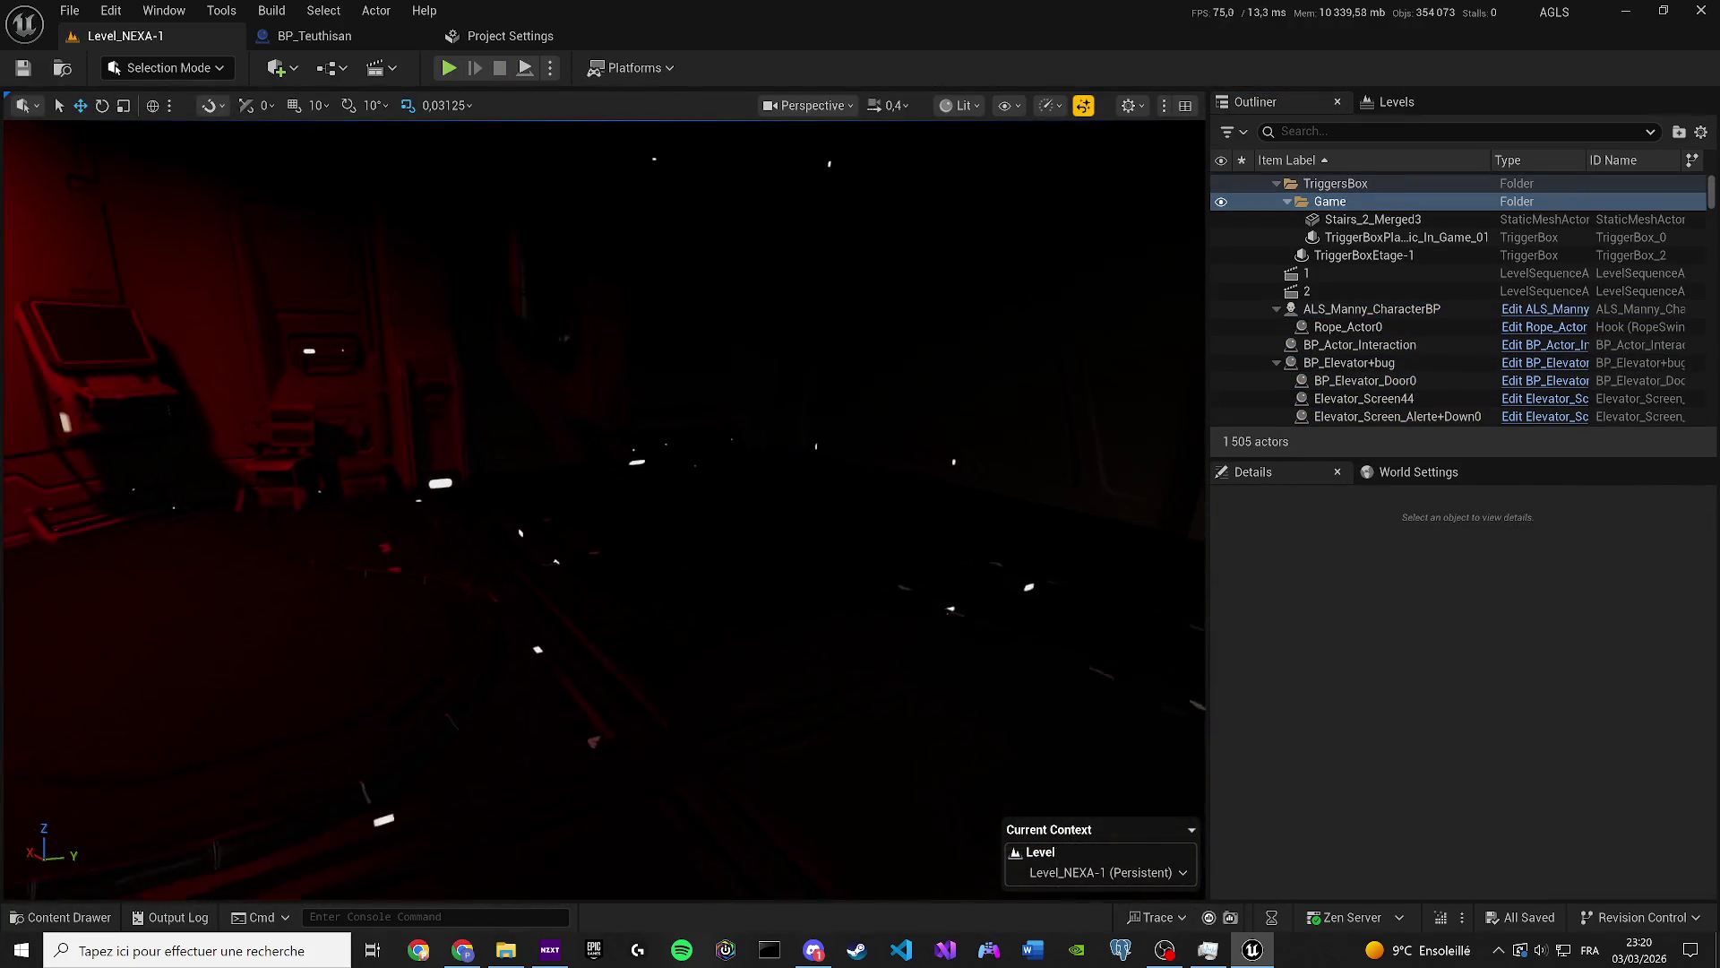
pyautogui.scroll(1, 602, 509)
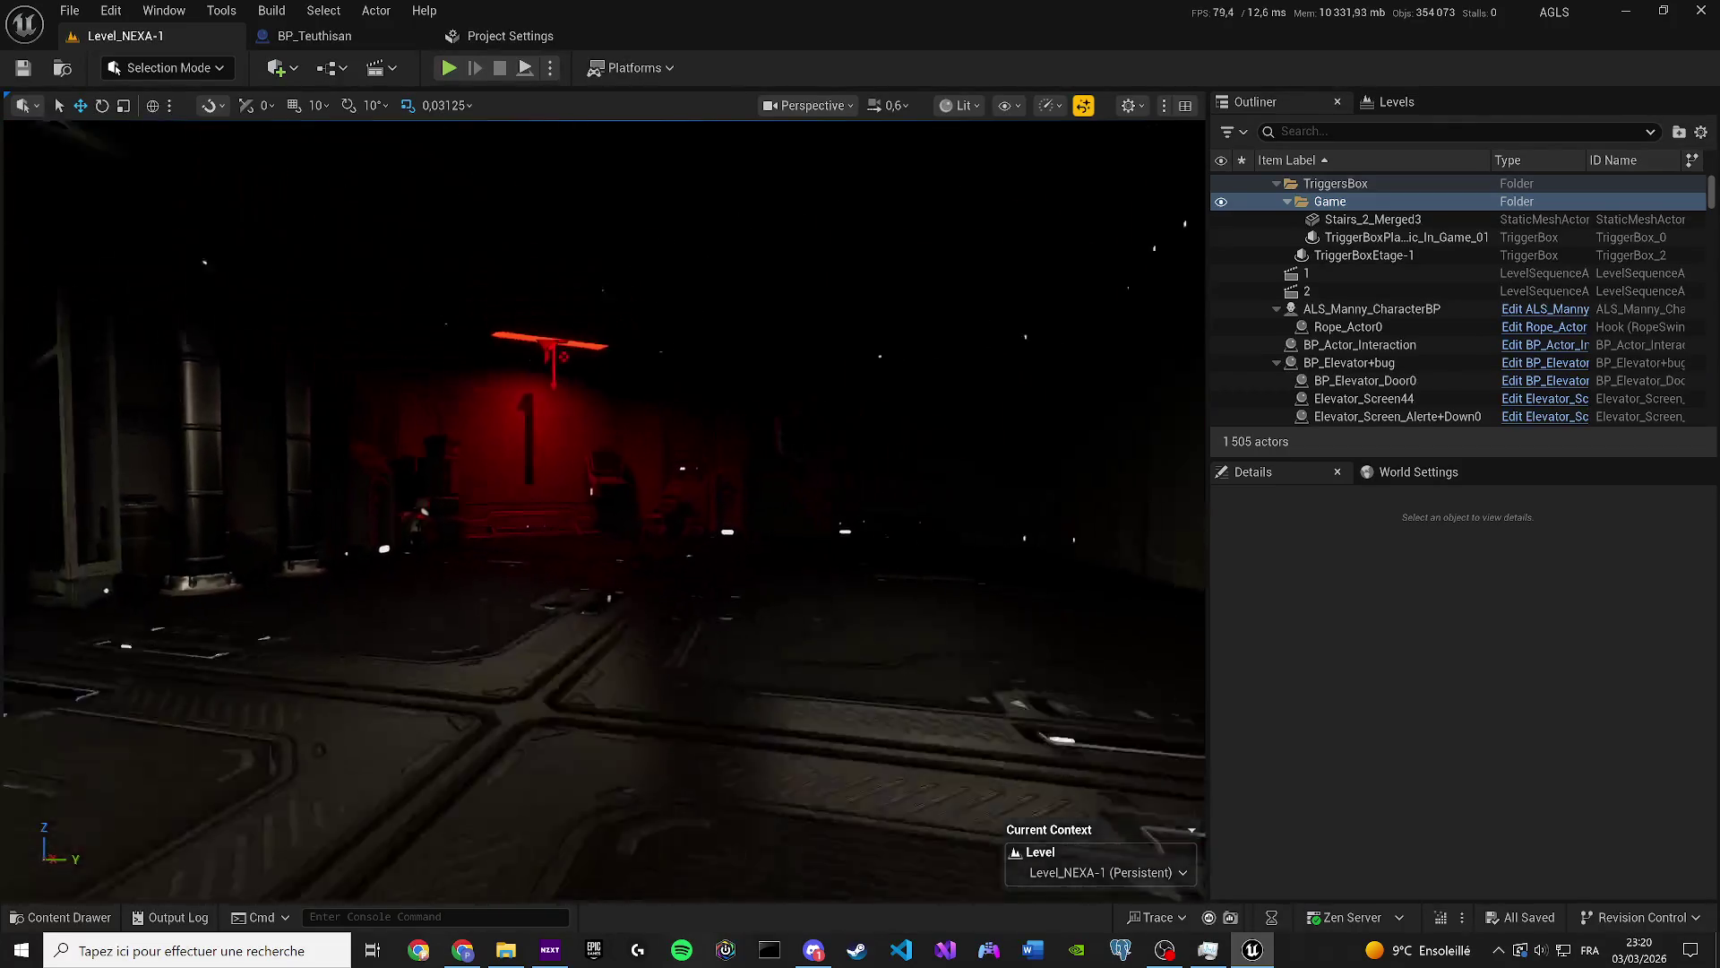
pyautogui.press('w')
pyautogui.scroll(1, 602, 509)
# Fly the editor view through the lit corridor toward the red-lit elevator panel.
pyautogui.press('w')
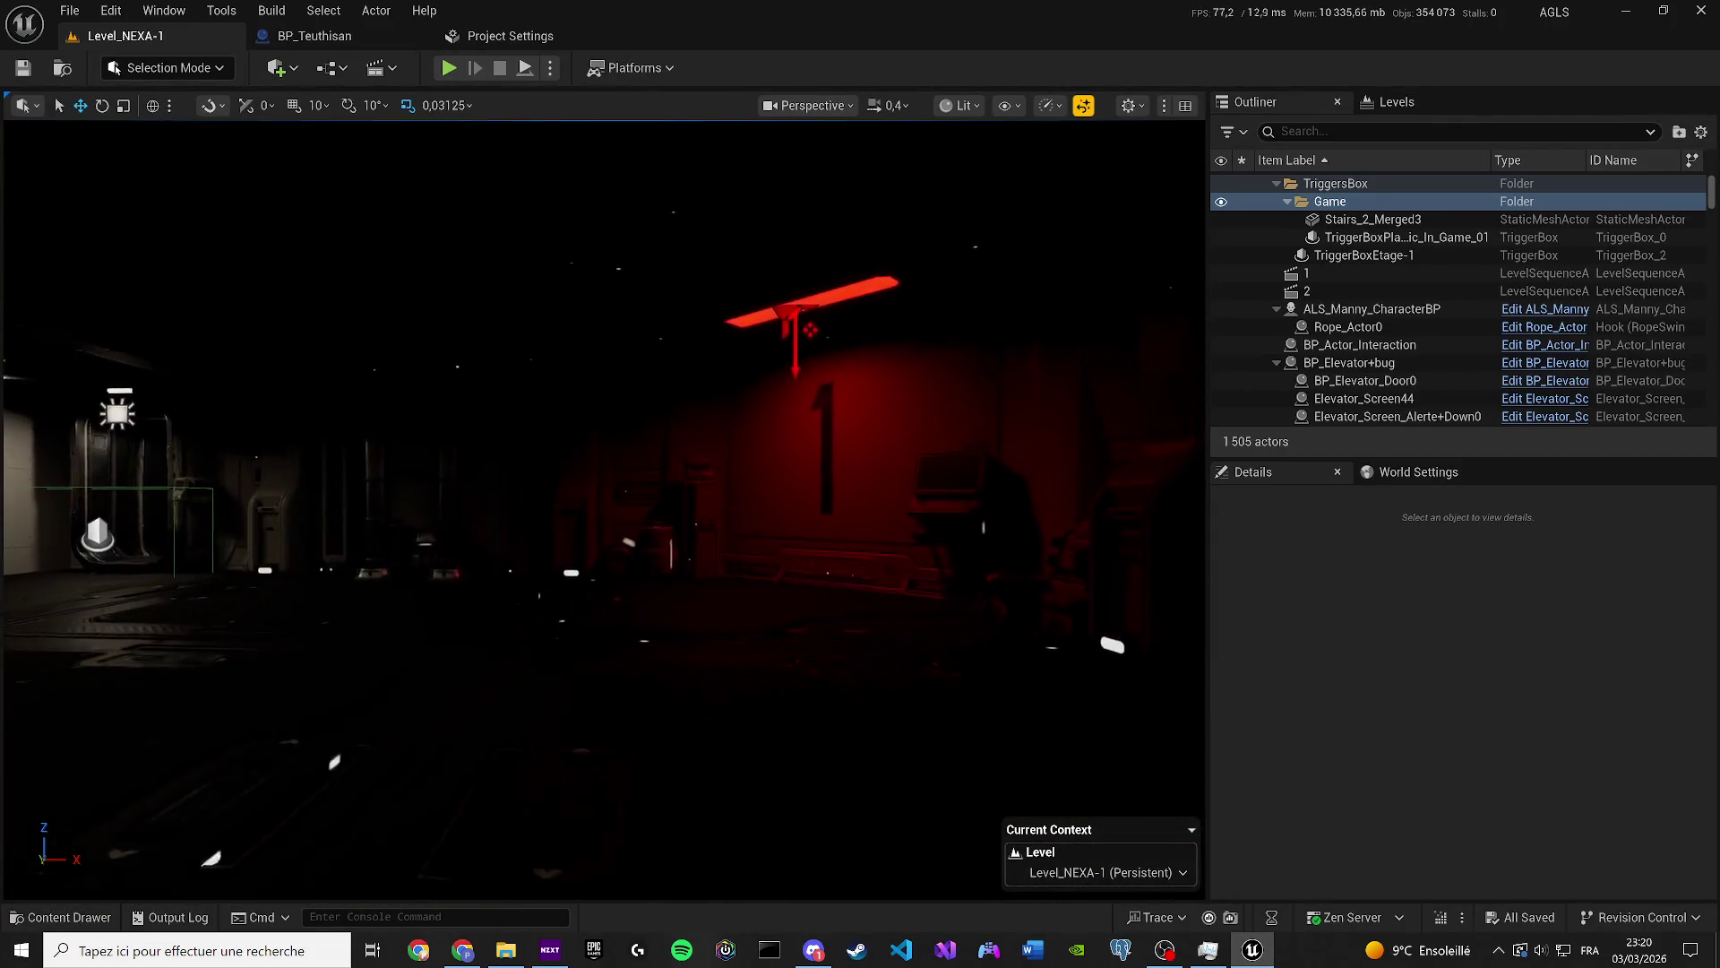
pyautogui.press('w')
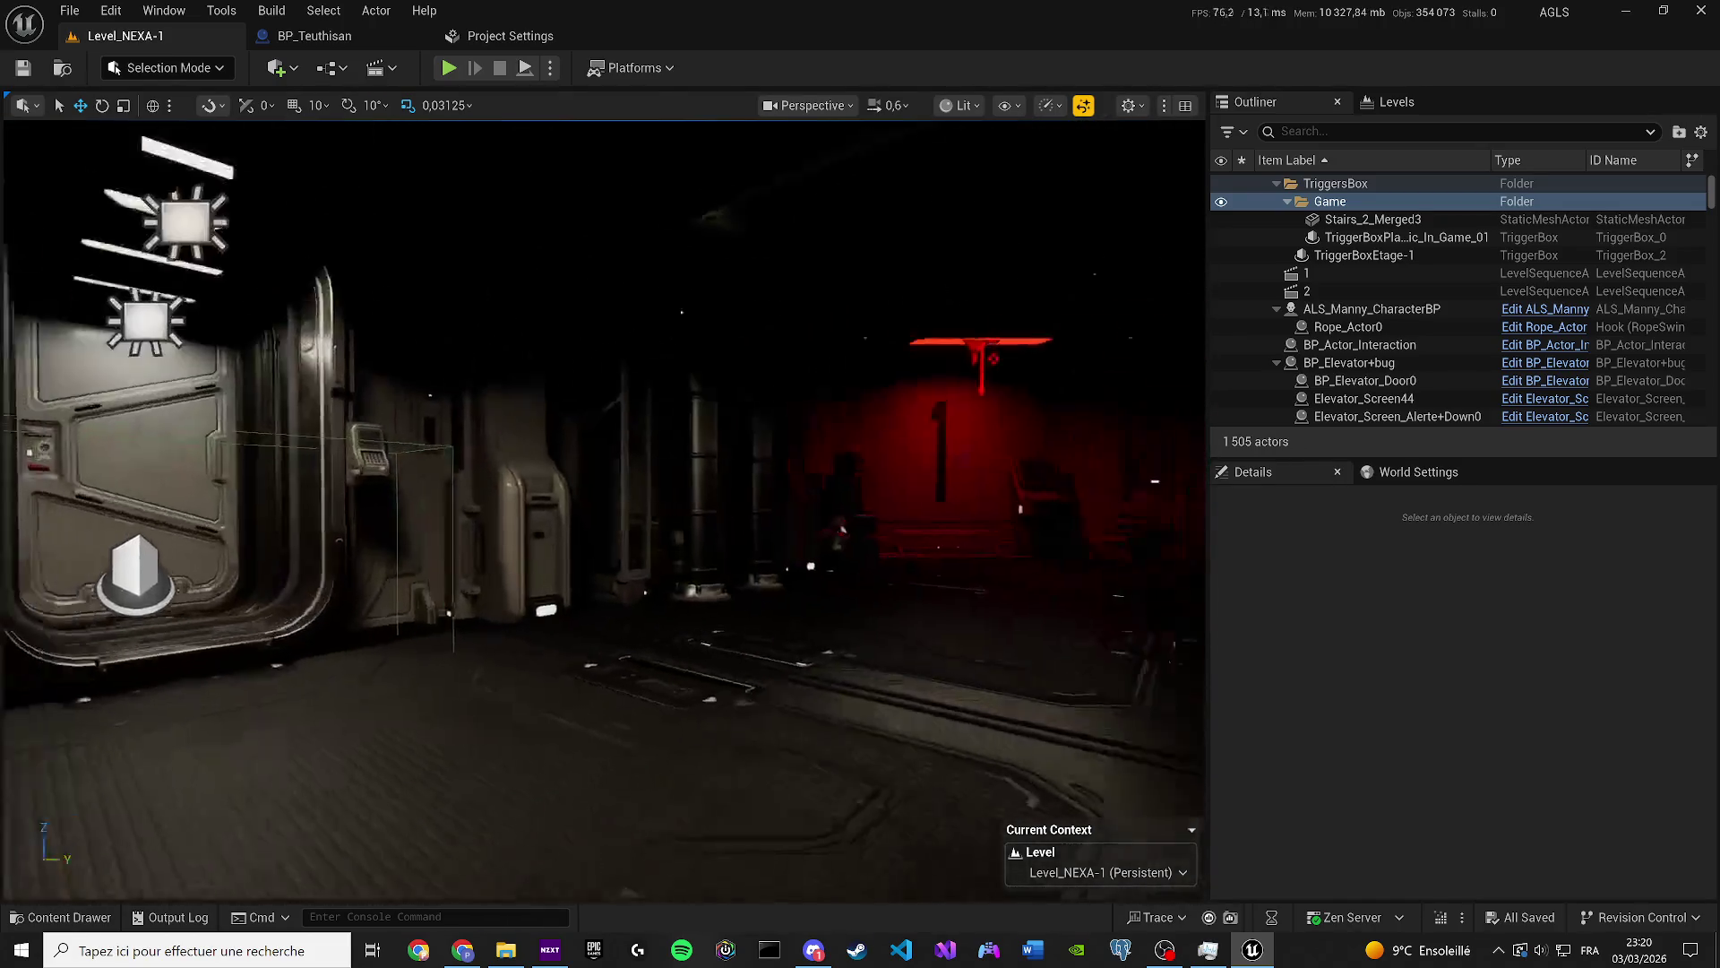
pyautogui.press('w')
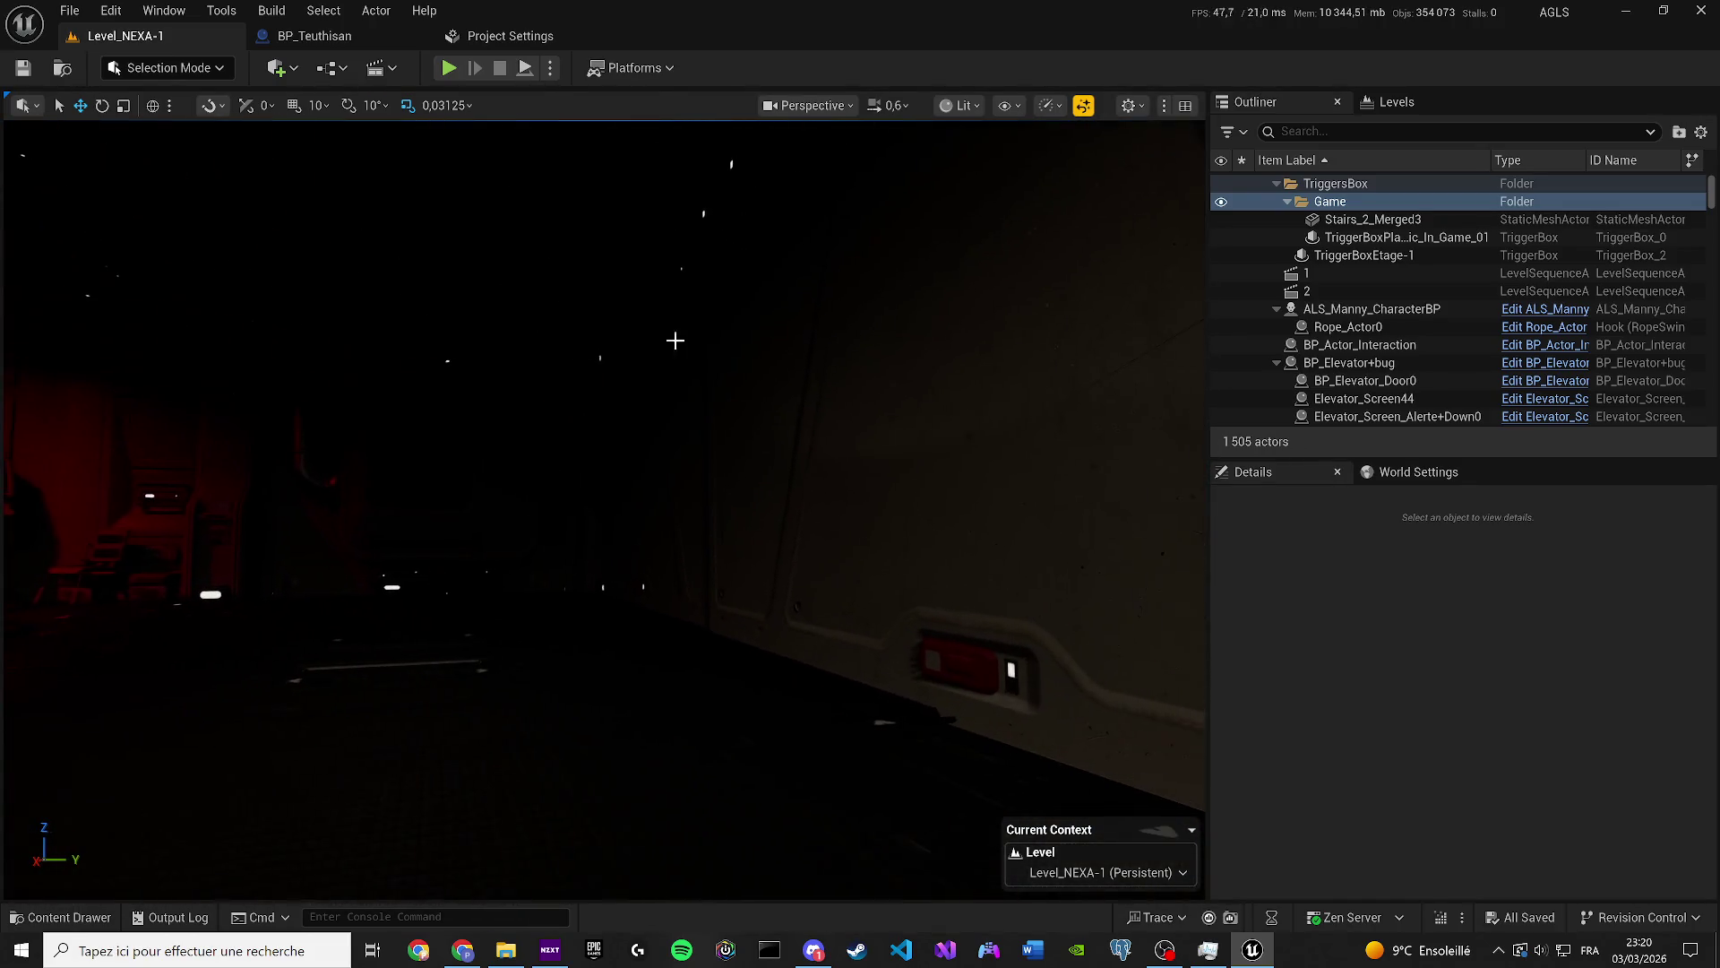
# Play the level, run the character into the dark room, show the Gameplay Debugger, then stop.
pyautogui.hotkey('alt', 'p')
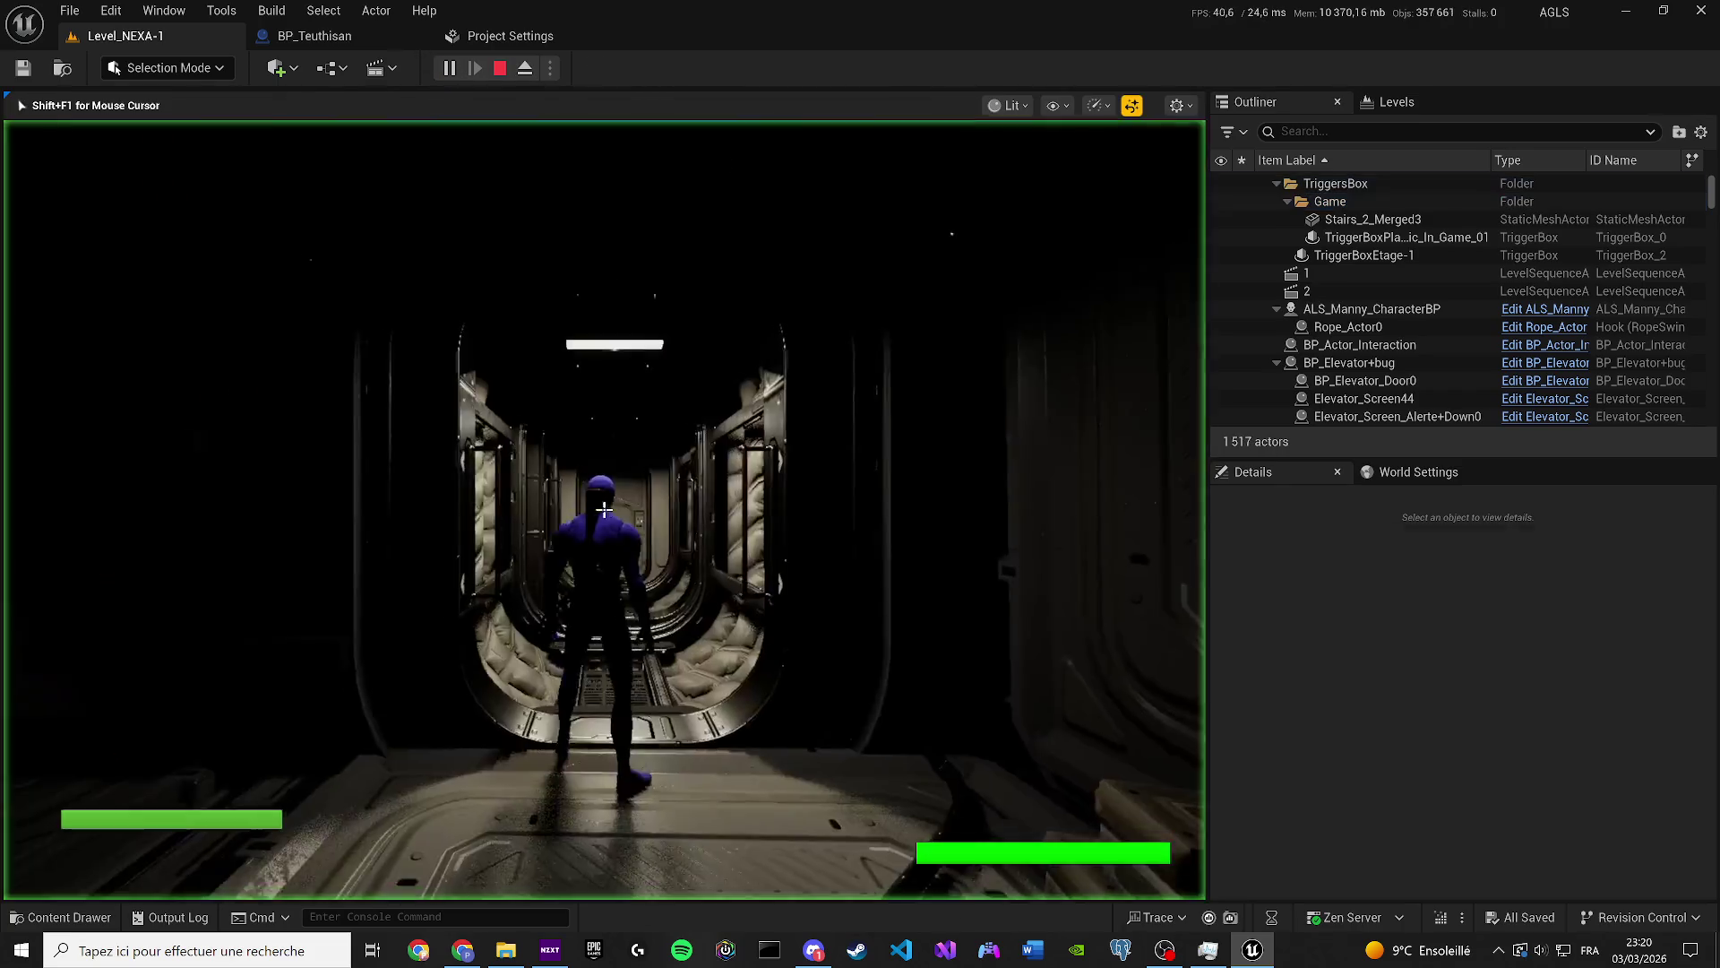
pyautogui.press('w')
pyautogui.press('w')
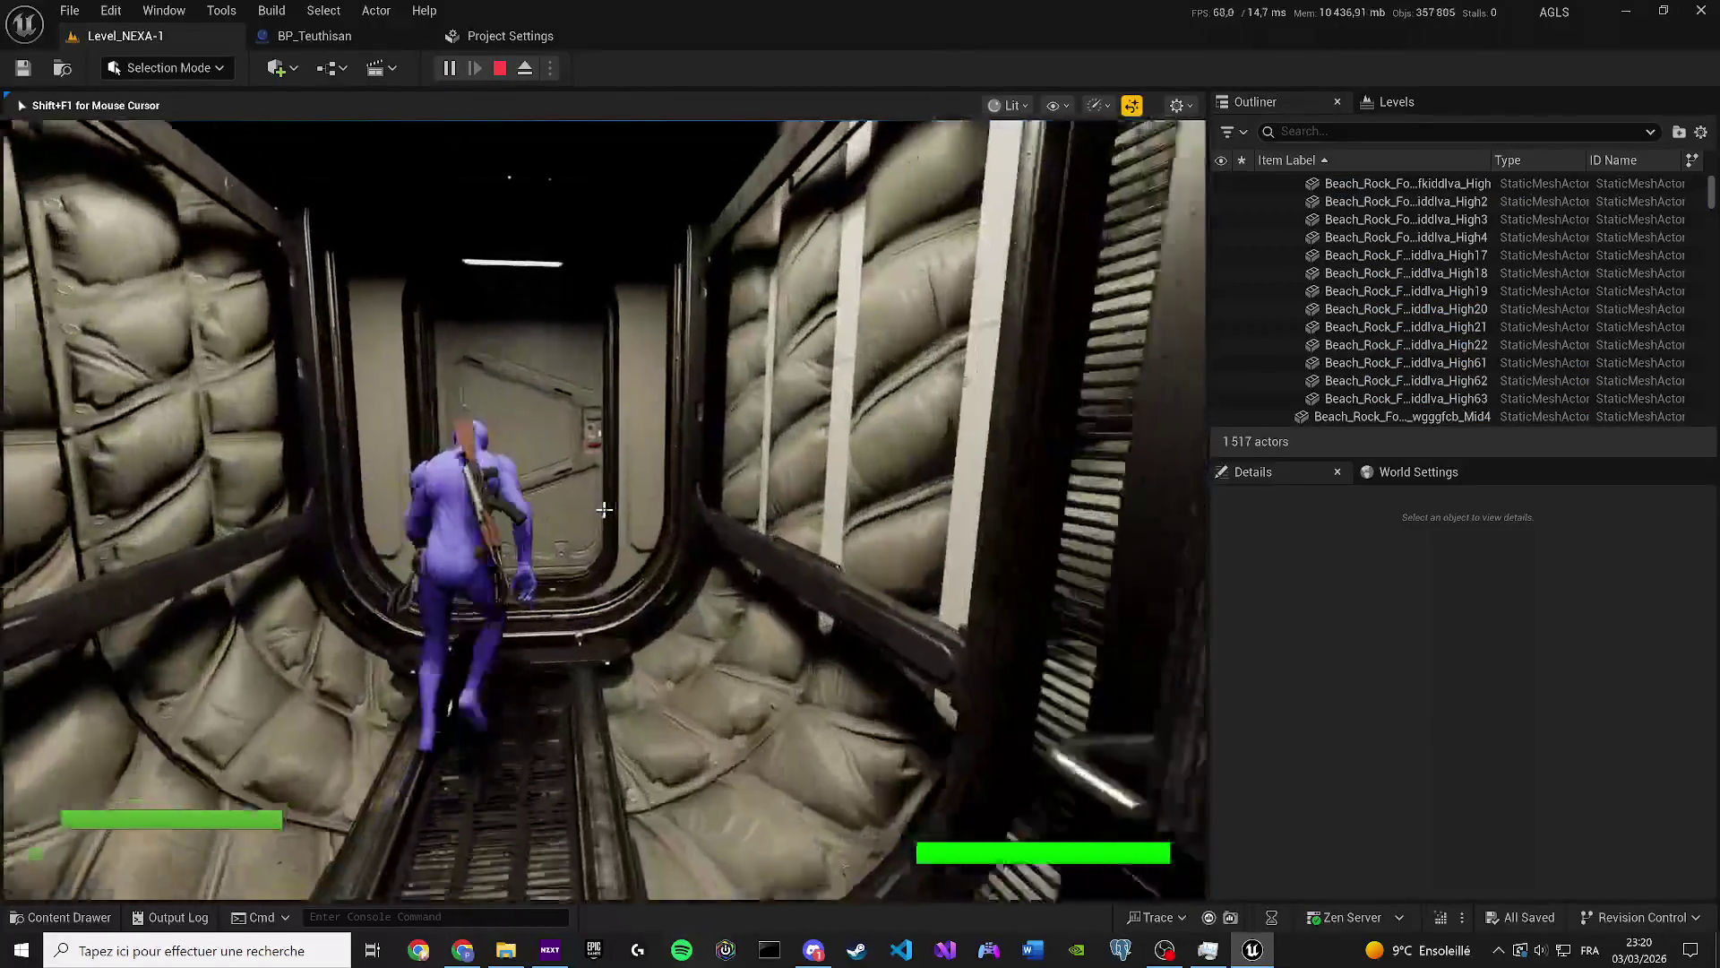
pyautogui.press('w')
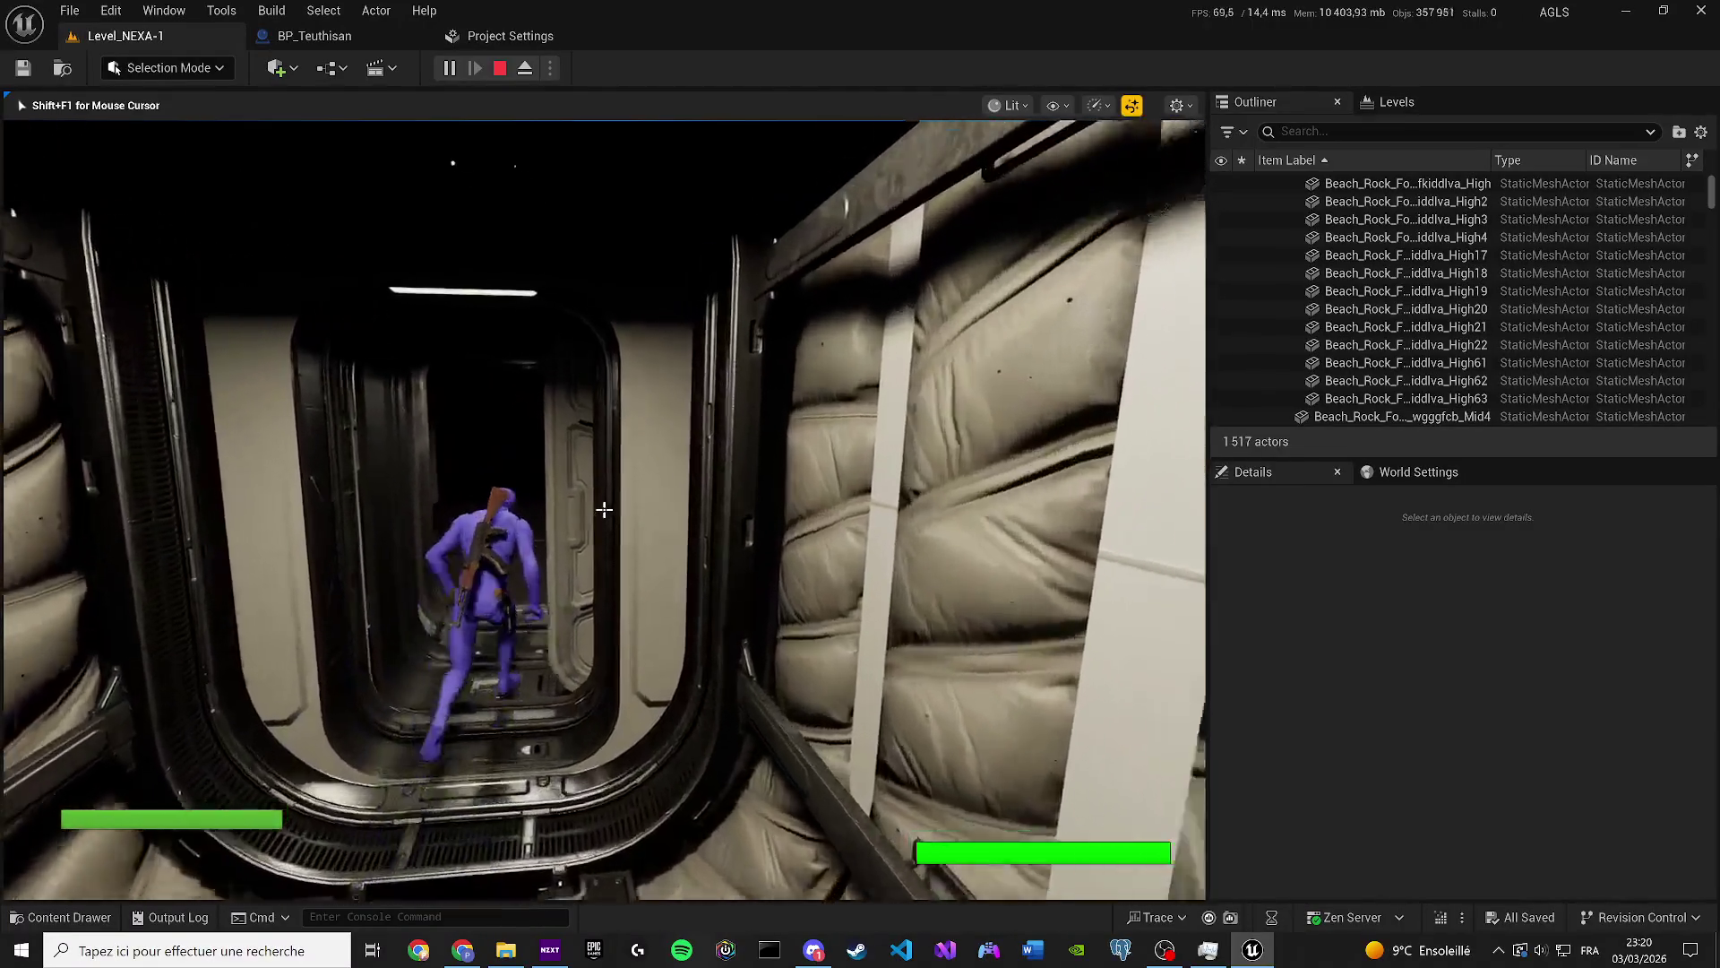
pyautogui.press('w')
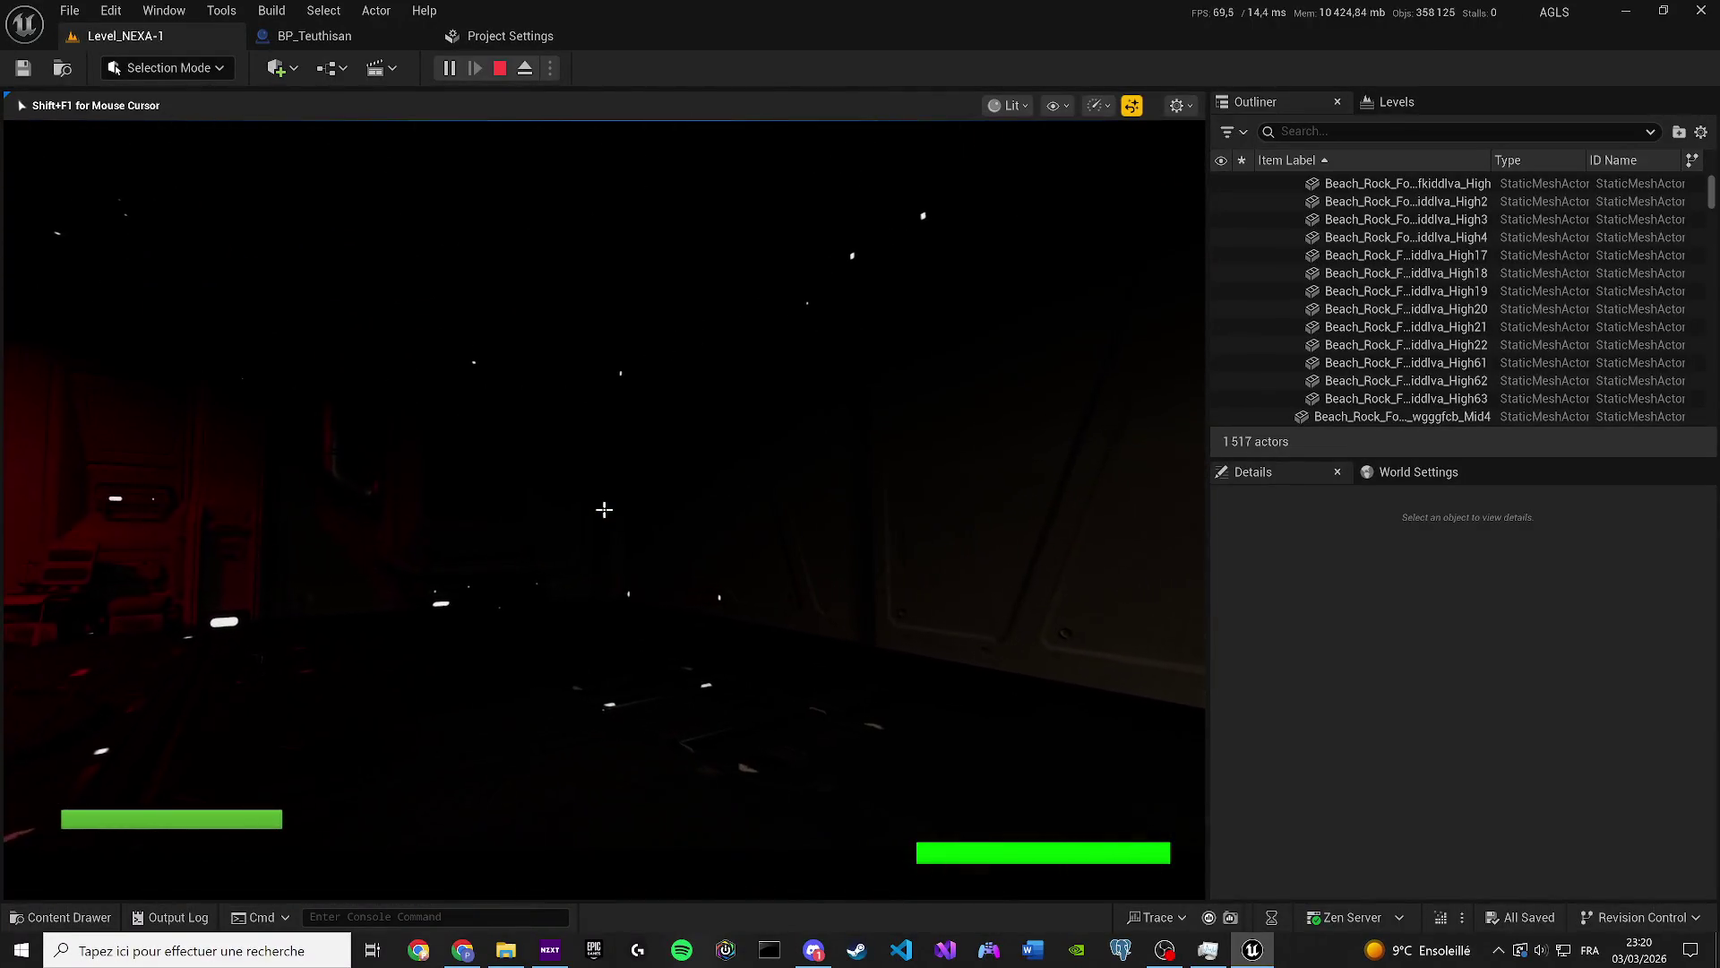
pyautogui.press('w')
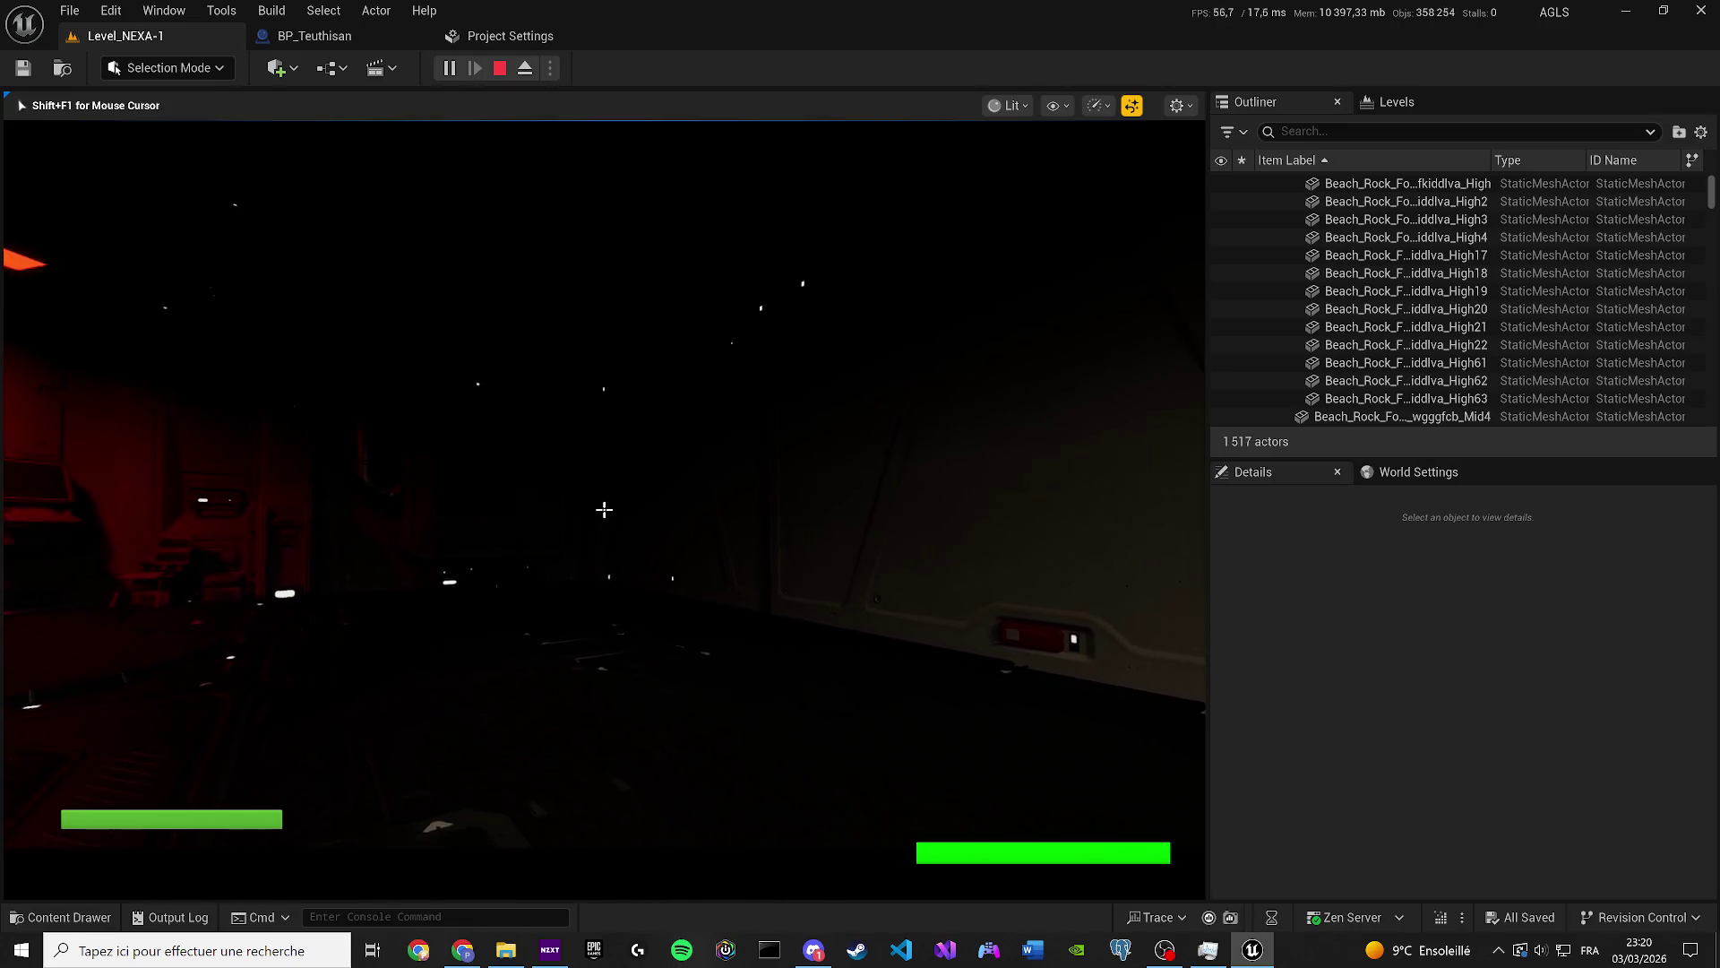
pyautogui.press('w')
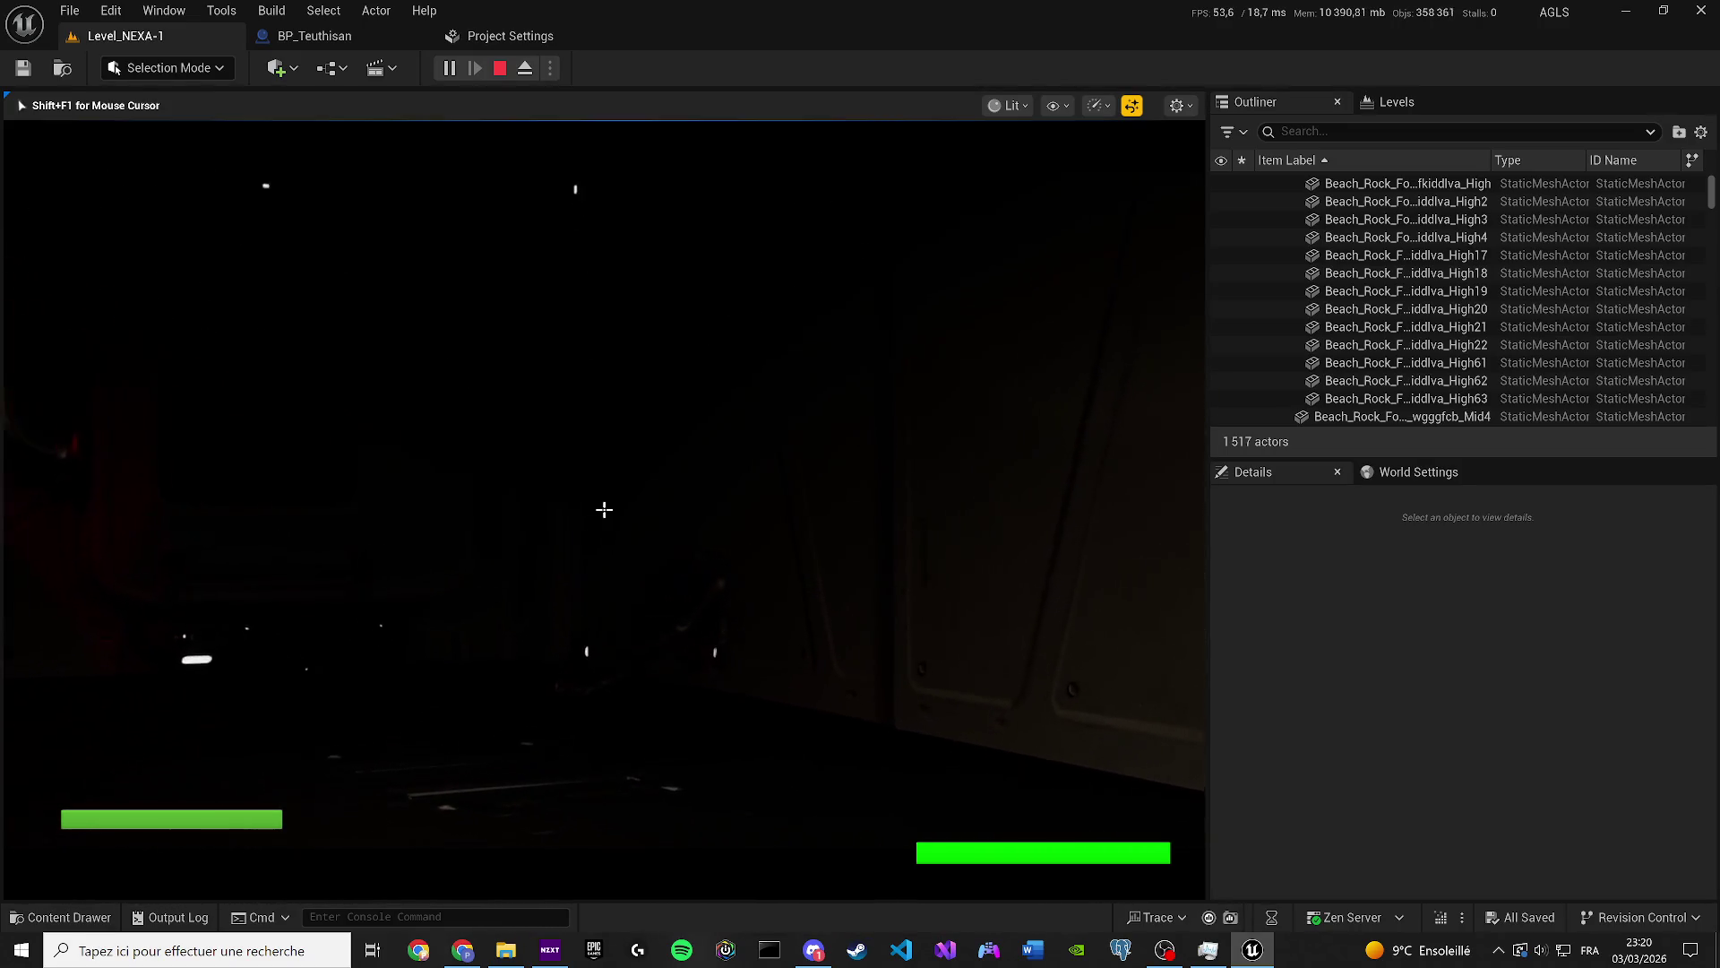
pyautogui.press('w')
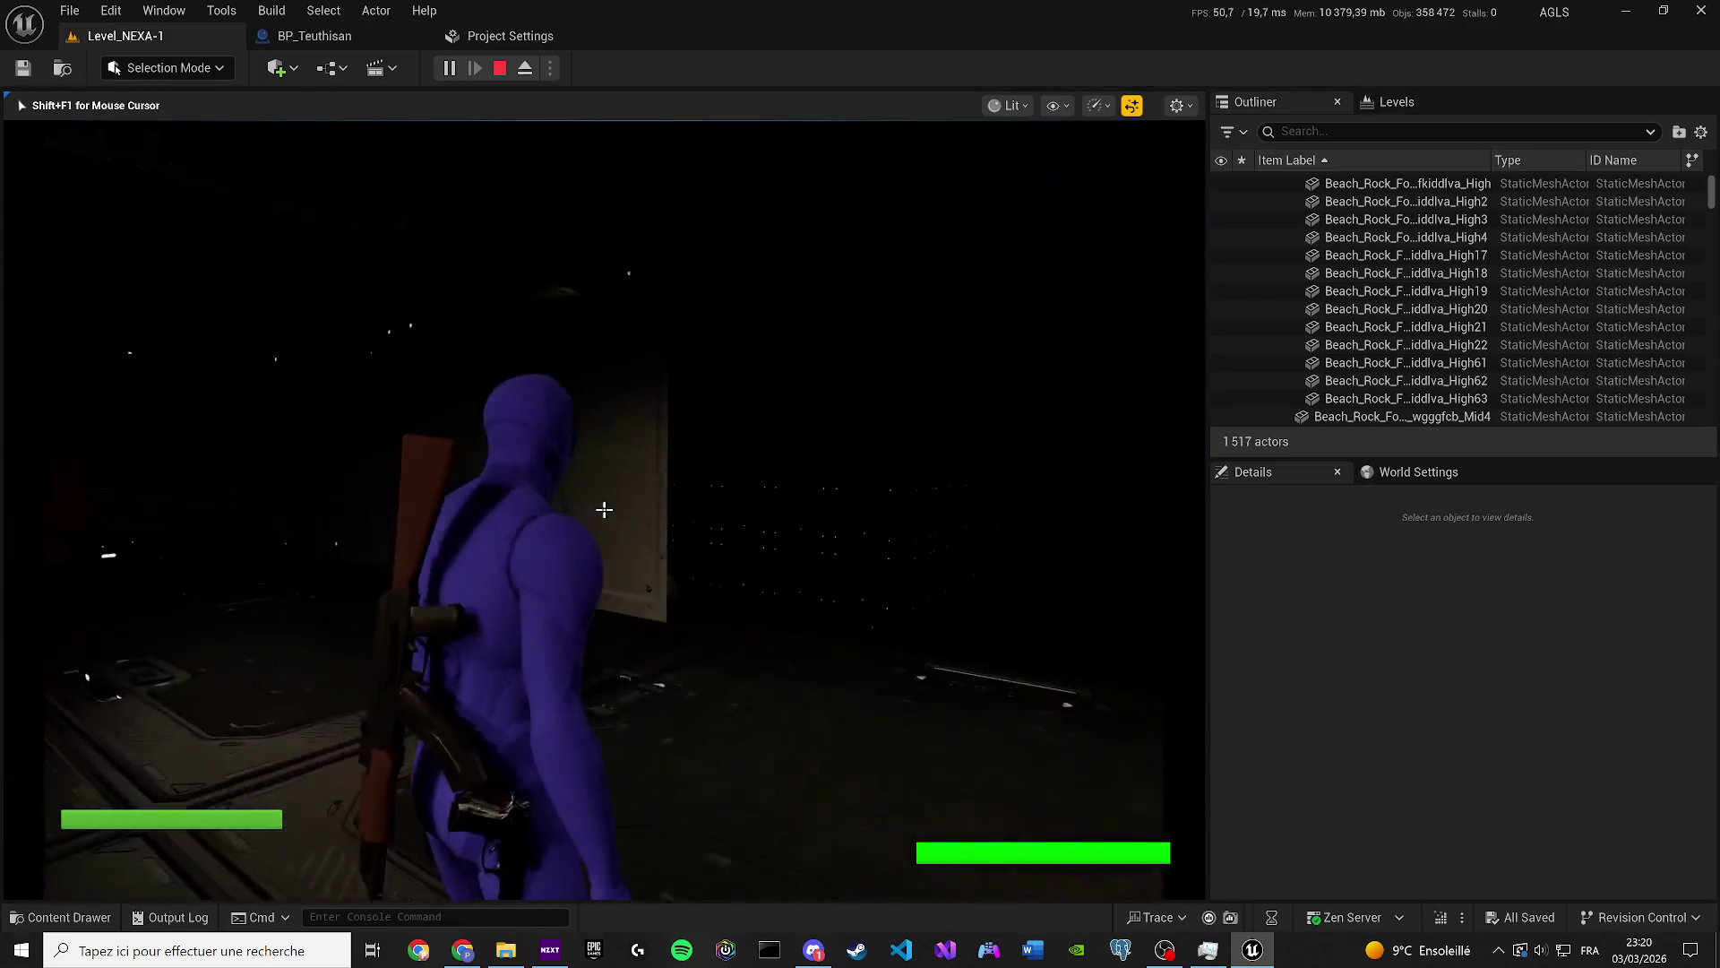
pyautogui.press('w')
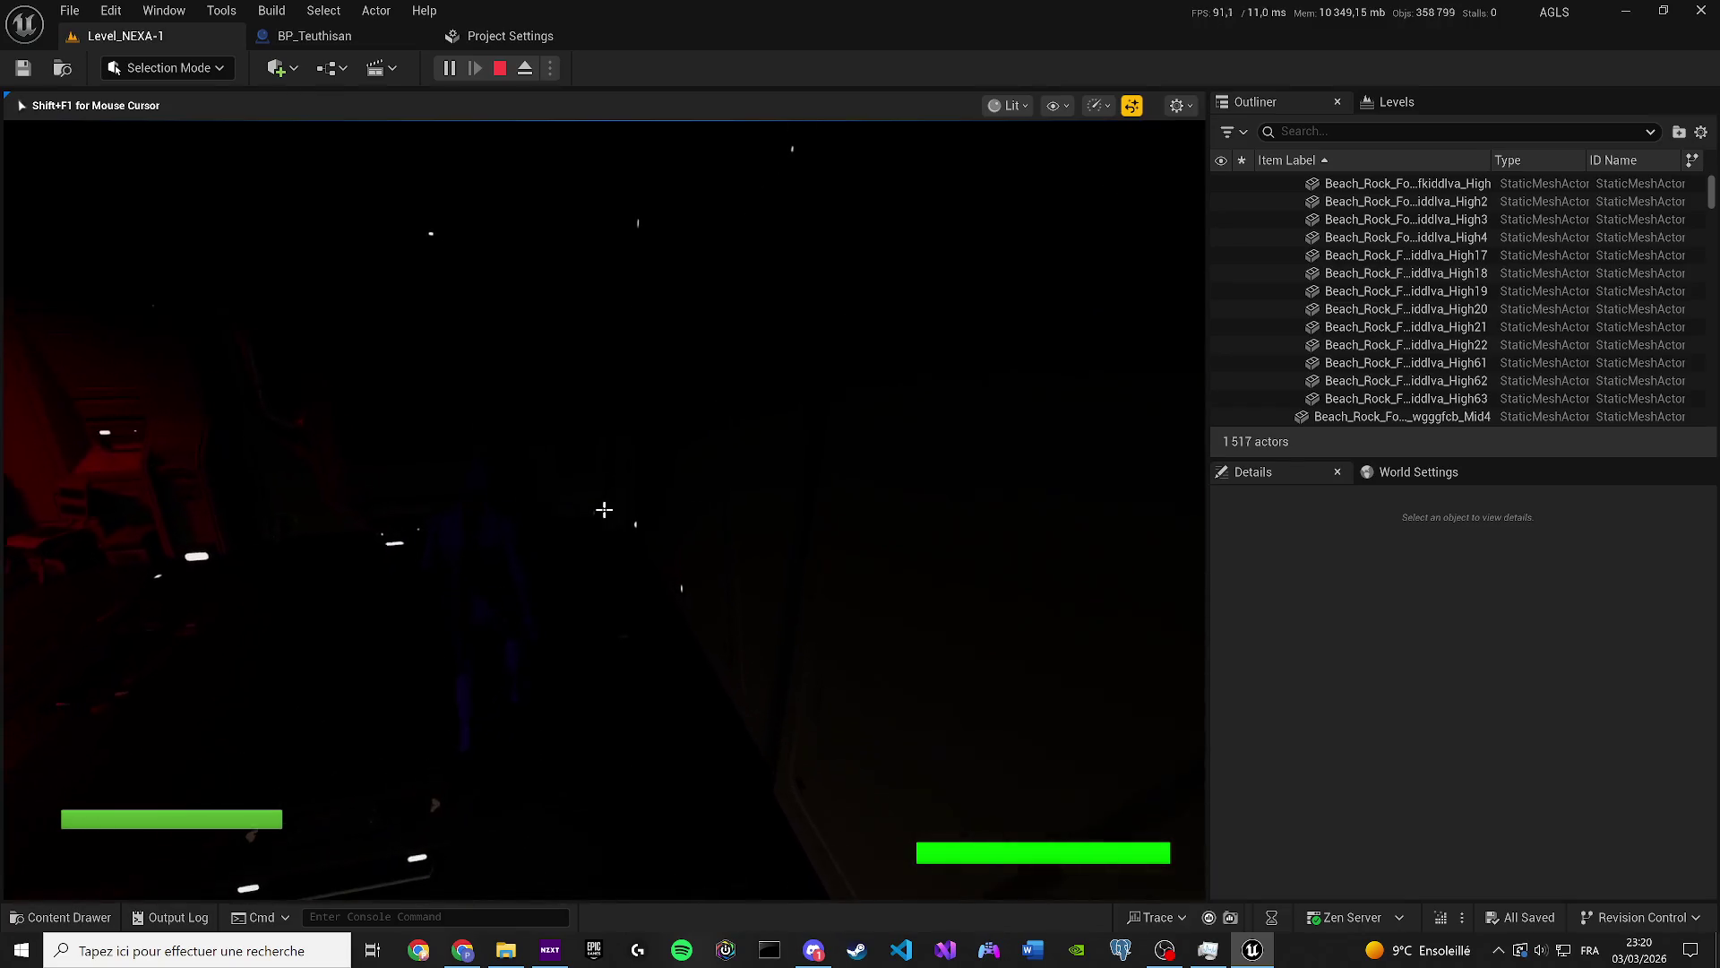
pyautogui.press("'")
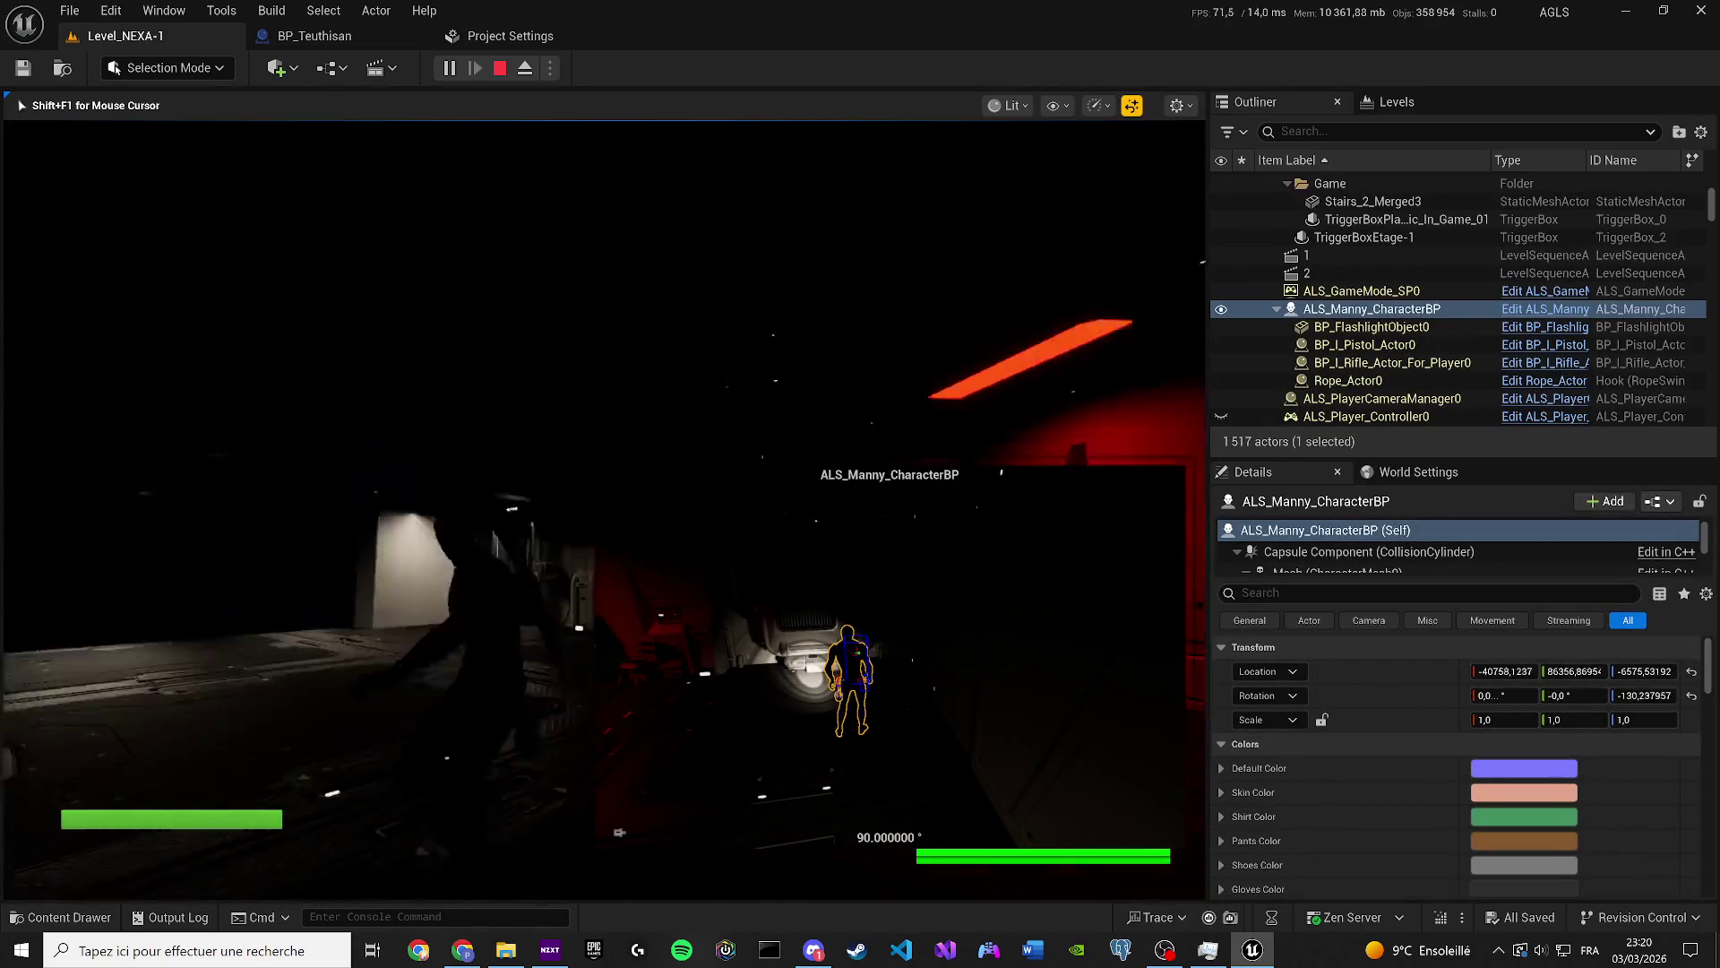
pyautogui.press('Escape')
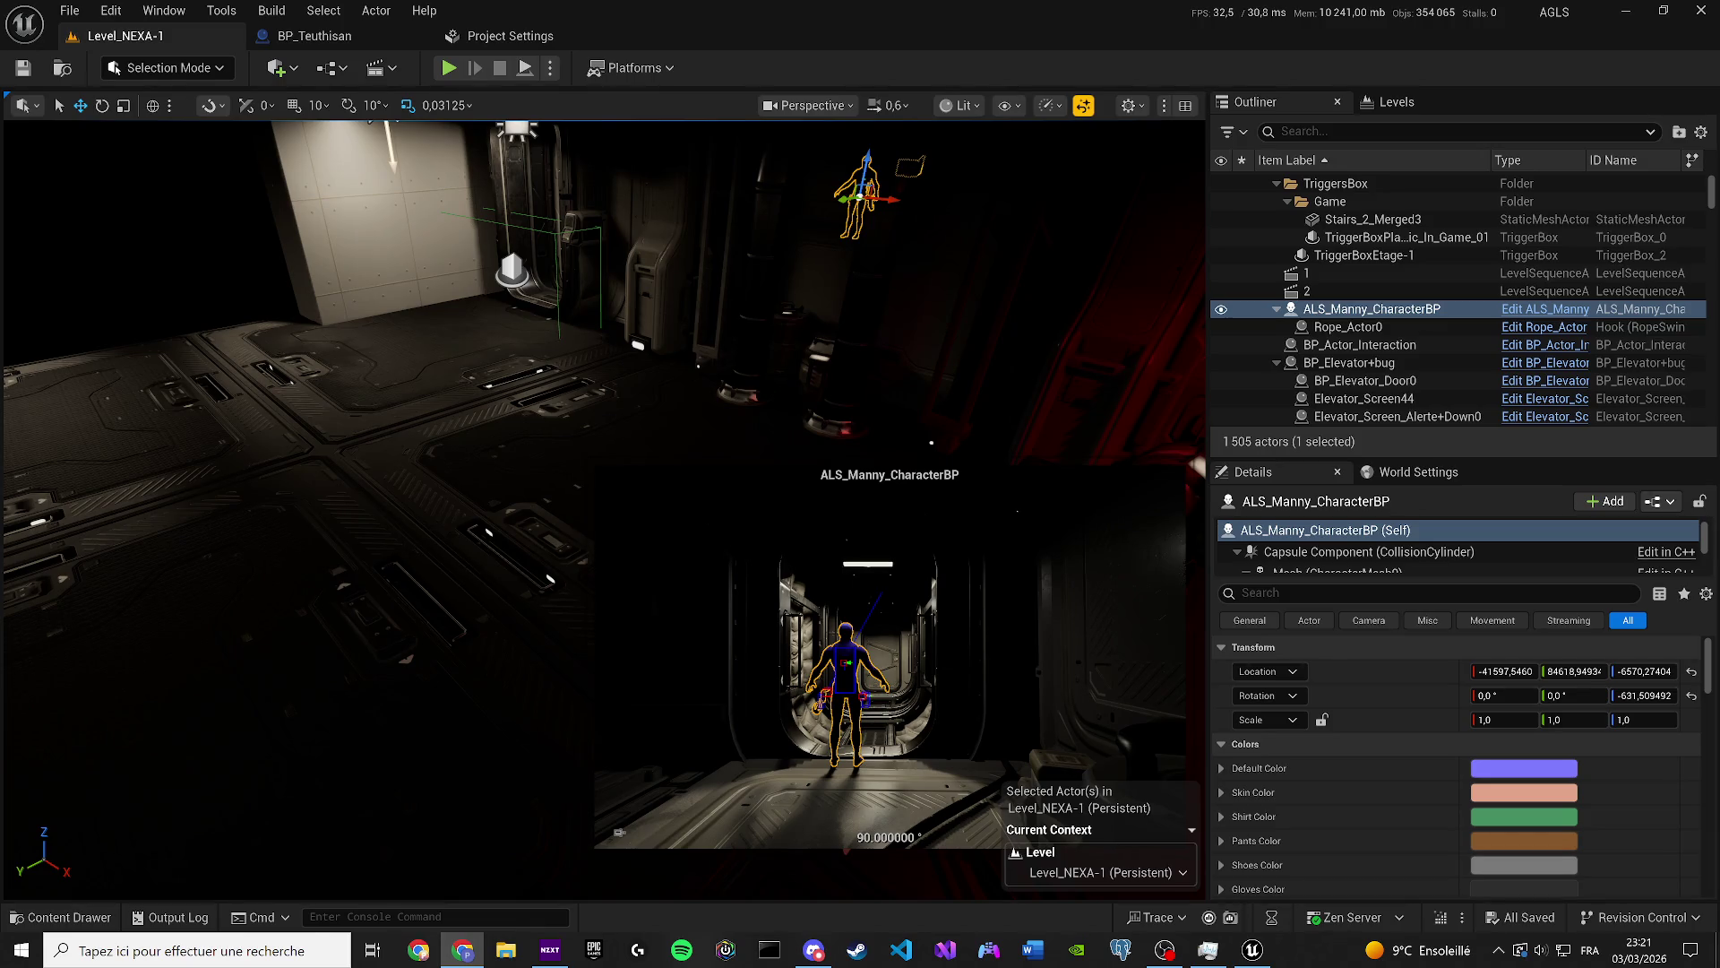
# Select the Decort folder, fly to the lit elevator wall, and open the Cinematics sequence list.
pyautogui.scroll(2, 1613, 269)
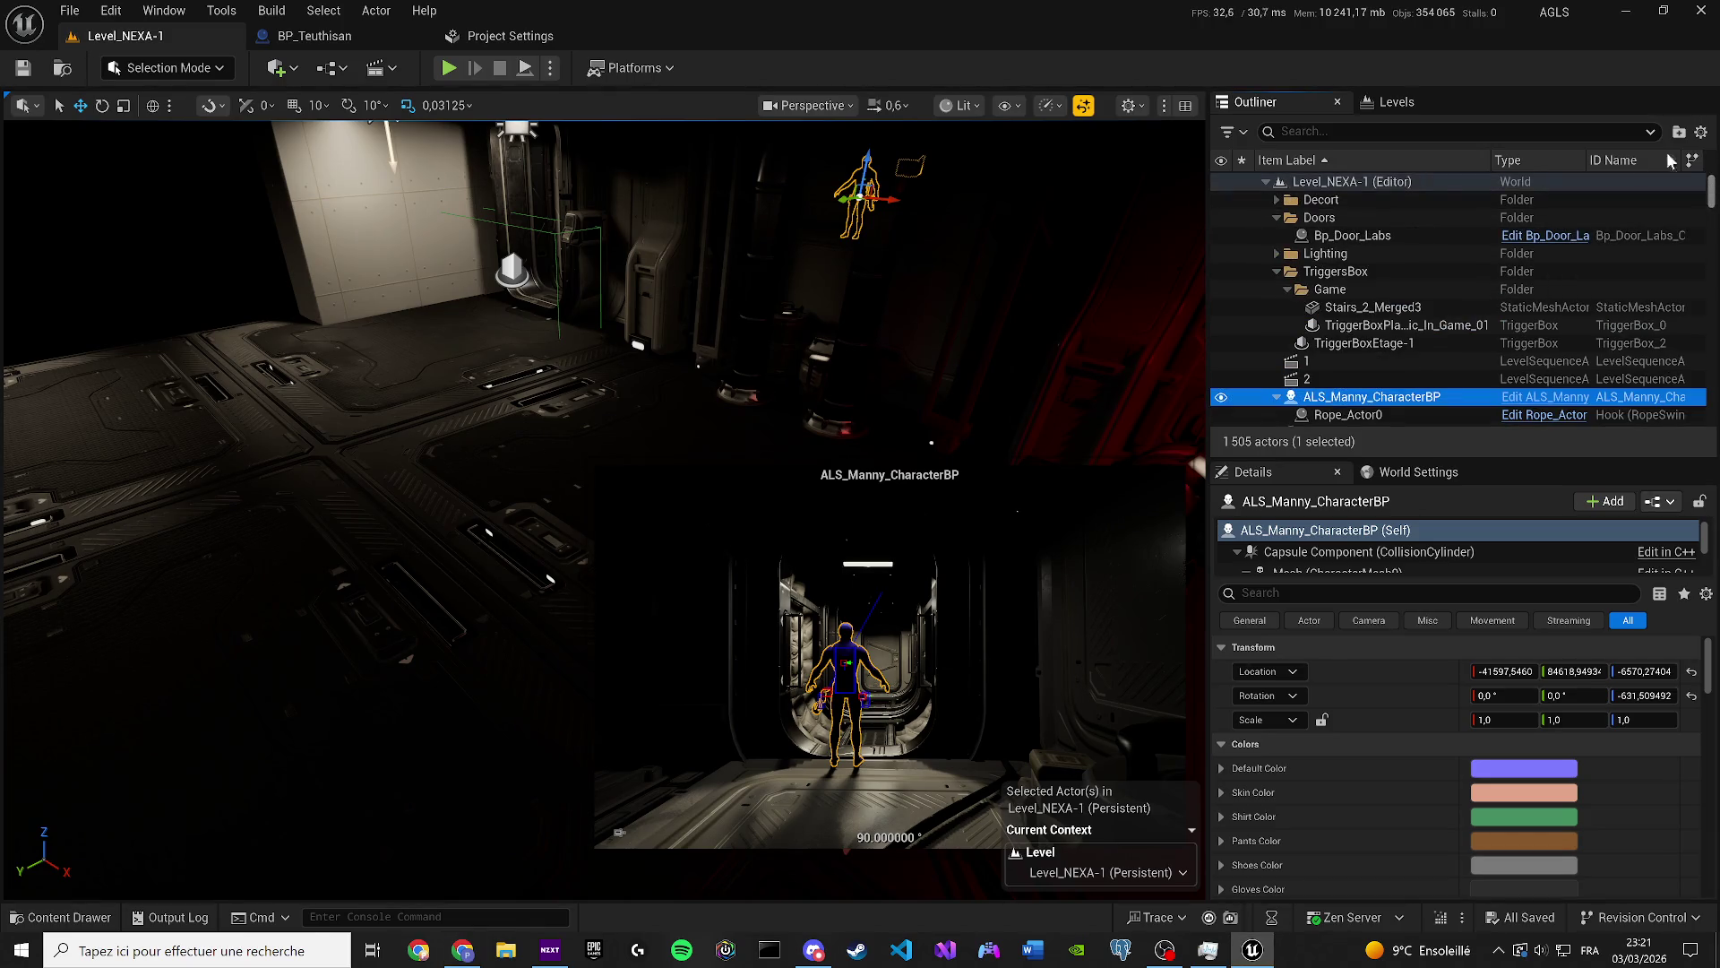
pyautogui.click(1424, 200)
pyautogui.scroll(1, 604, 511)
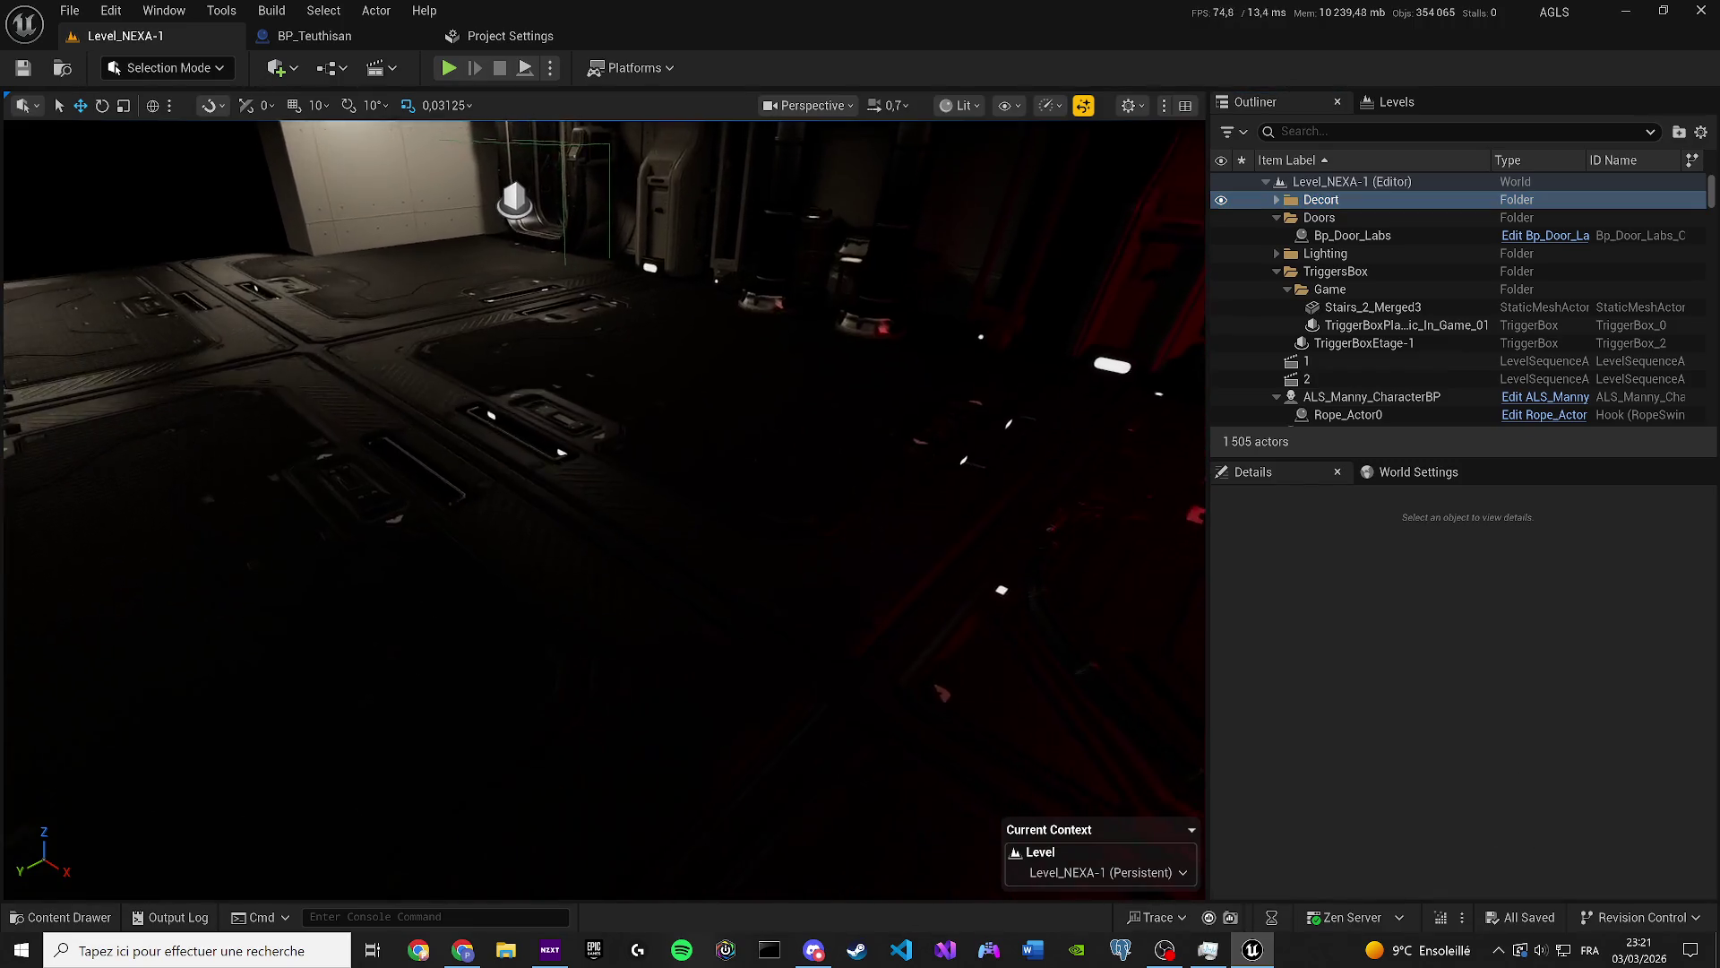
pyautogui.press('w')
pyautogui.press('w')
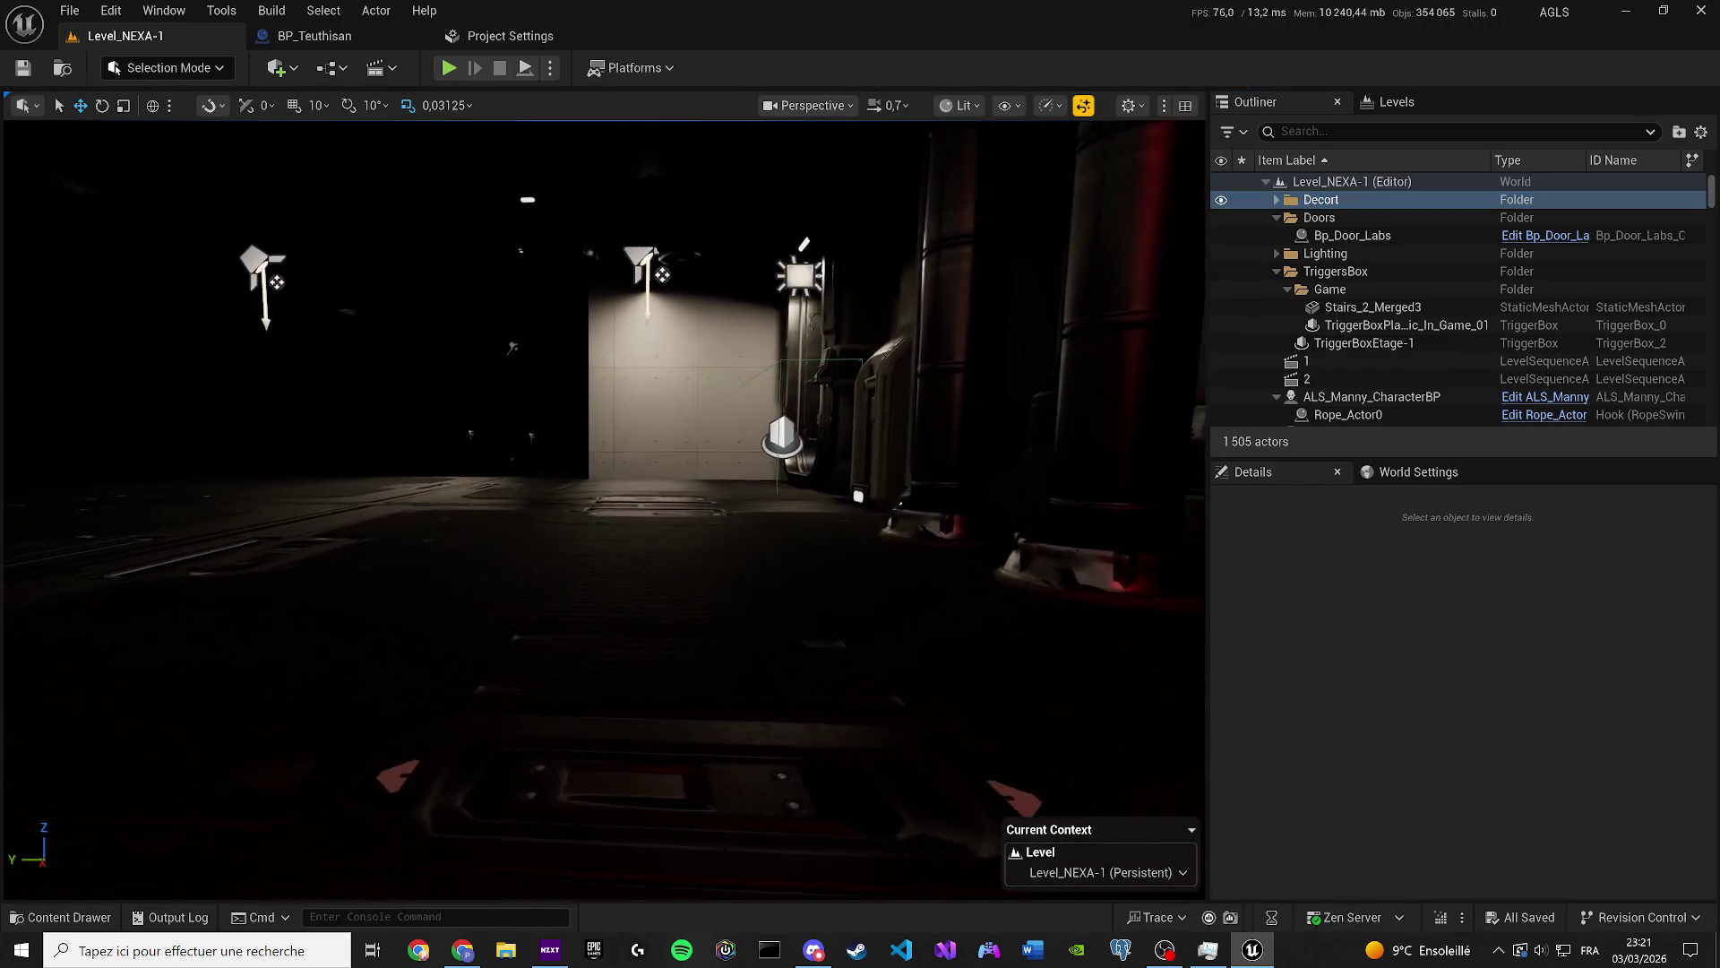
pyautogui.click(376, 68)
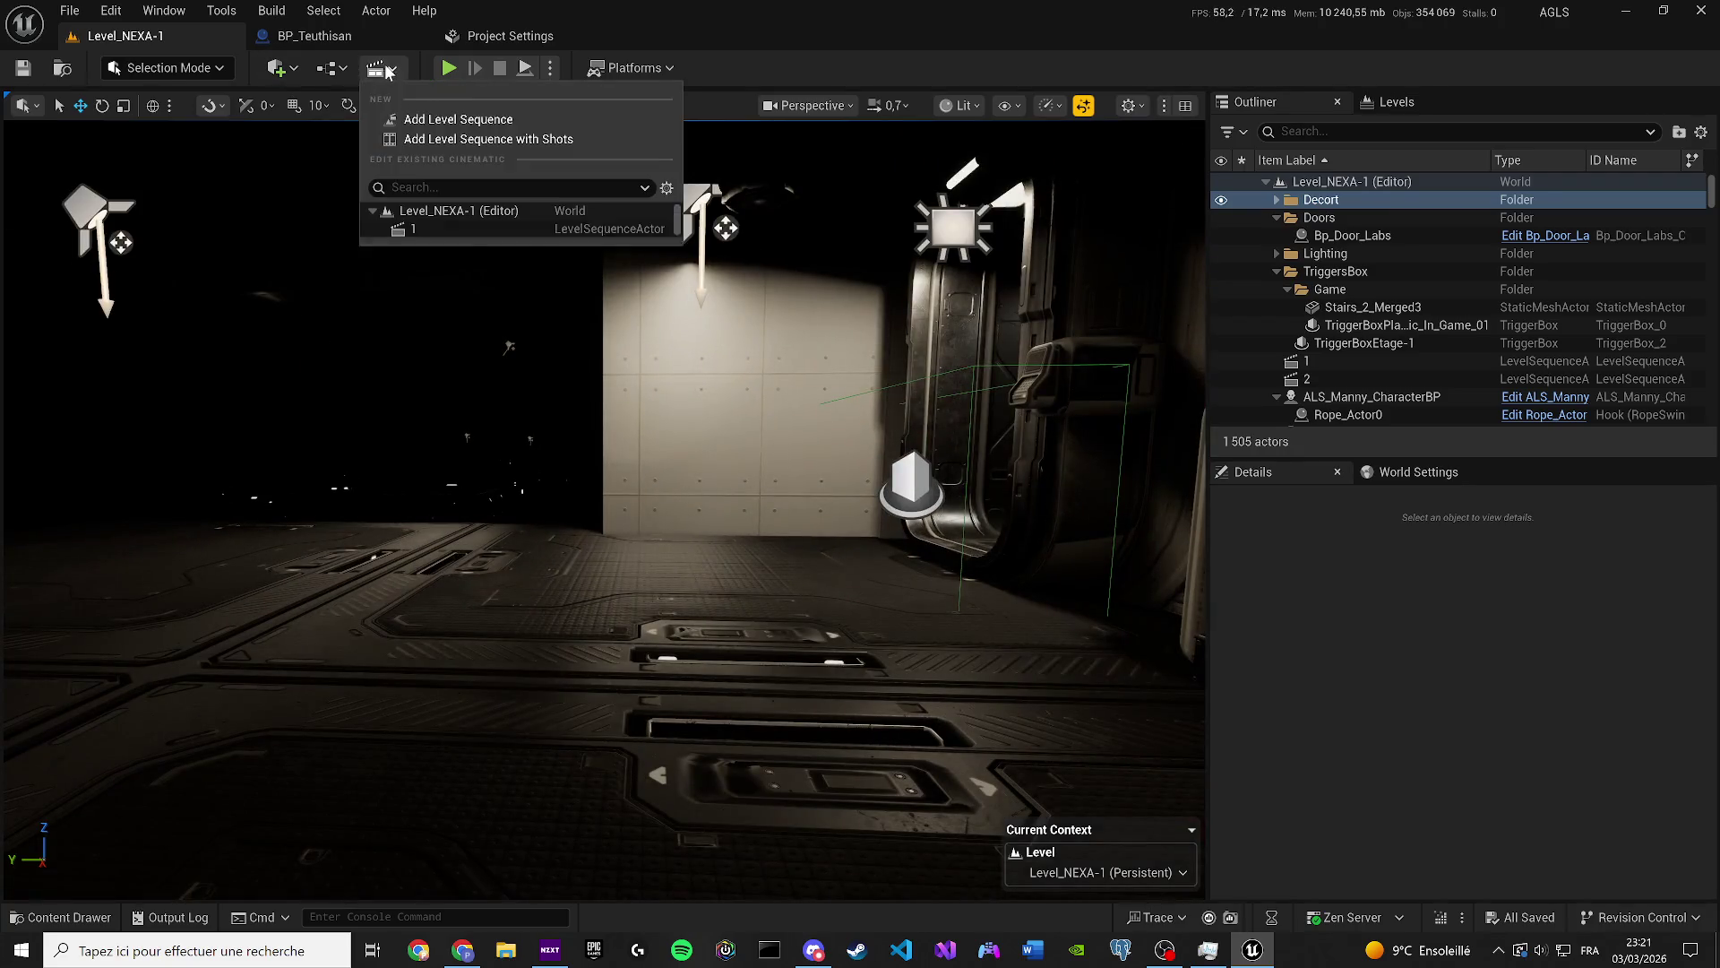
# Open level sequence 1 from the Cinematics list and close the floating Sequencer window.
pyautogui.click(445, 247)
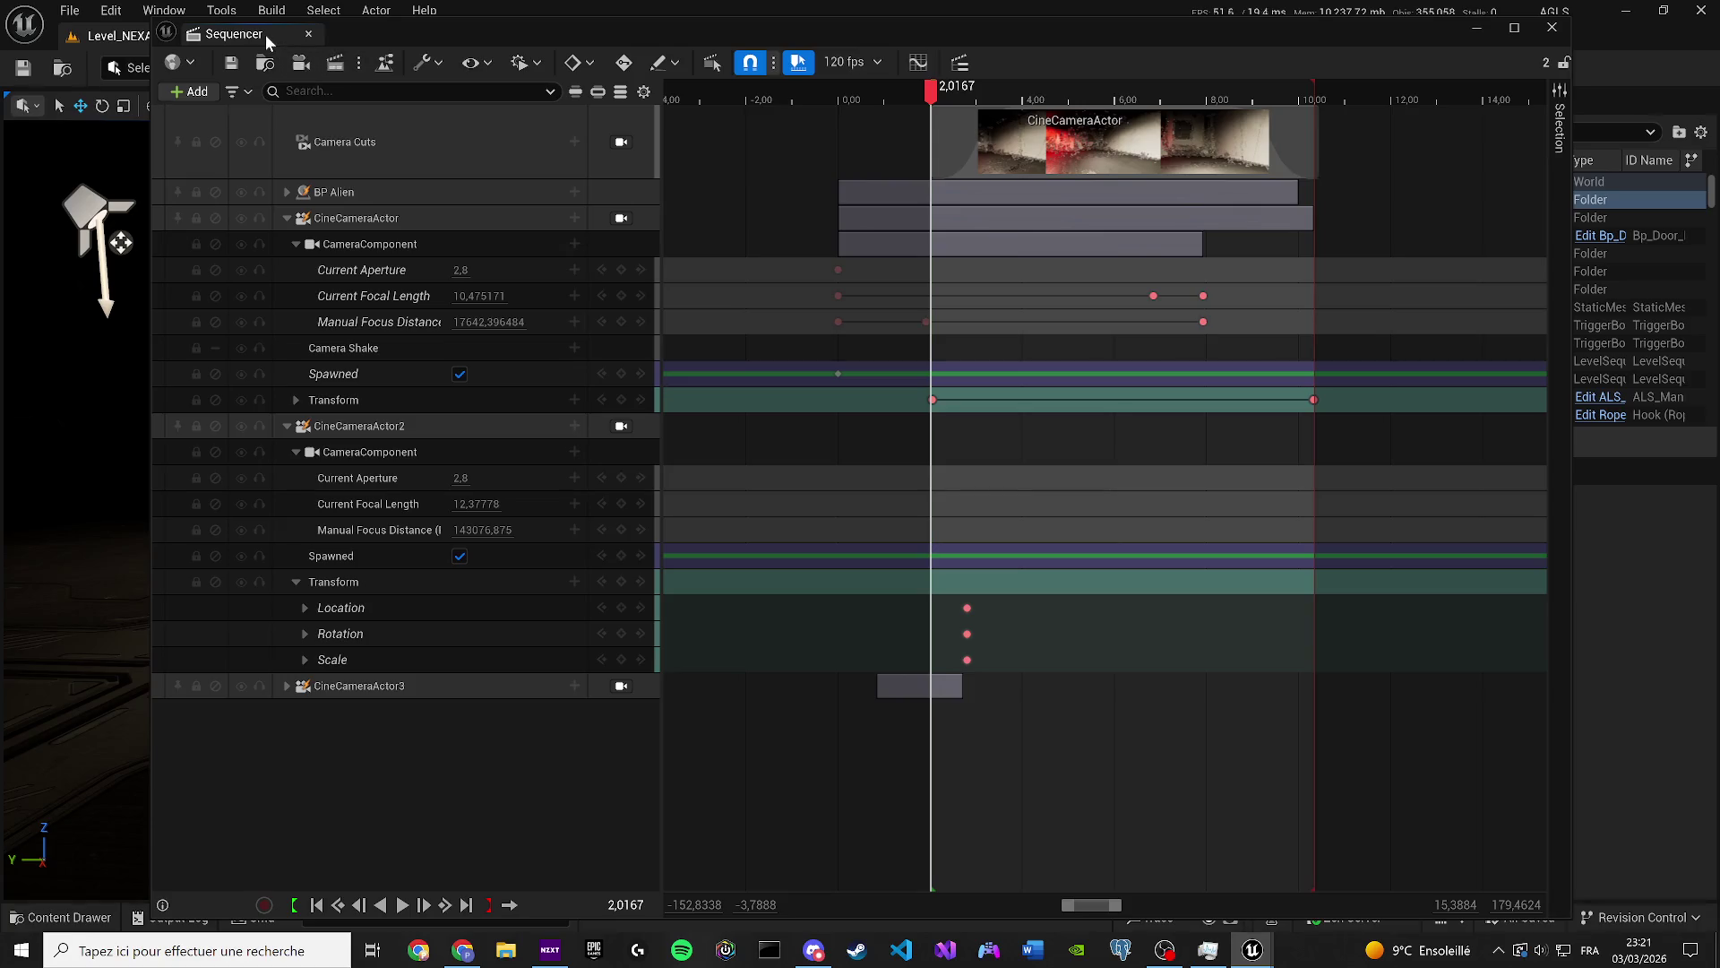
pyautogui.click(308, 35)
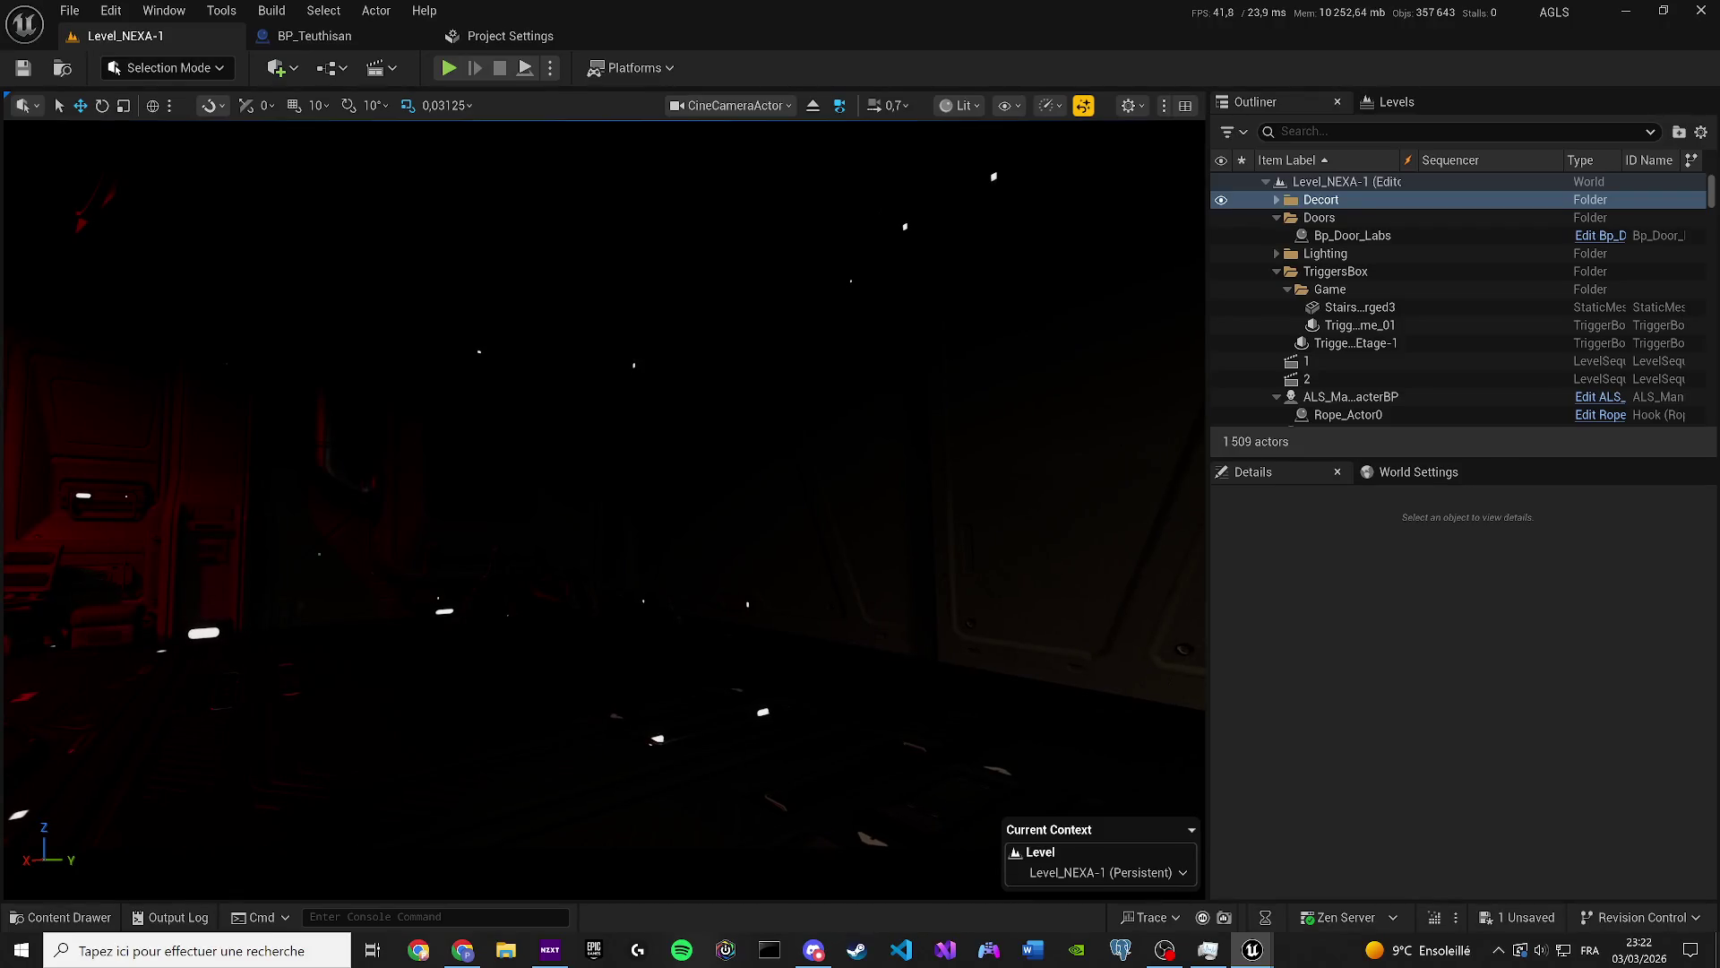
# Save, test-play Level_NEXA-1 through the corridor into the dark room, stop, and open the Cinematics list.
pyautogui.hotkey('ctrl', 's')
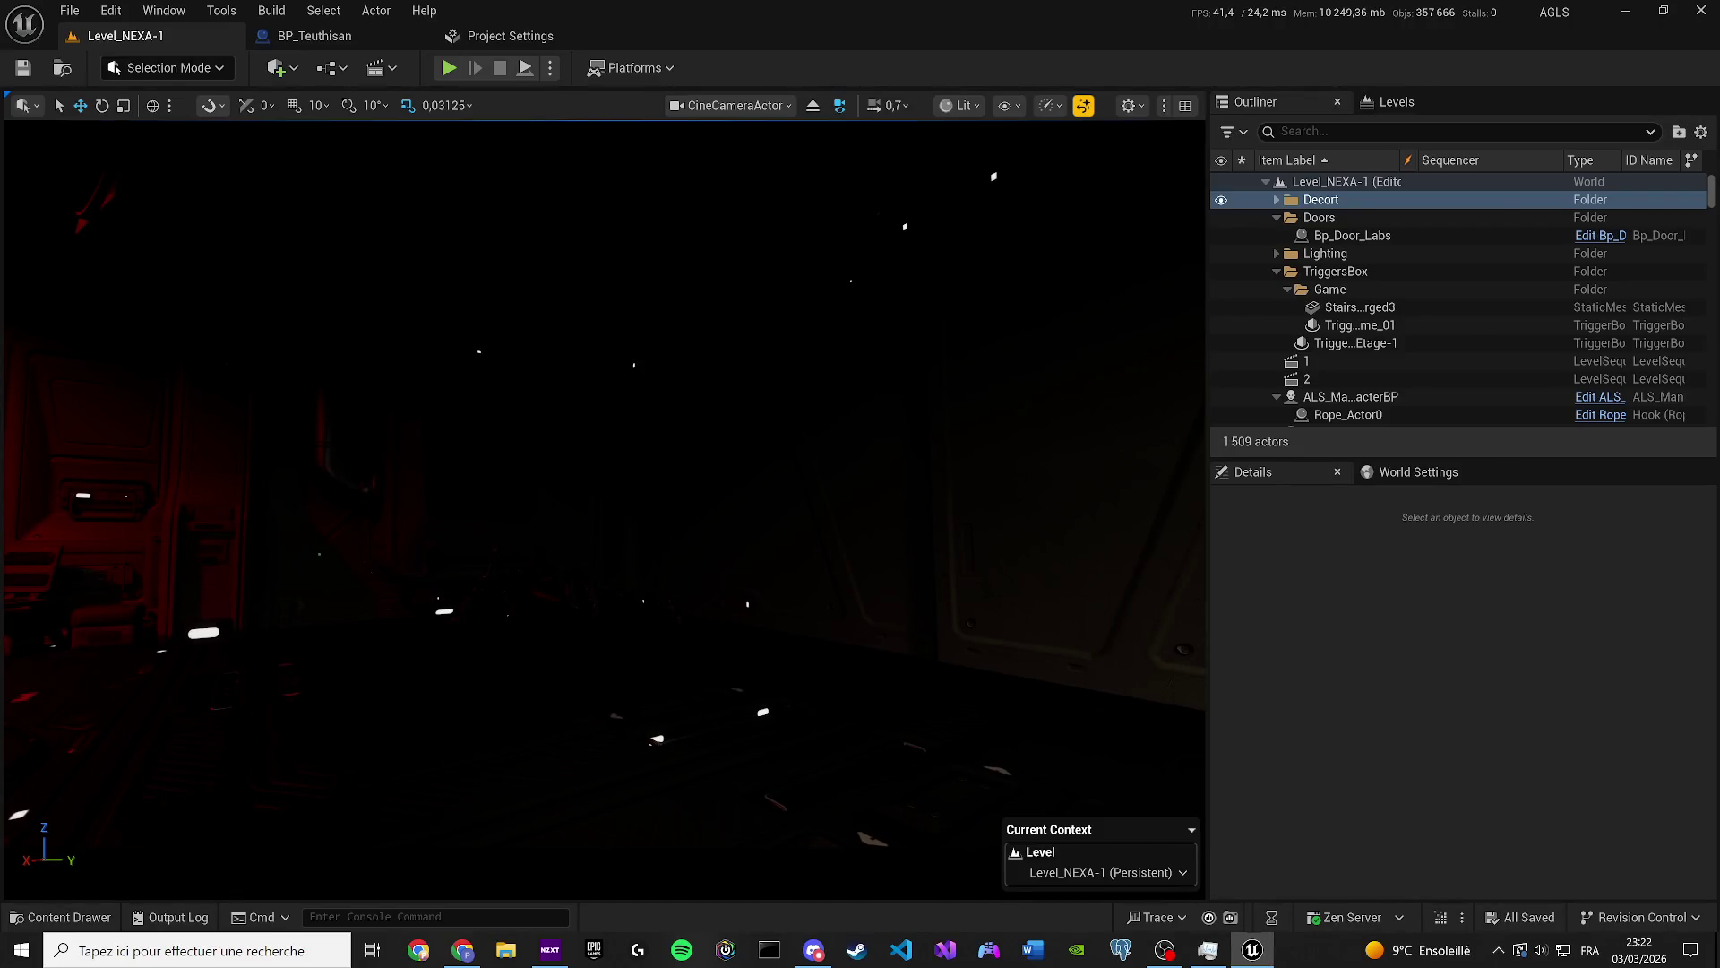
pyautogui.hotkey('alt', 'p')
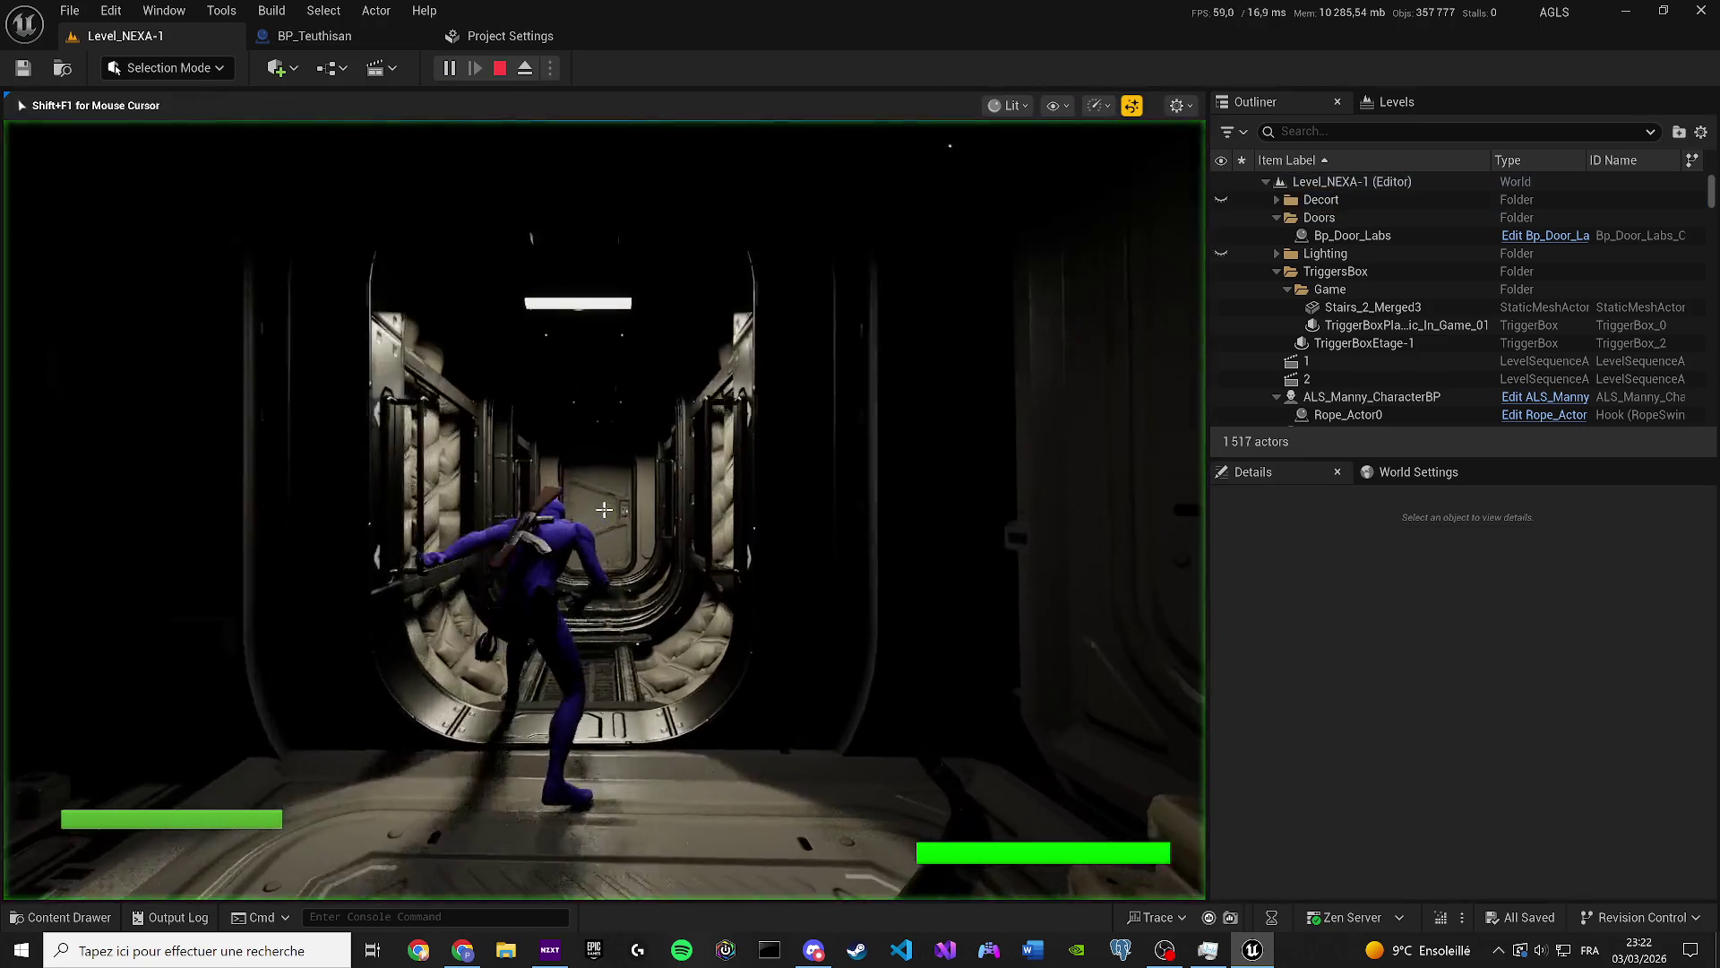
pyautogui.press('w')
pyautogui.press('w')
pyautogui.press('w')
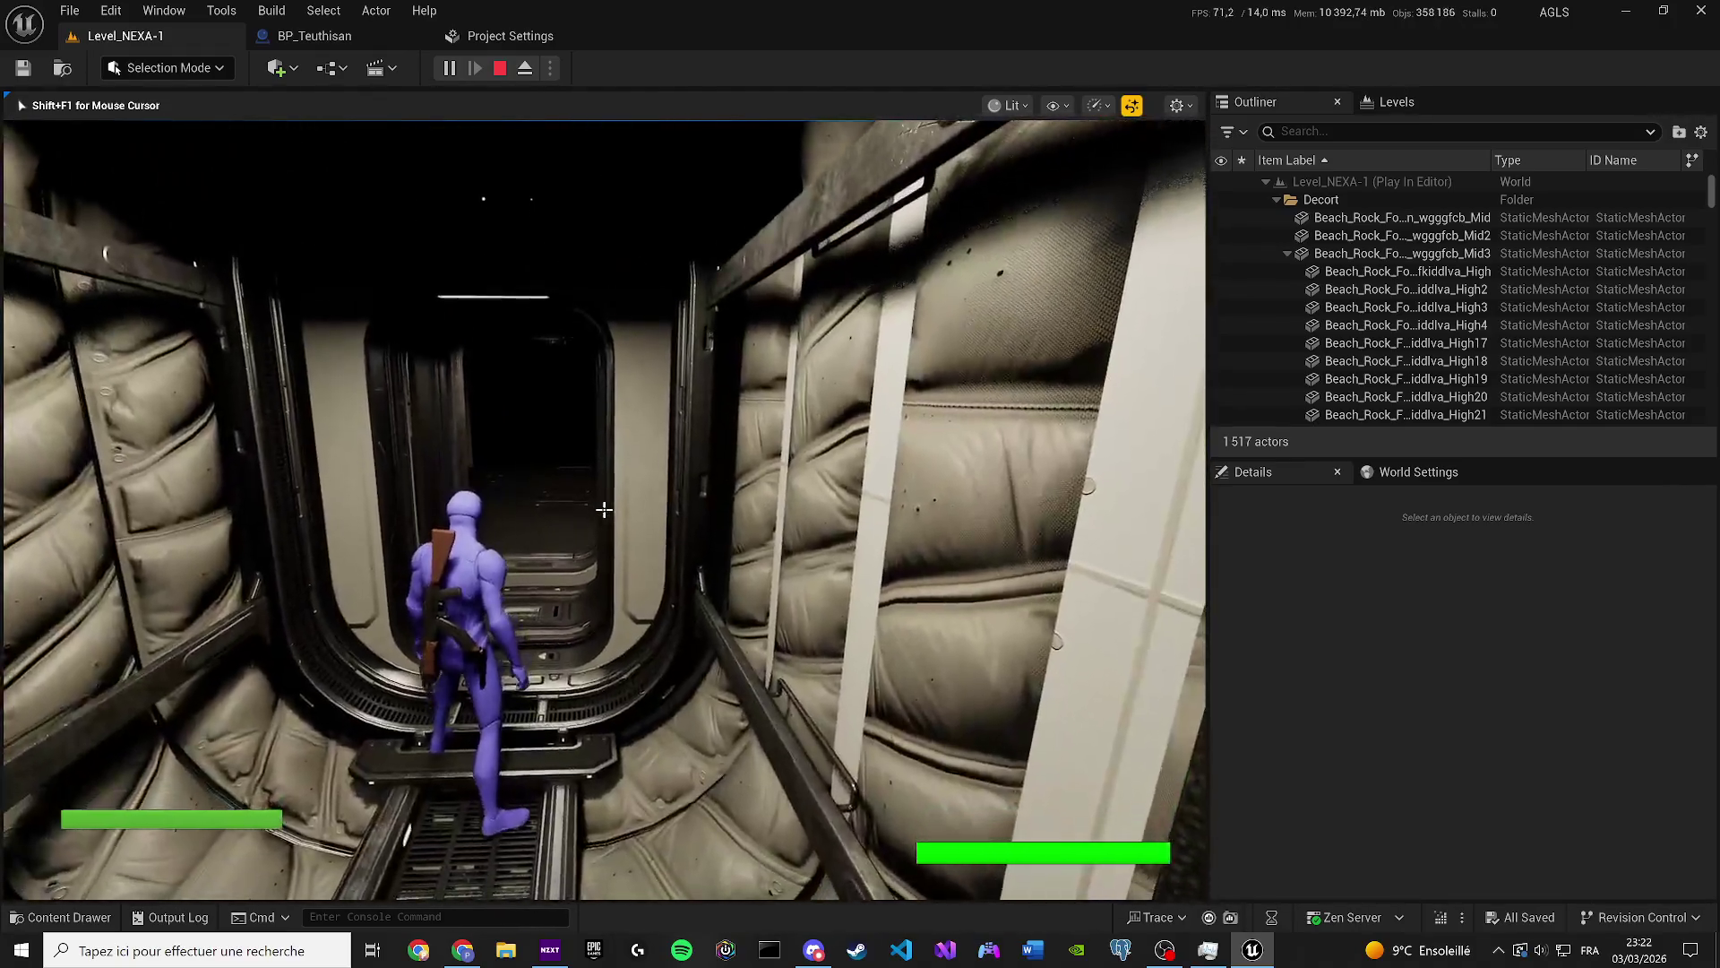
pyautogui.press('w')
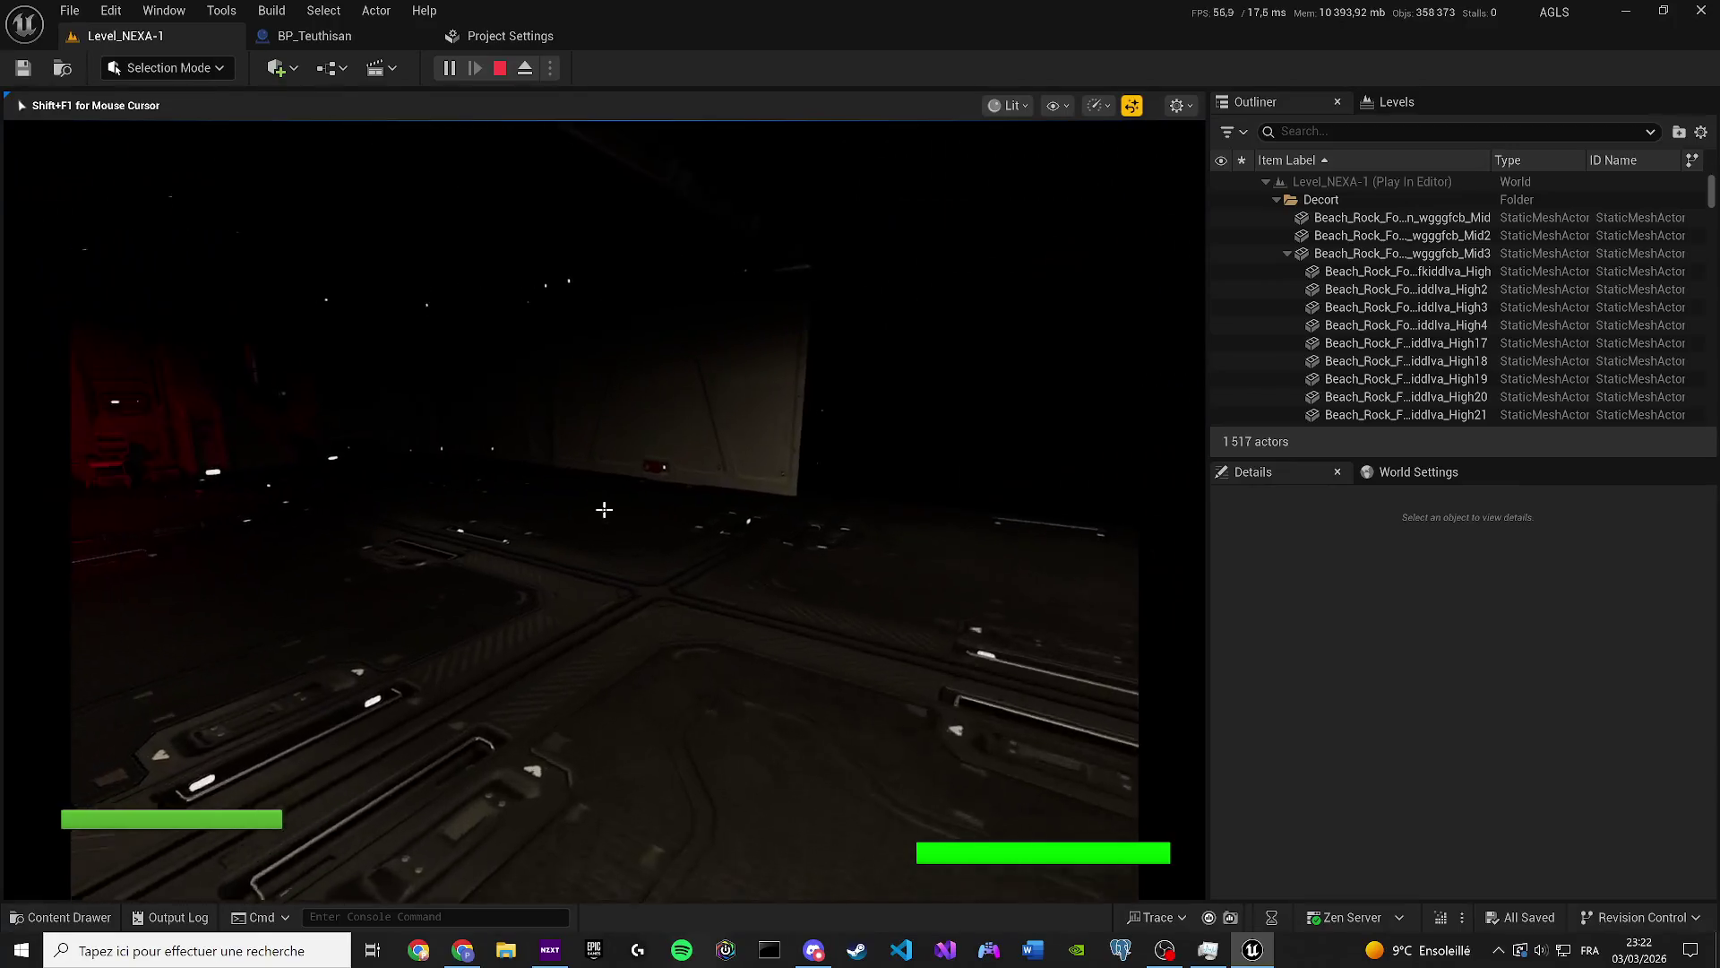
pyautogui.press('w')
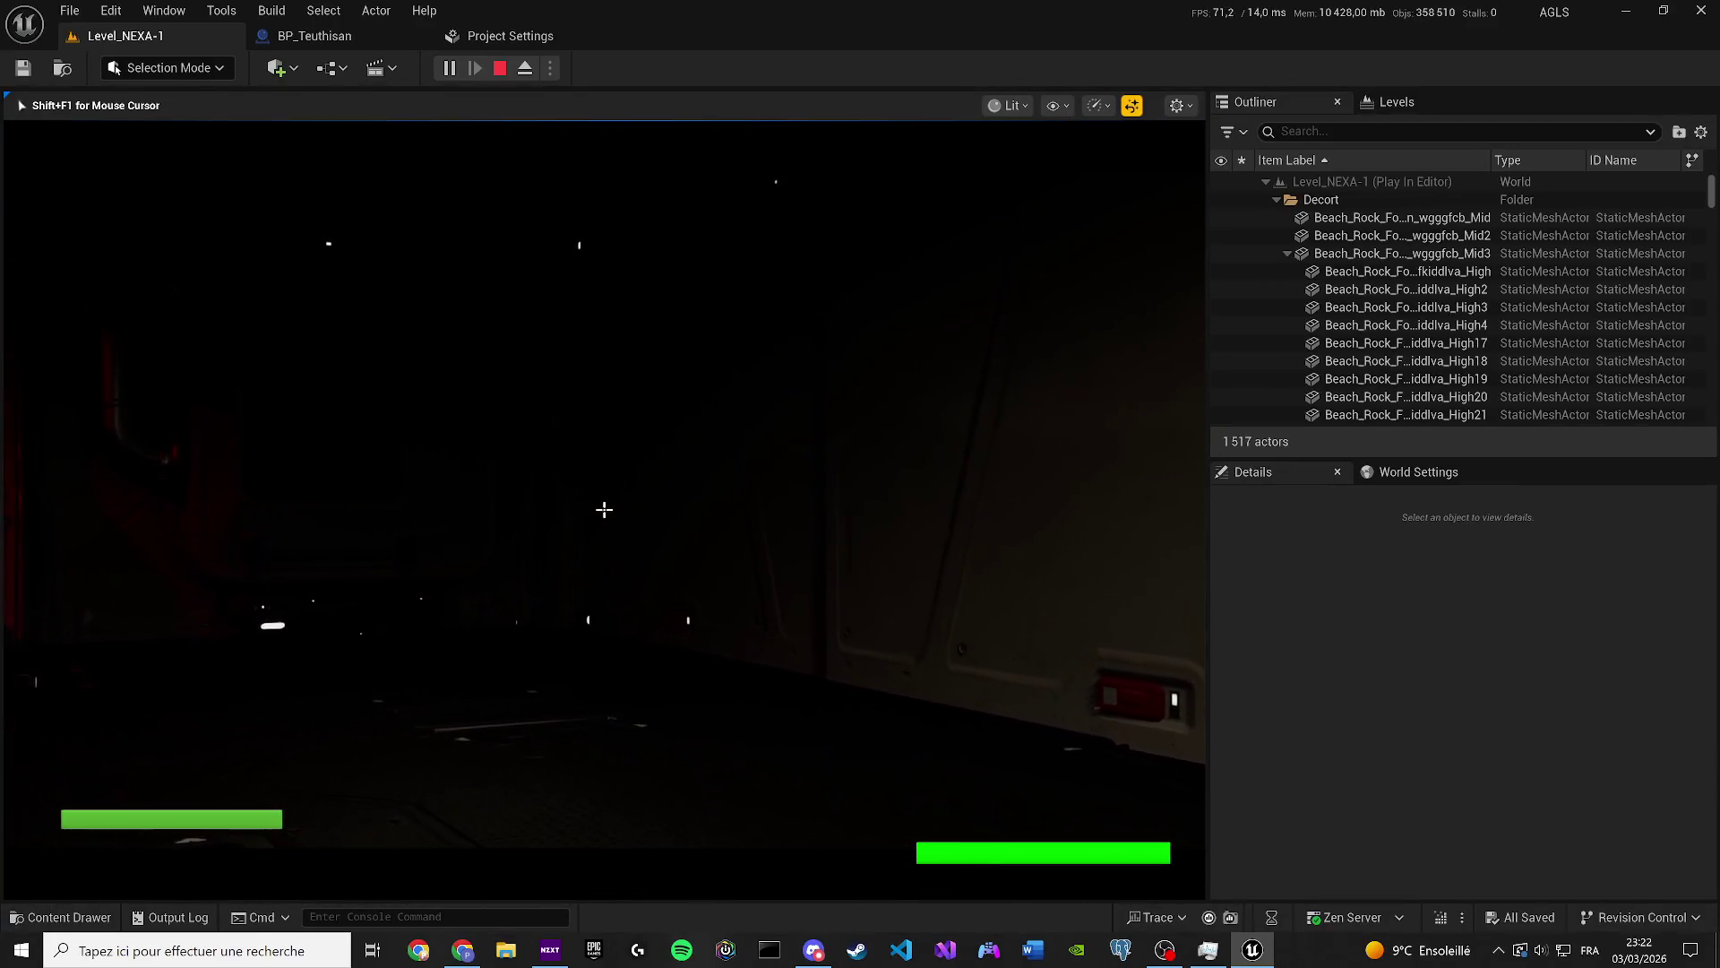
pyautogui.press('w')
pyautogui.press('w')
pyautogui.press('w')
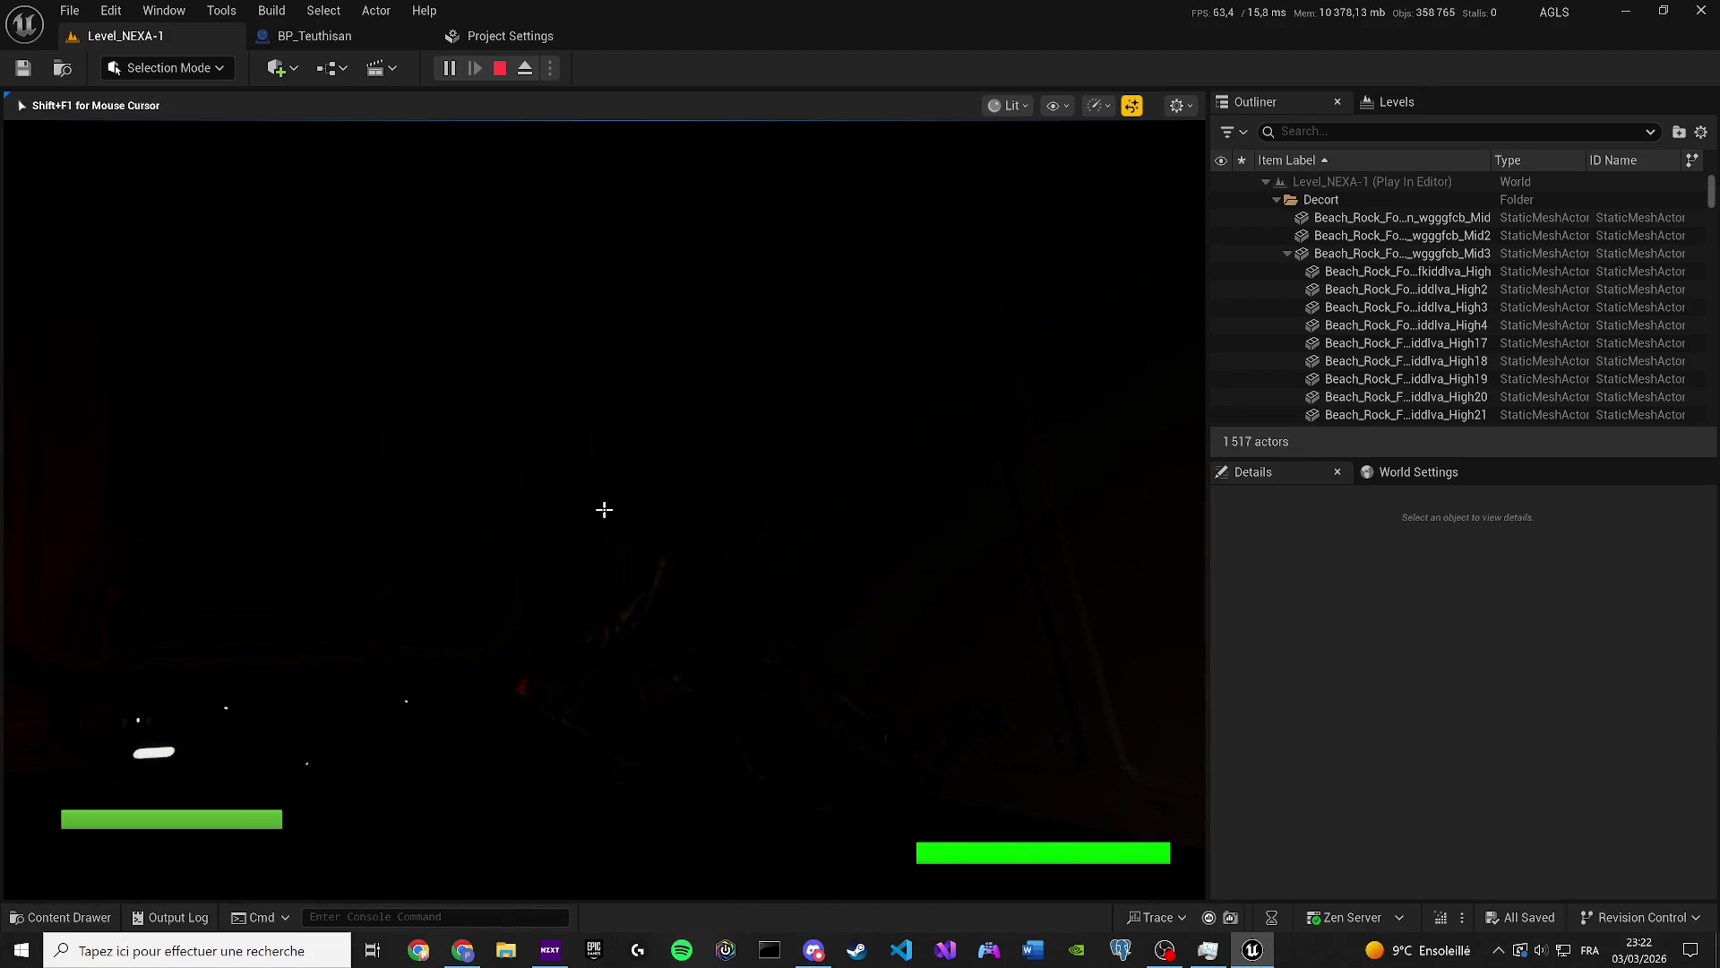
pyautogui.press('w')
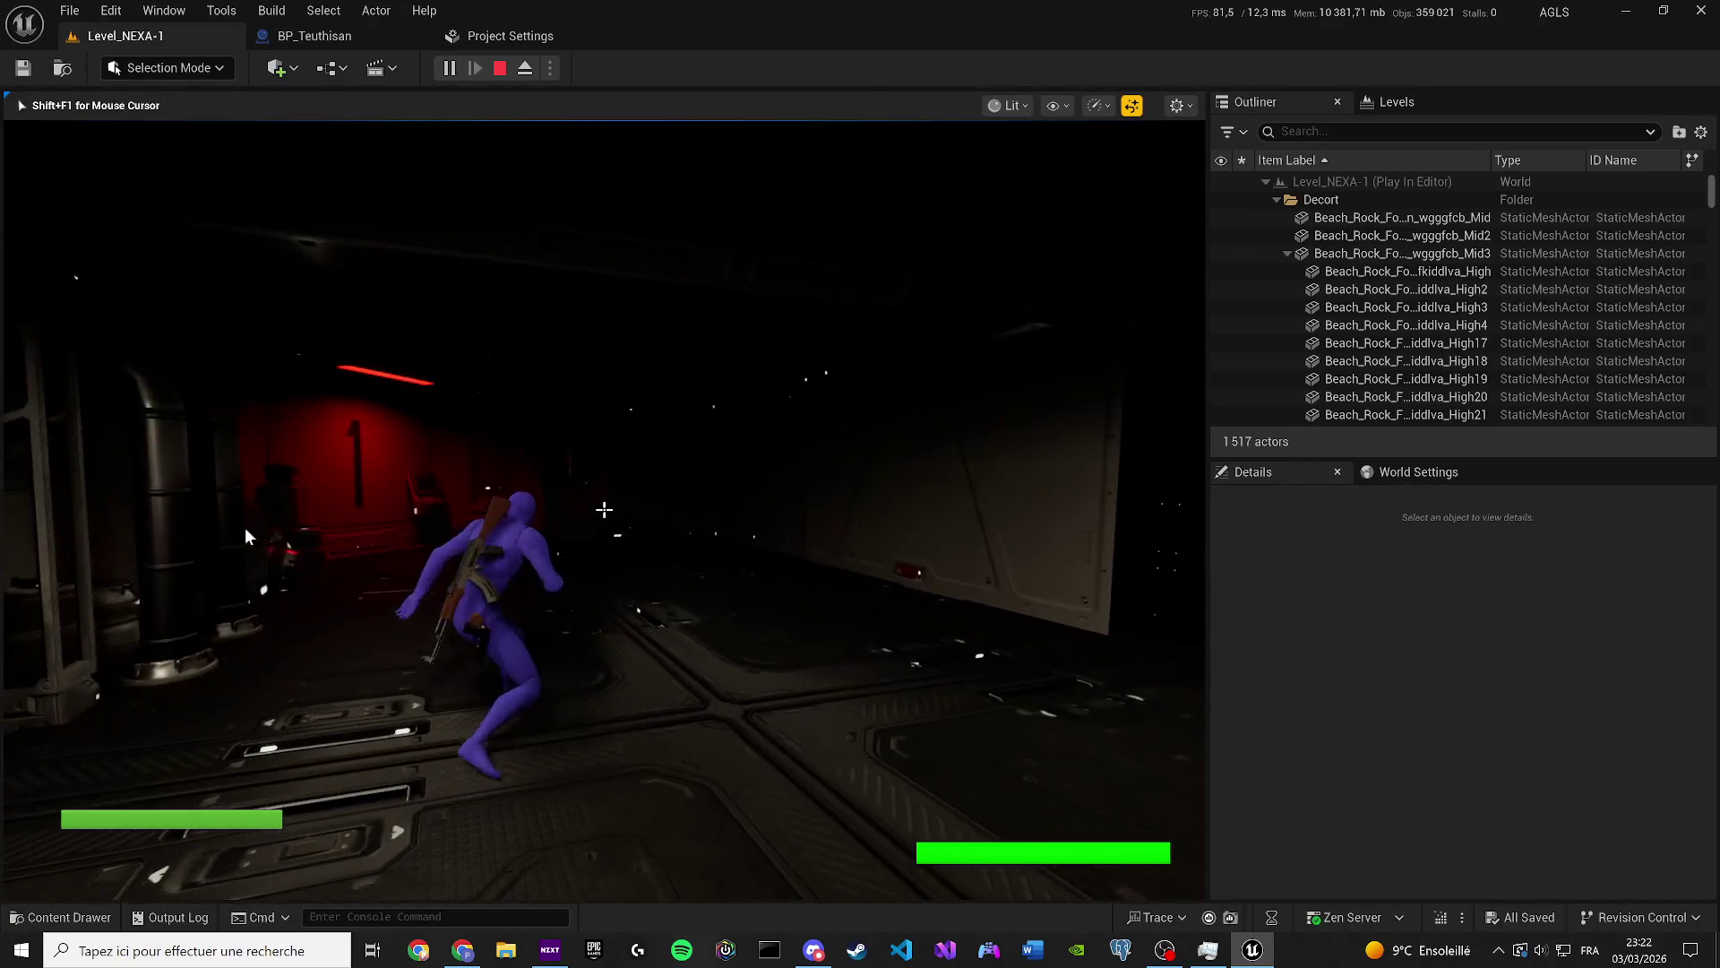
pyautogui.press('Escape')
pyautogui.click(381, 67)
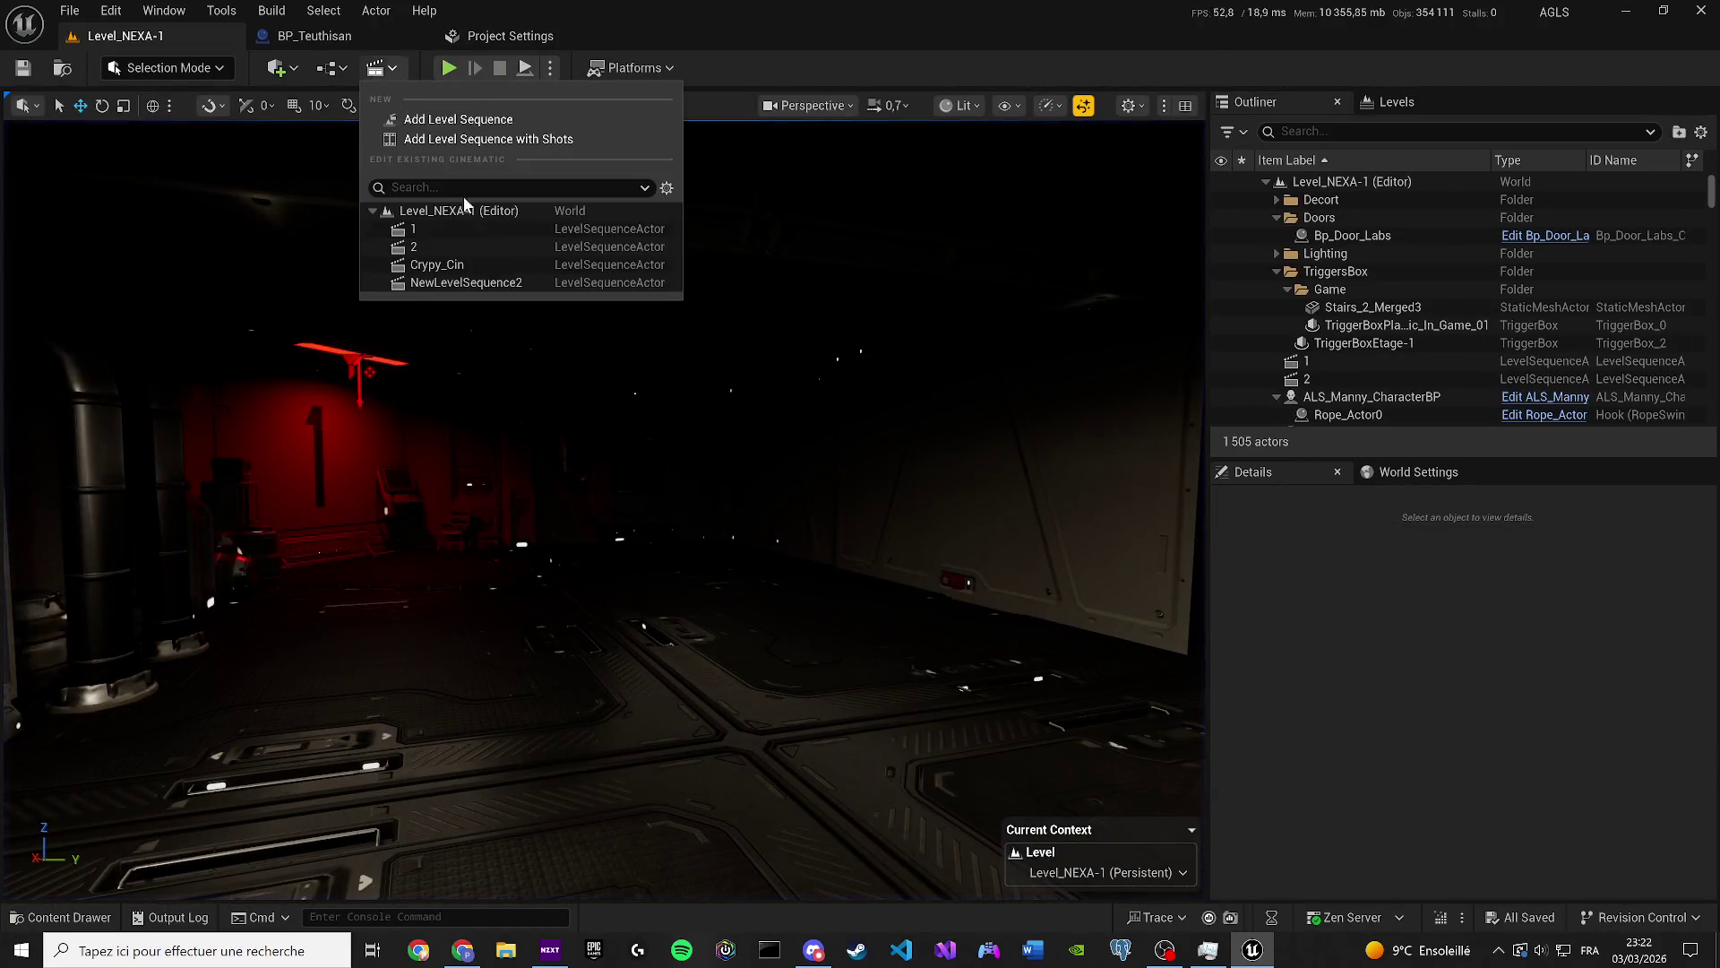
# Open level sequence 2 from the Edit Existing Cinematic section of the Cinematics list.
pyautogui.click(414, 246)
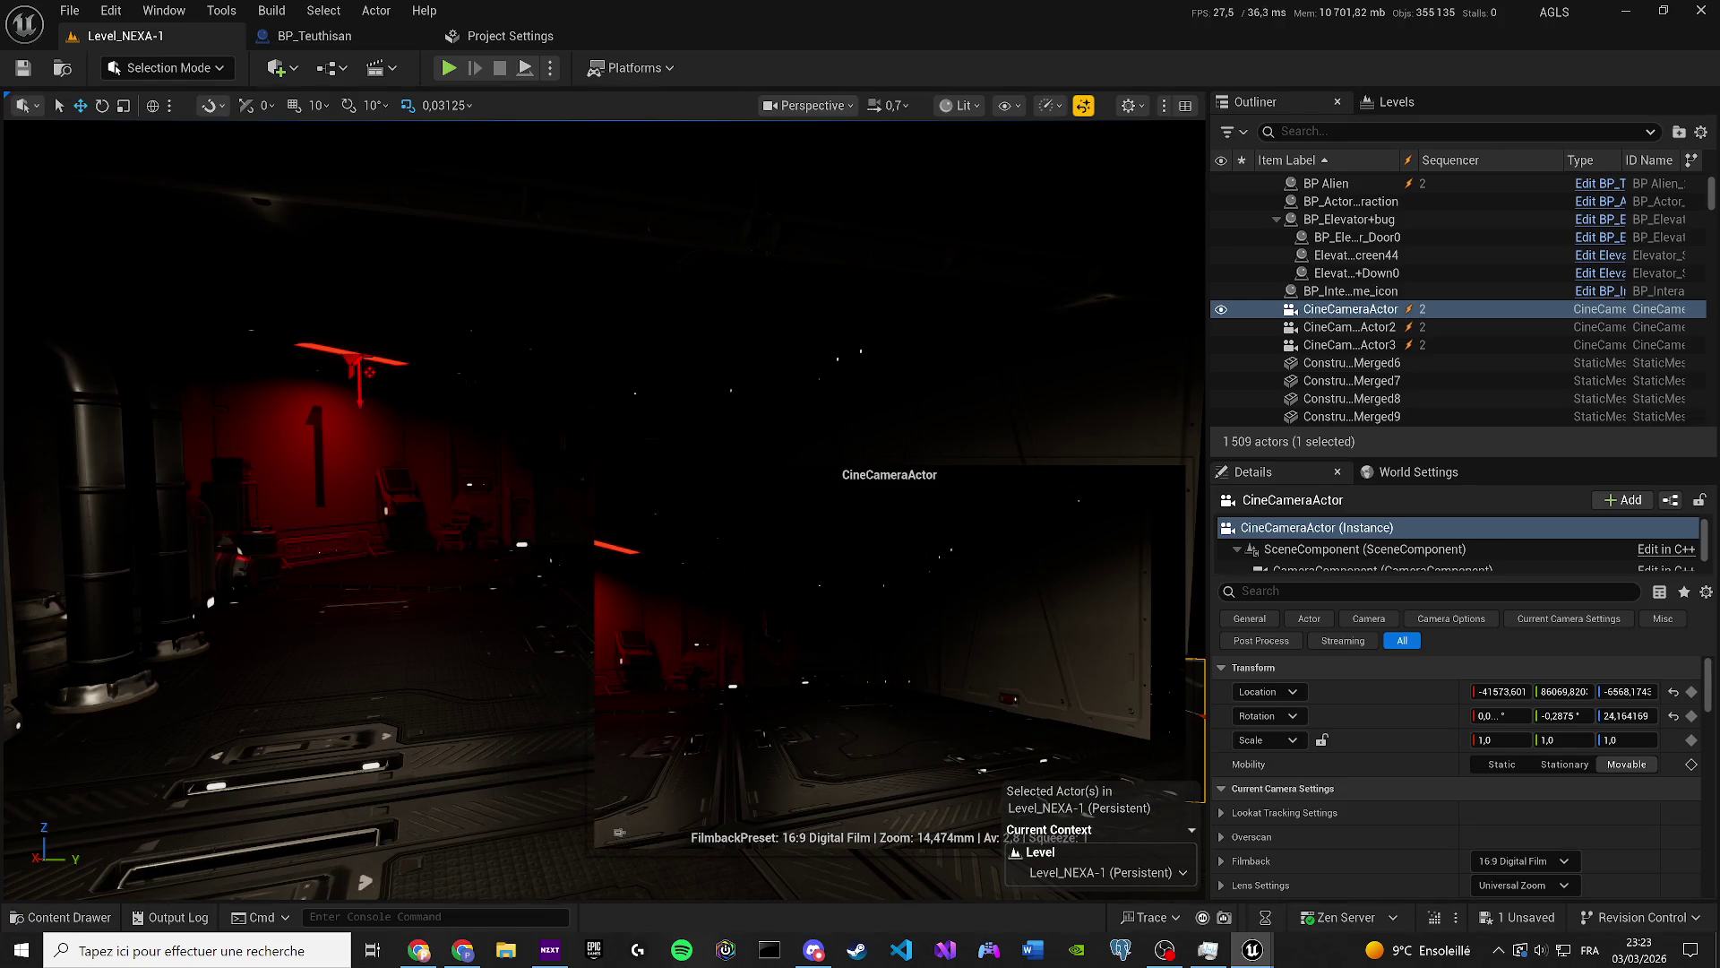
# Save the level, then test-play it through the opening door into the dark room and stop.
pyautogui.hotkey('ctrl', 's')
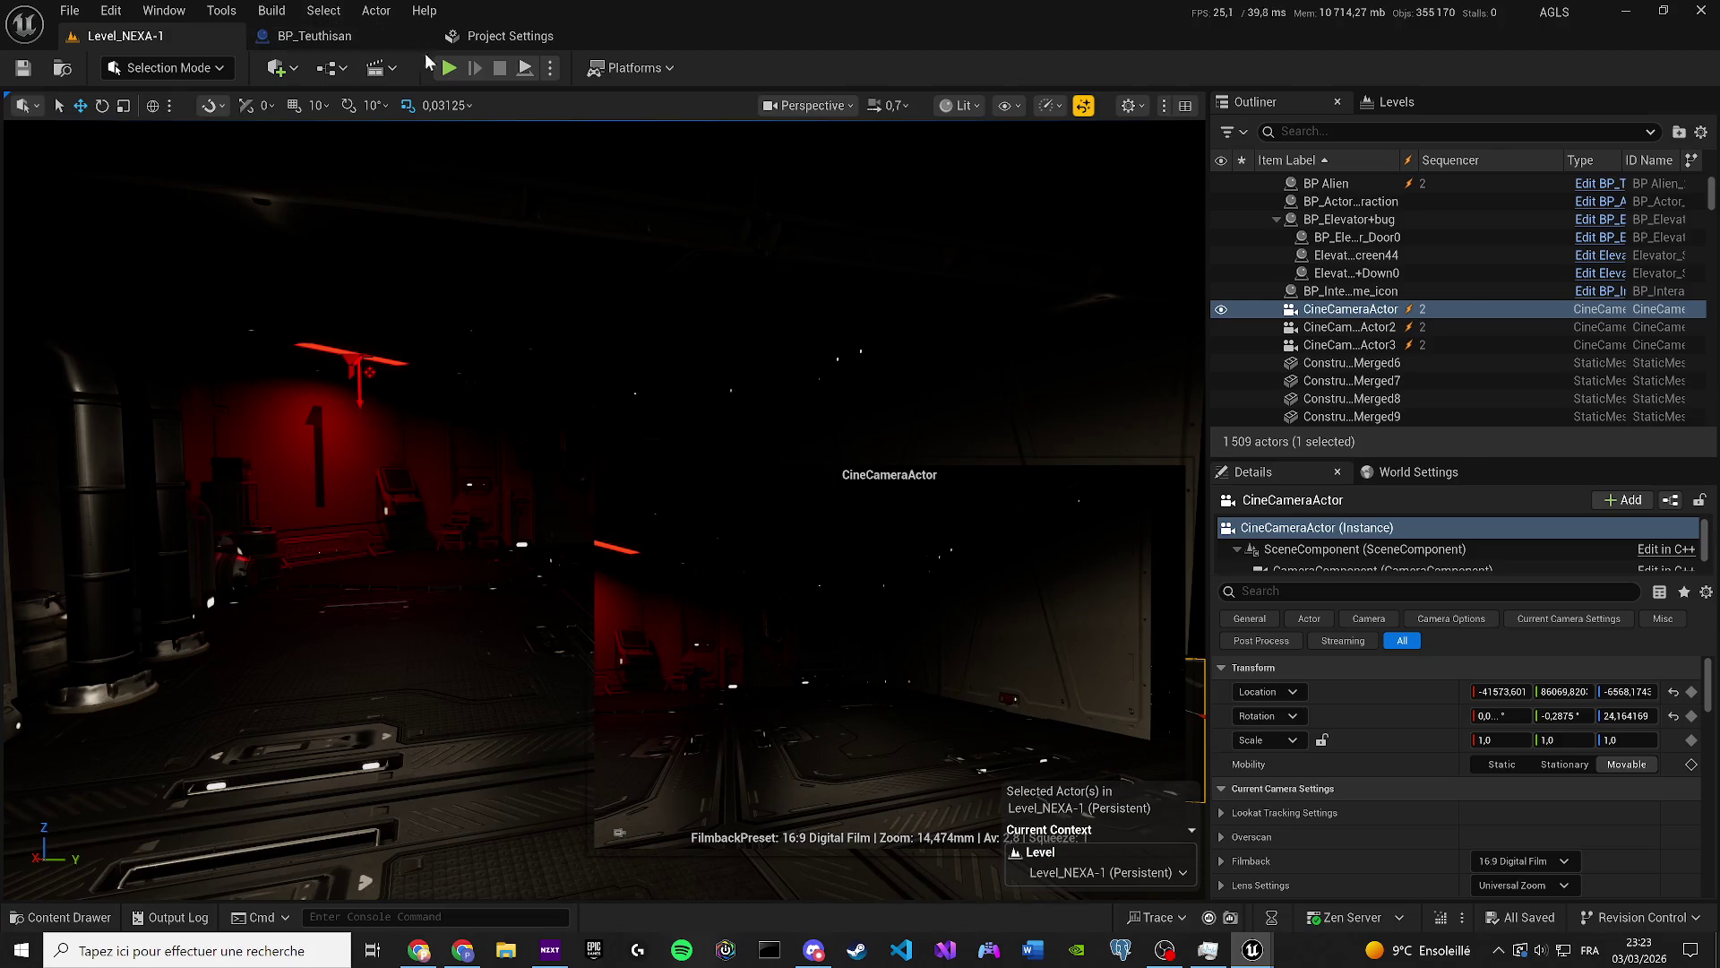
pyautogui.hotkey('alt', 'p')
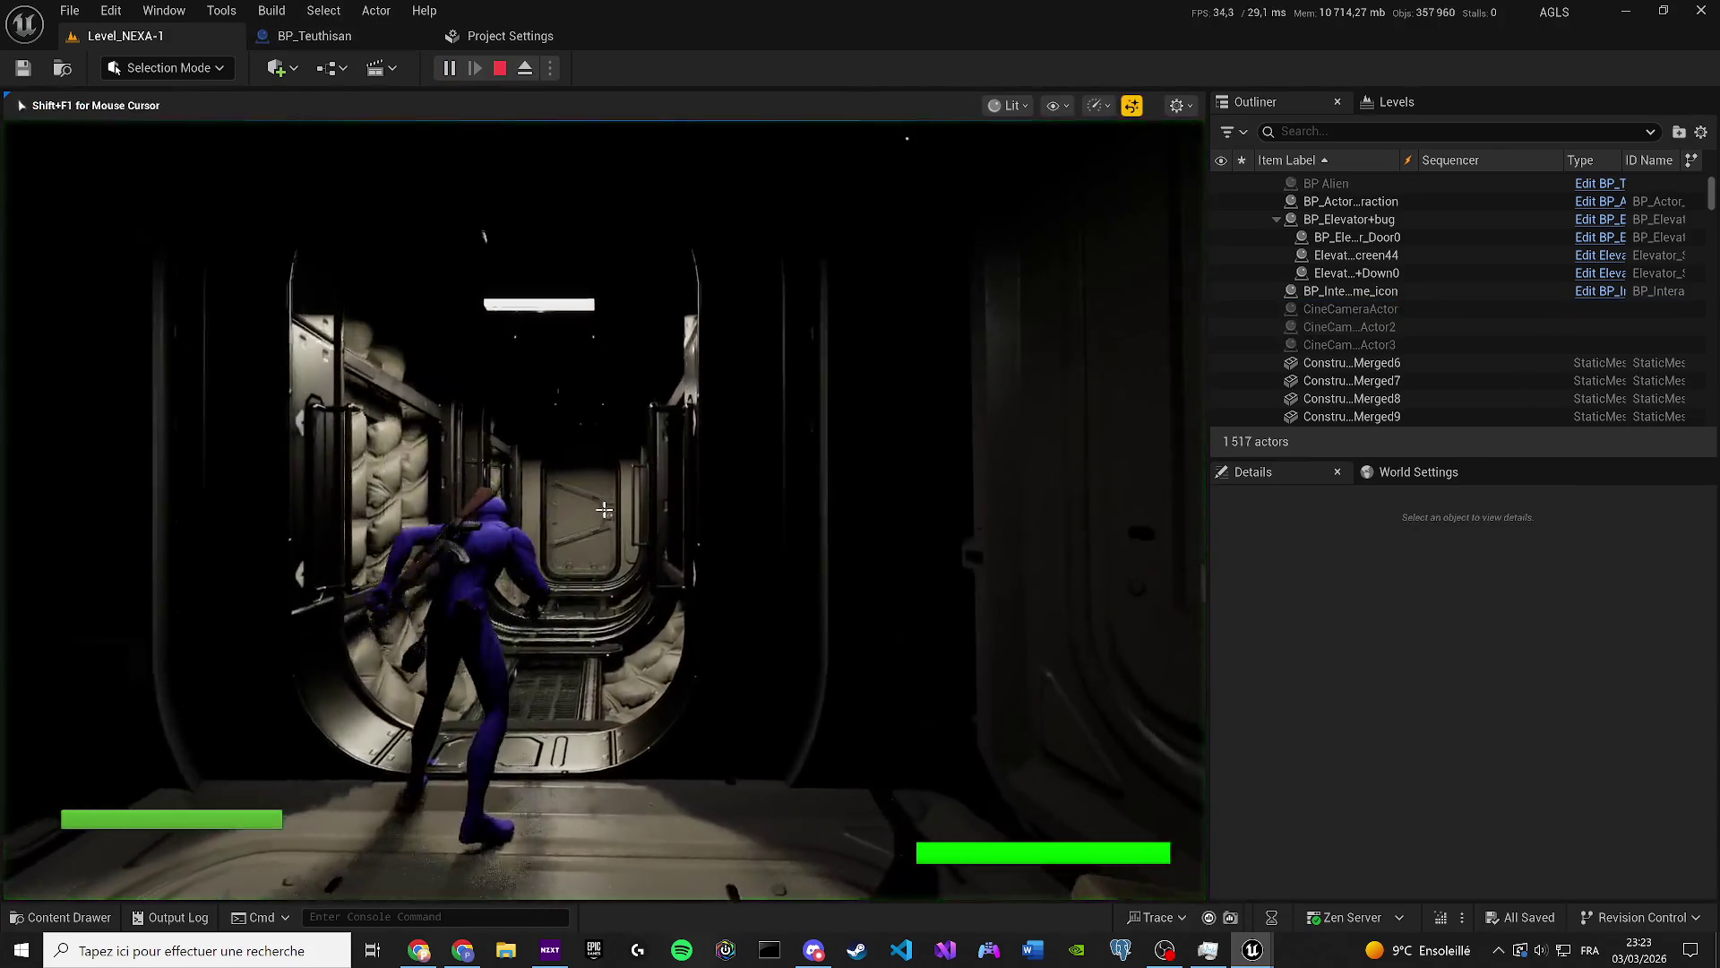
pyautogui.press('w')
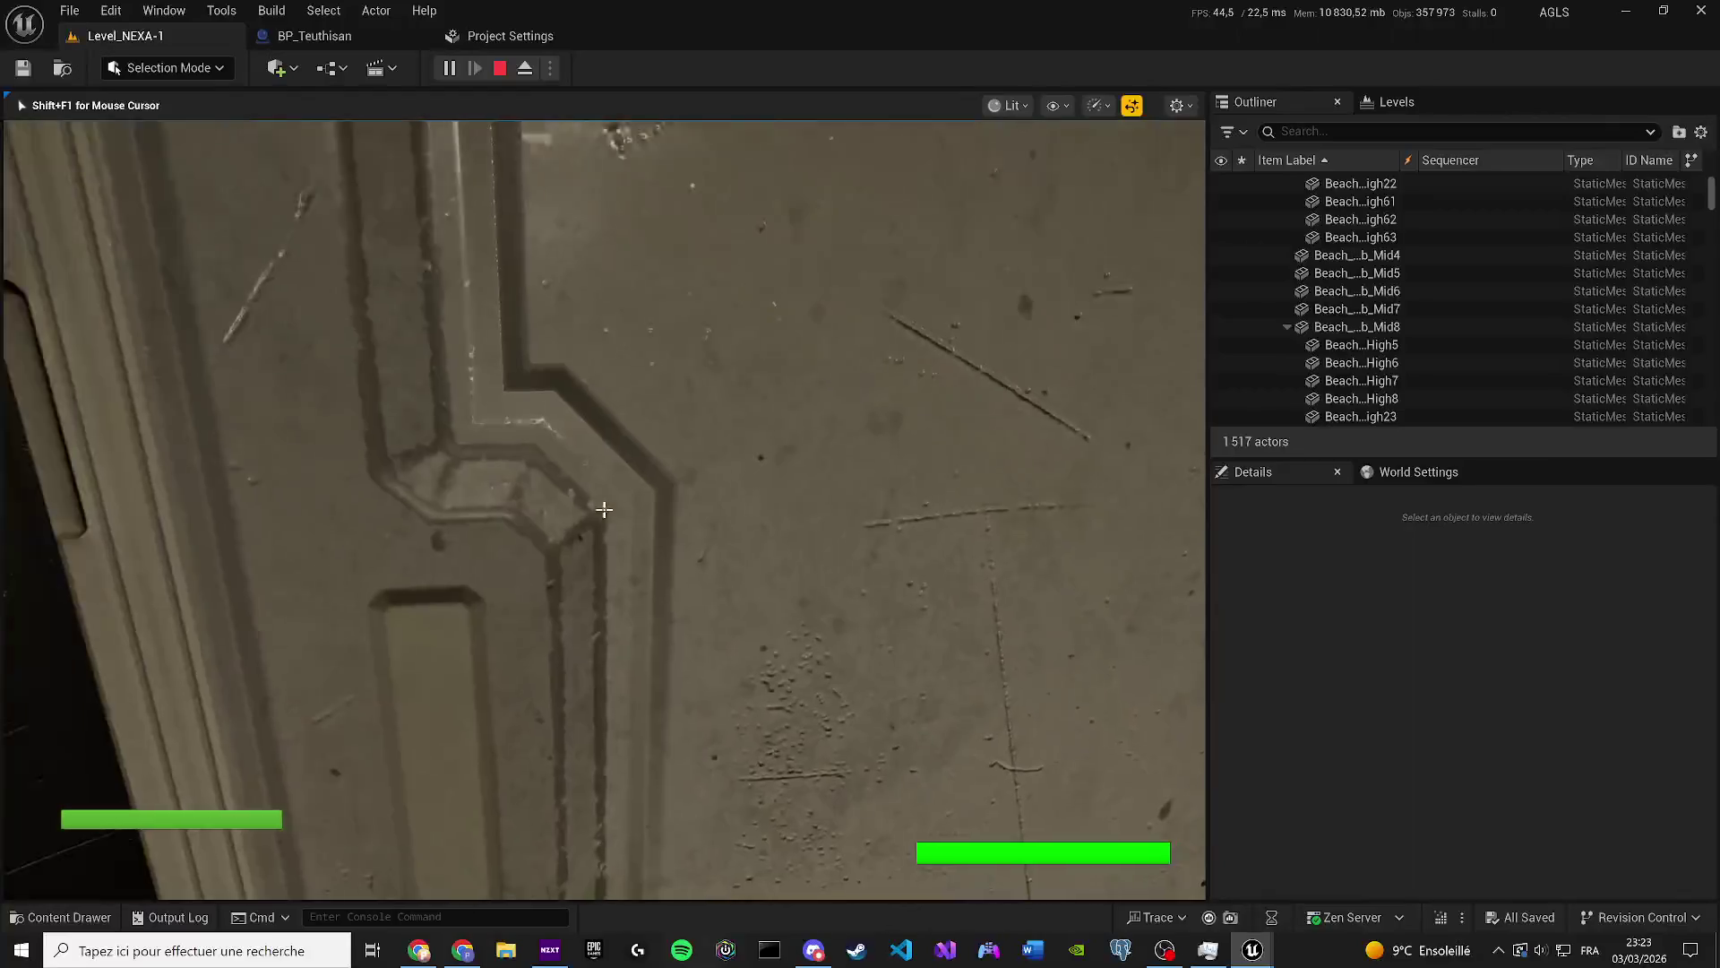
pyautogui.press('w')
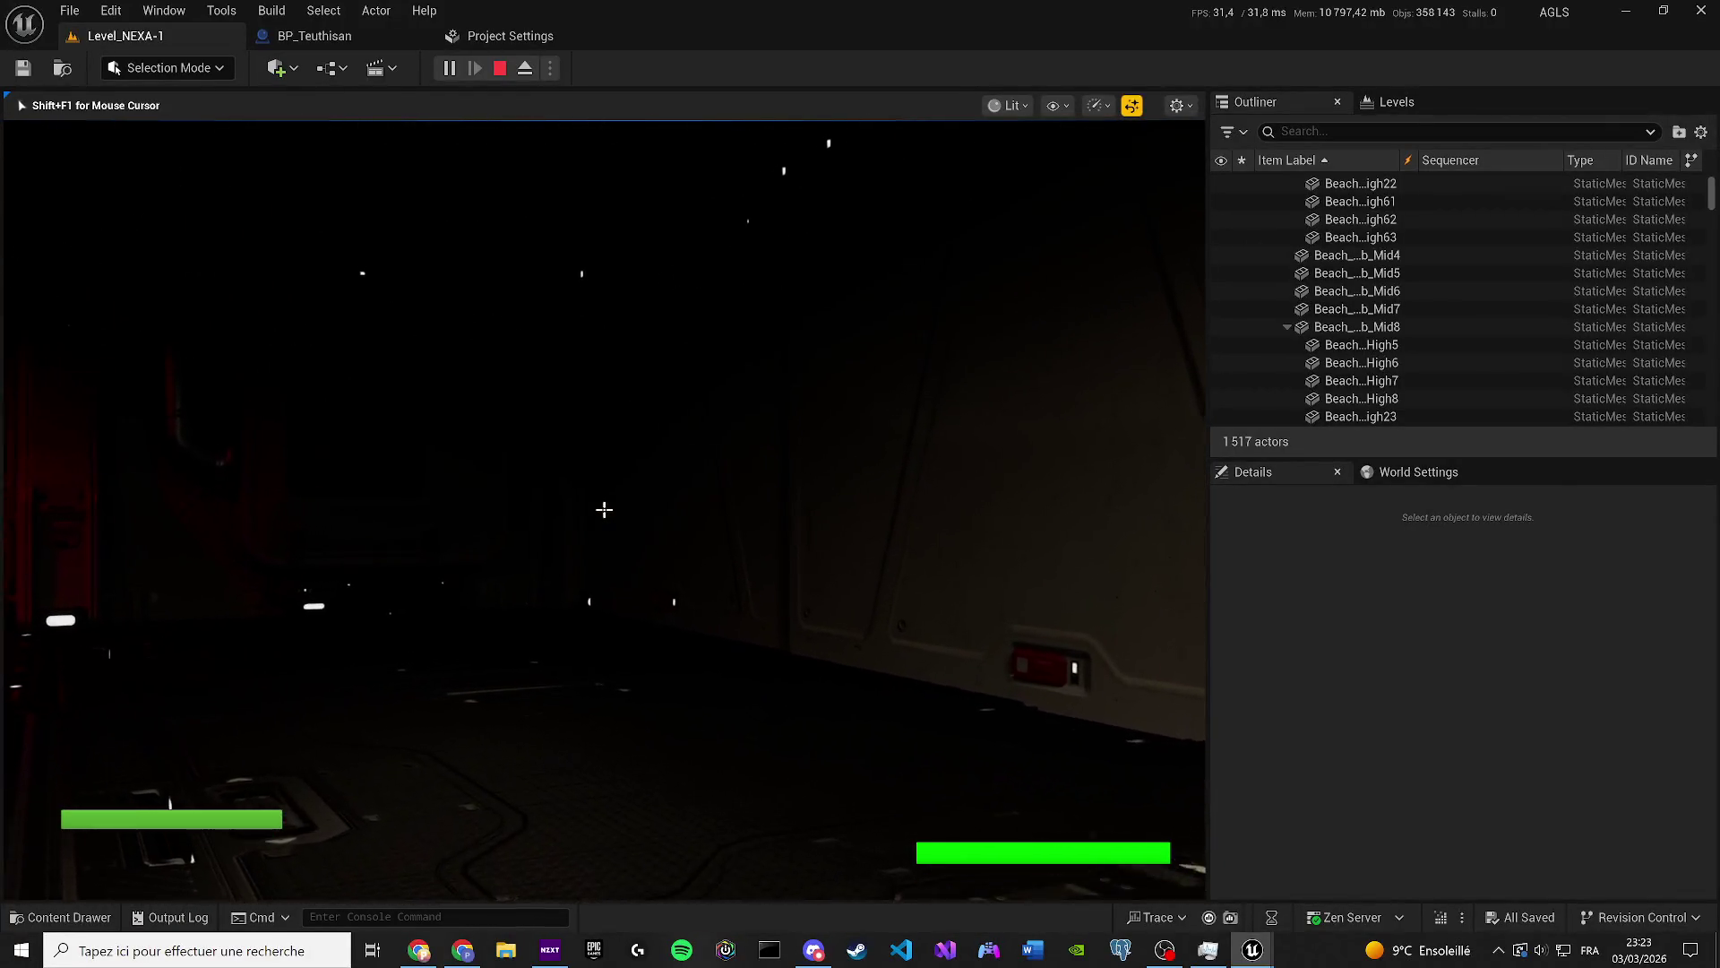
pyautogui.press('w')
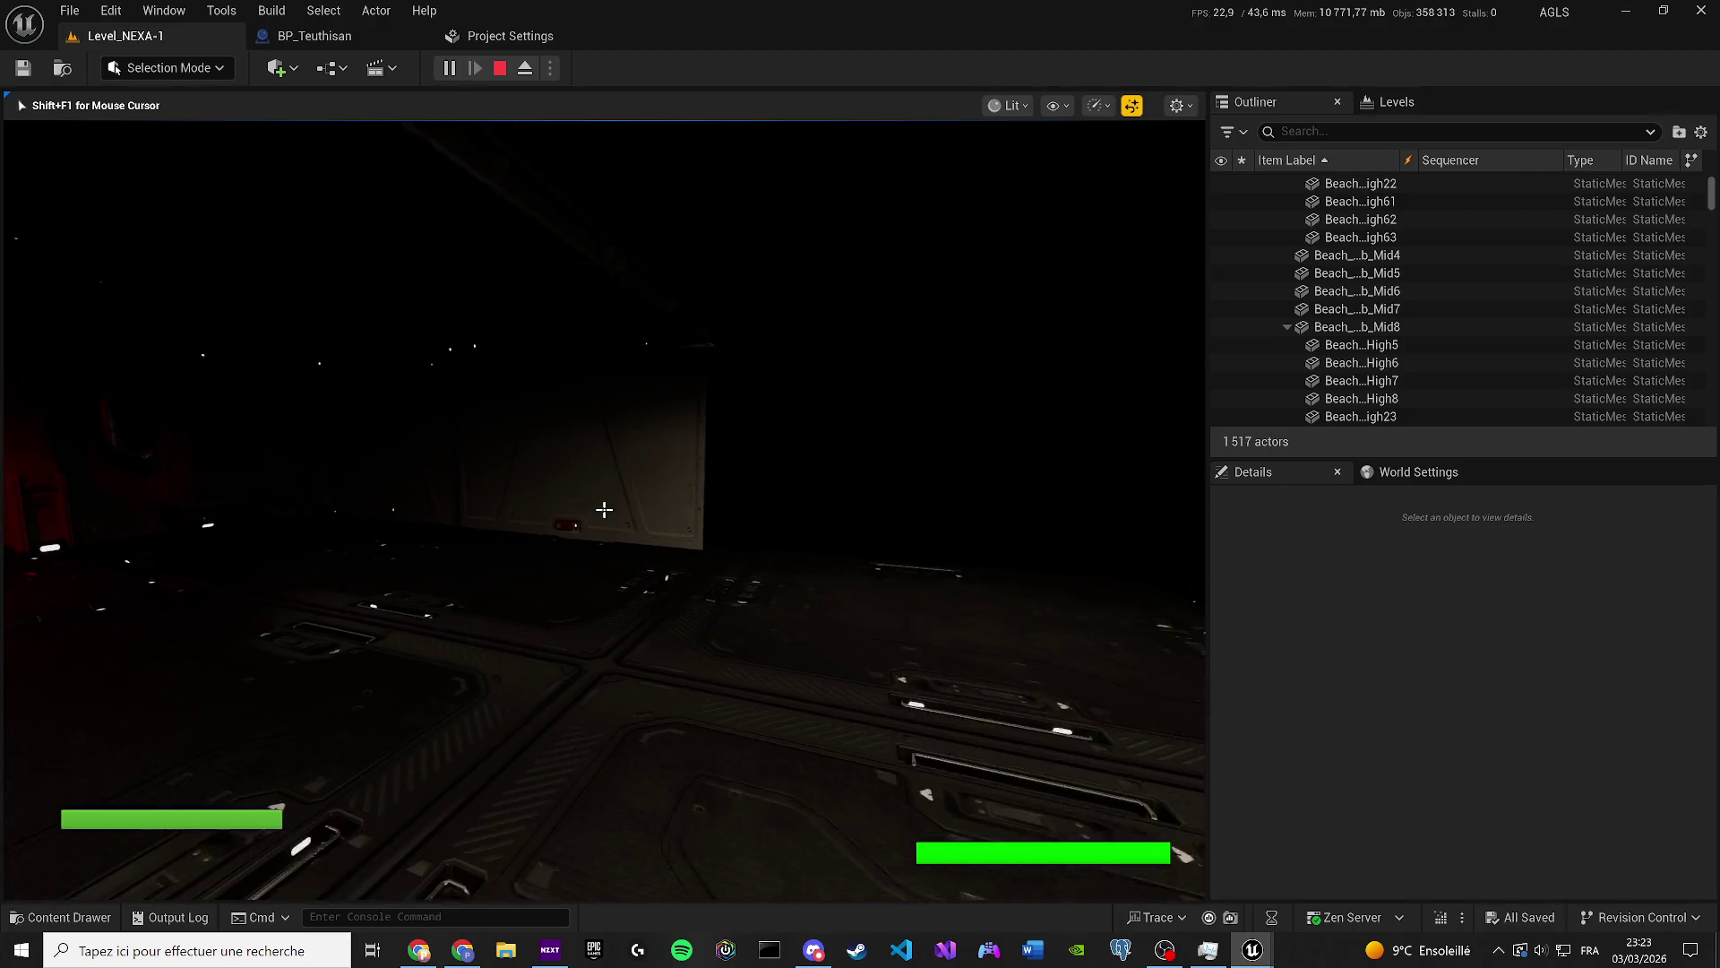
pyautogui.press('Escape')
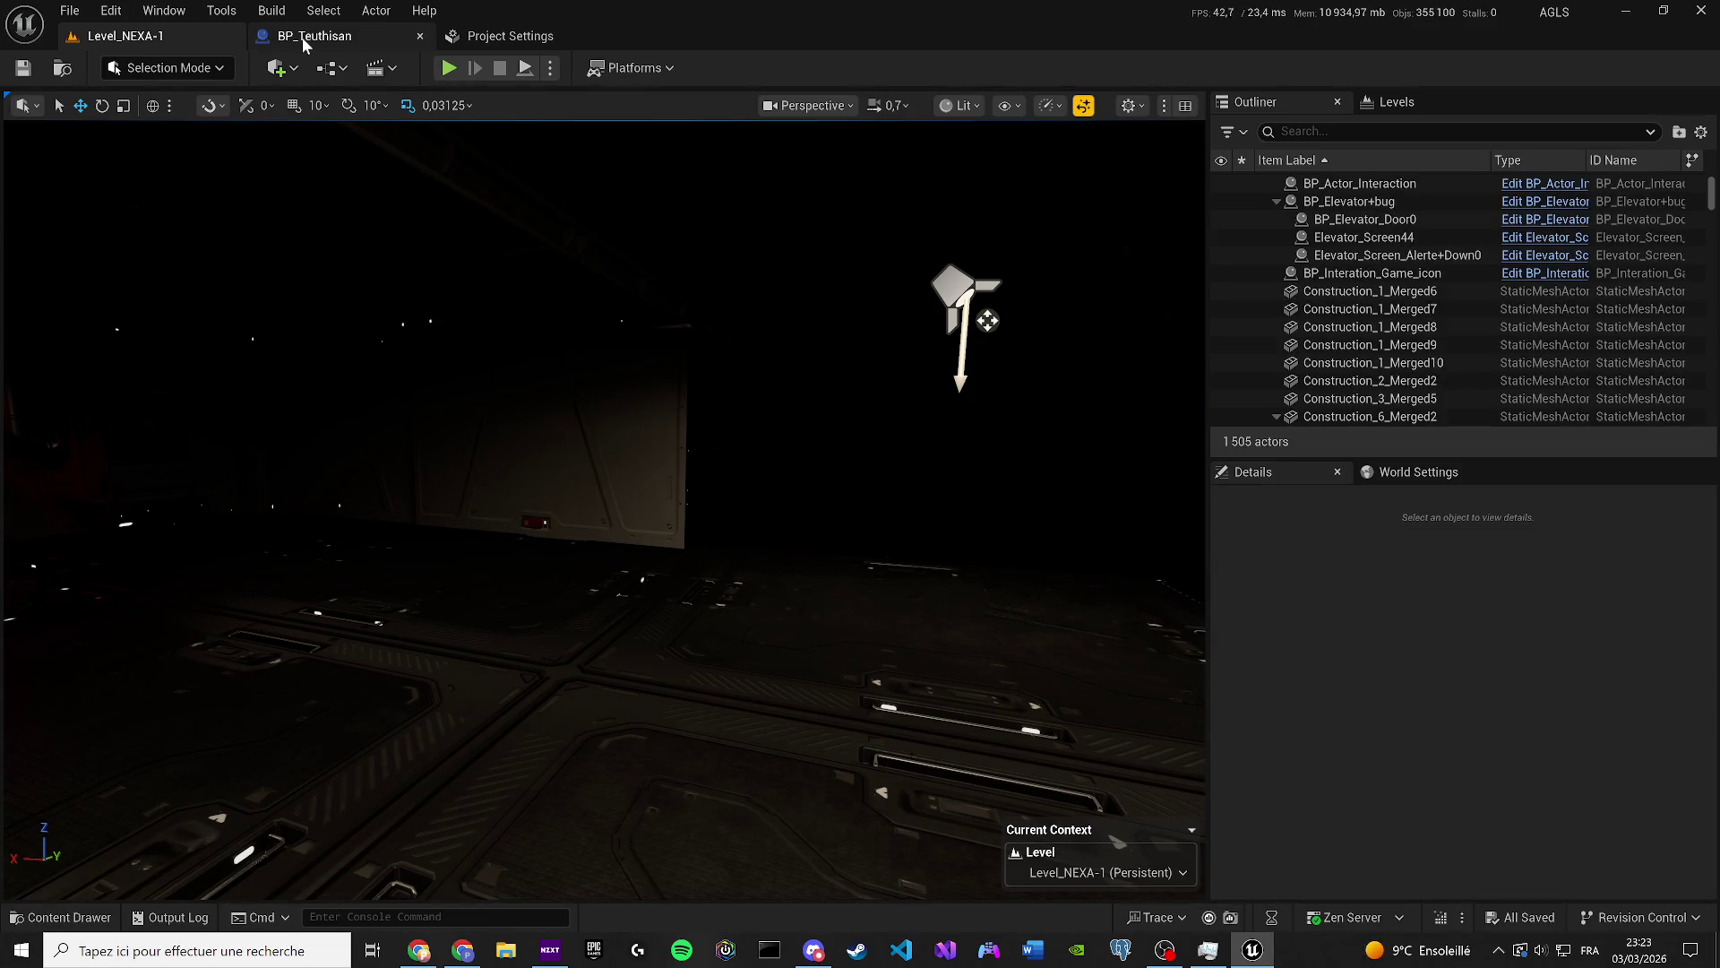
pyautogui.click(328, 69)
# In the Level Blueprint, add Remove All Widgets after the trigger box's Begin Overlap and save.
pyautogui.click(378, 195)
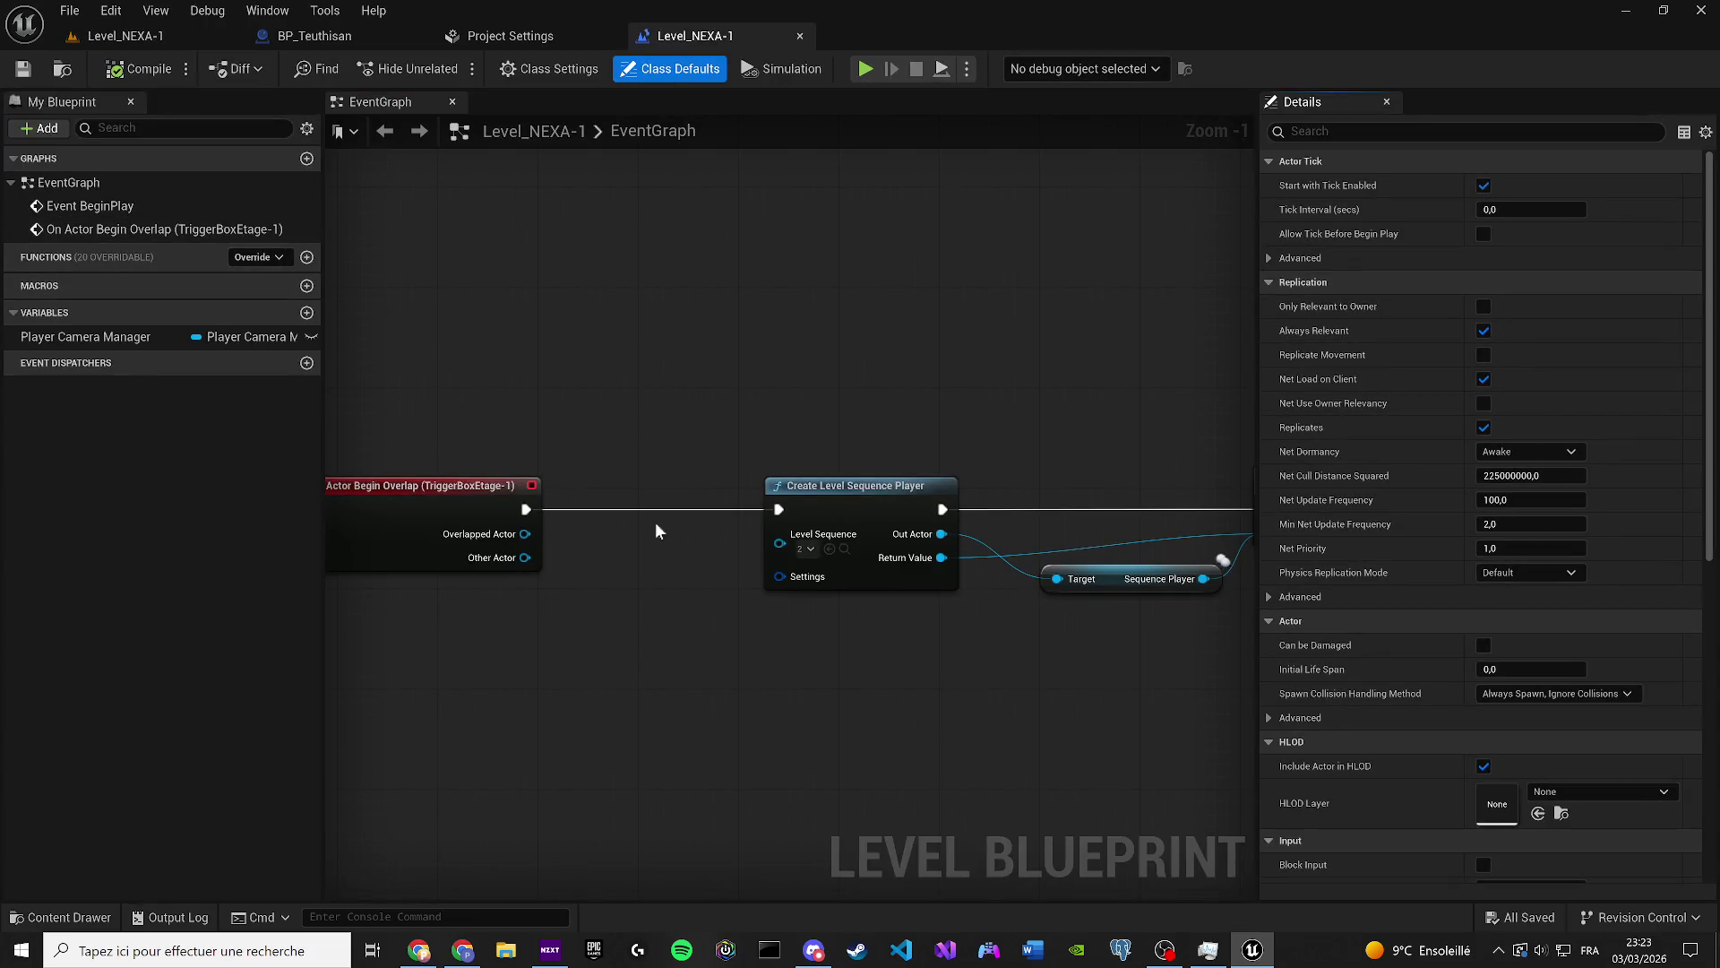
pyautogui.moveTo(559, 635); pyautogui.dragTo(578, 691)
pyautogui.write('remove all')
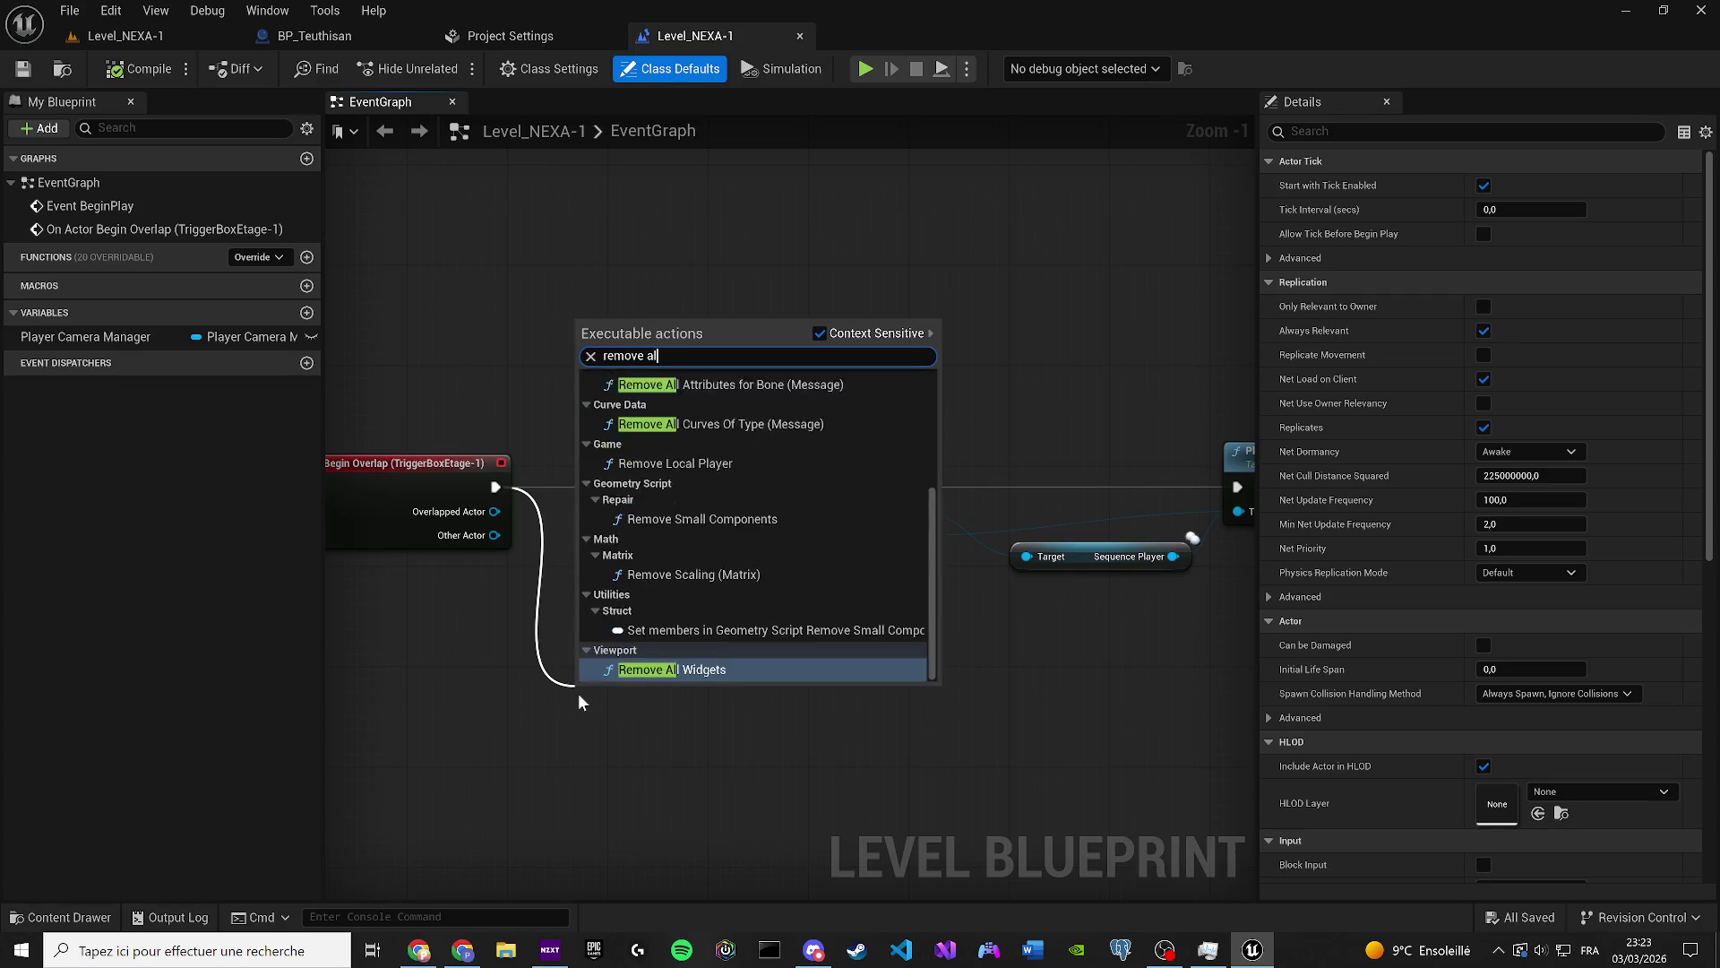
pyautogui.press('Return')
pyautogui.click(25, 69)
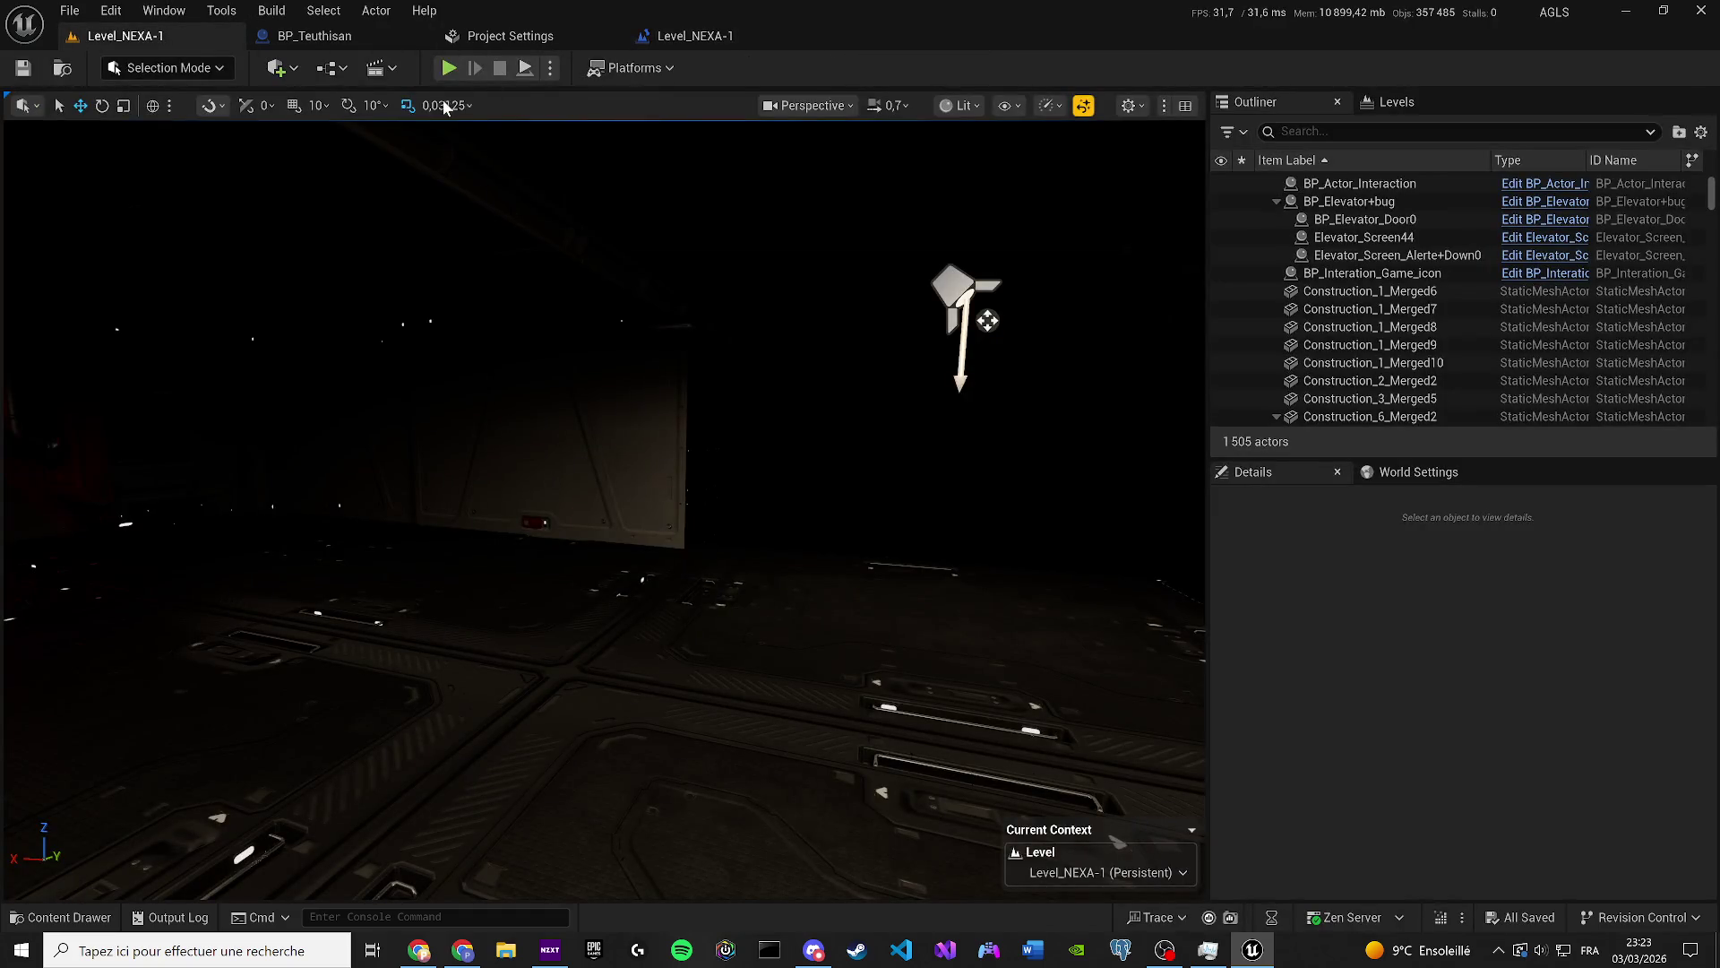
pyautogui.hotkey('alt', 'p')
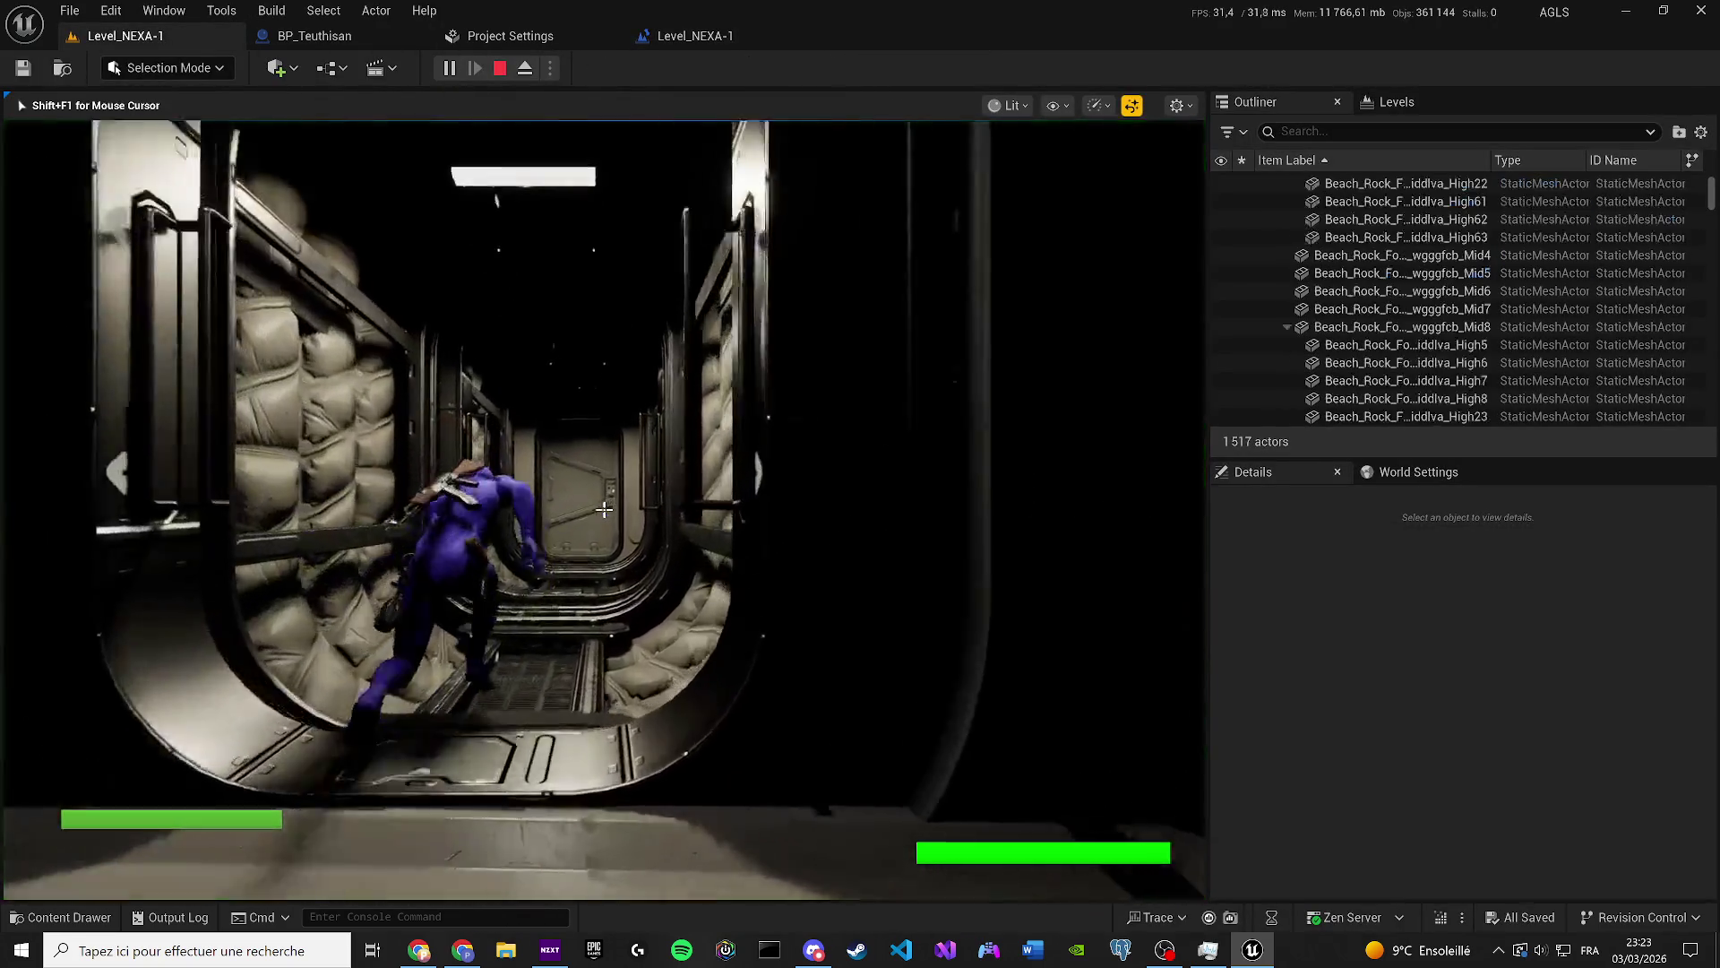
pyautogui.press('w')
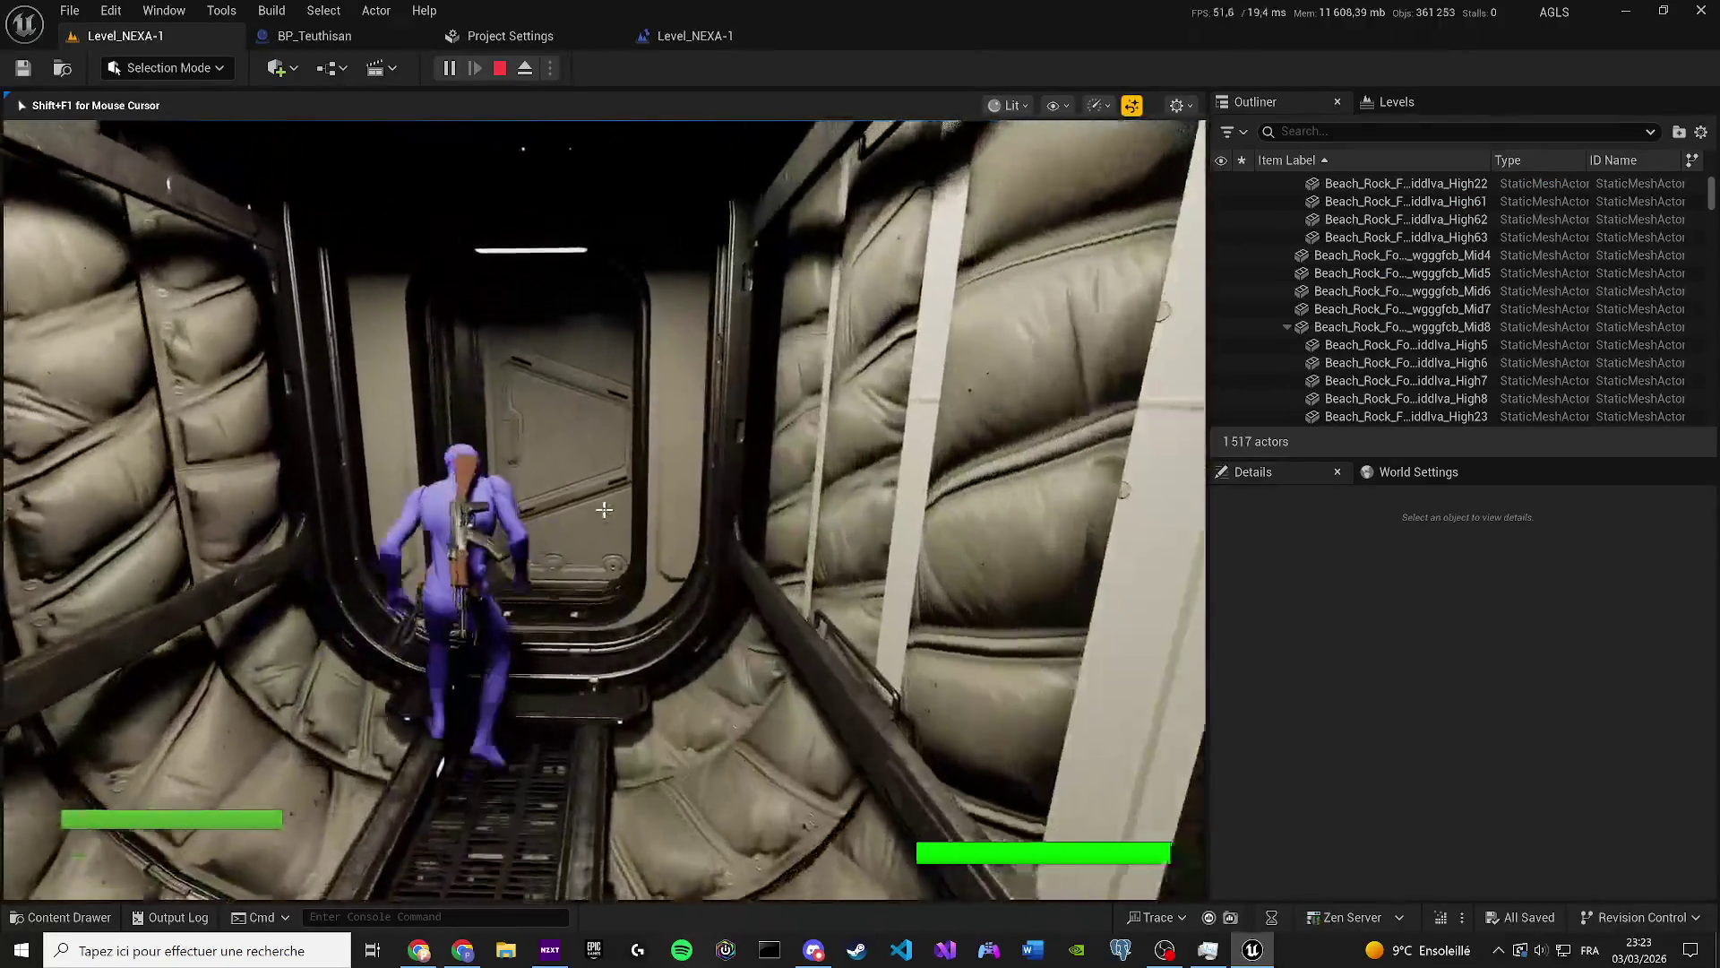
pyautogui.press('w')
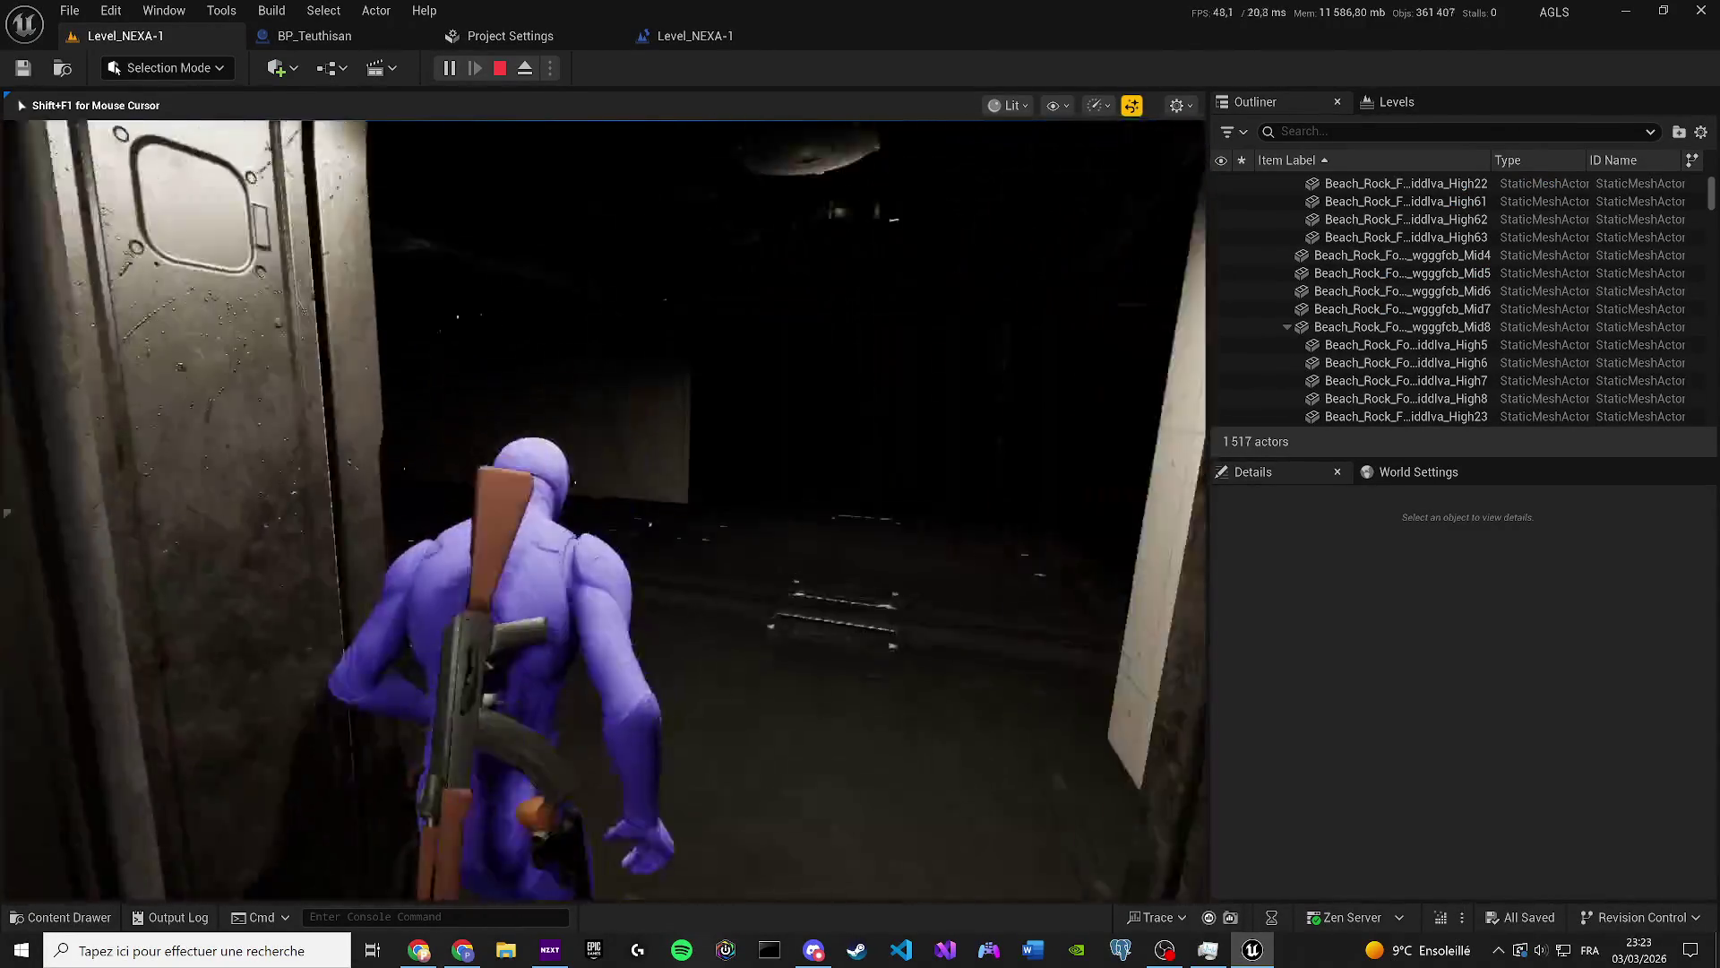
pyautogui.press('w')
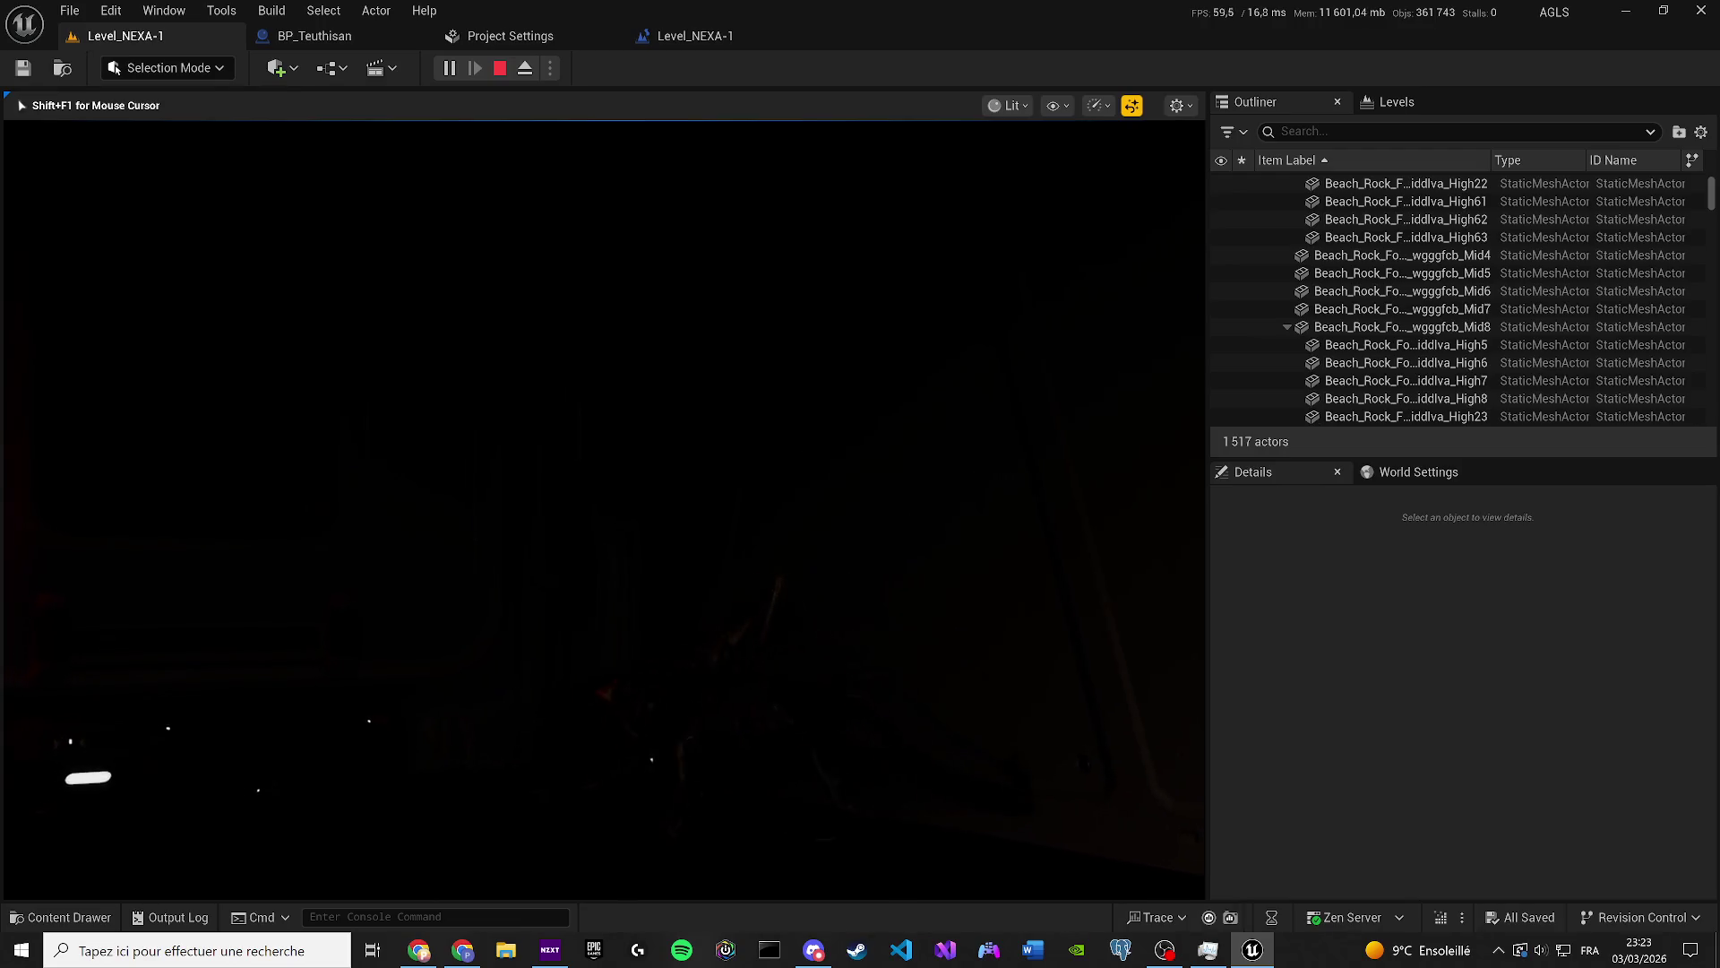
pyautogui.press('w')
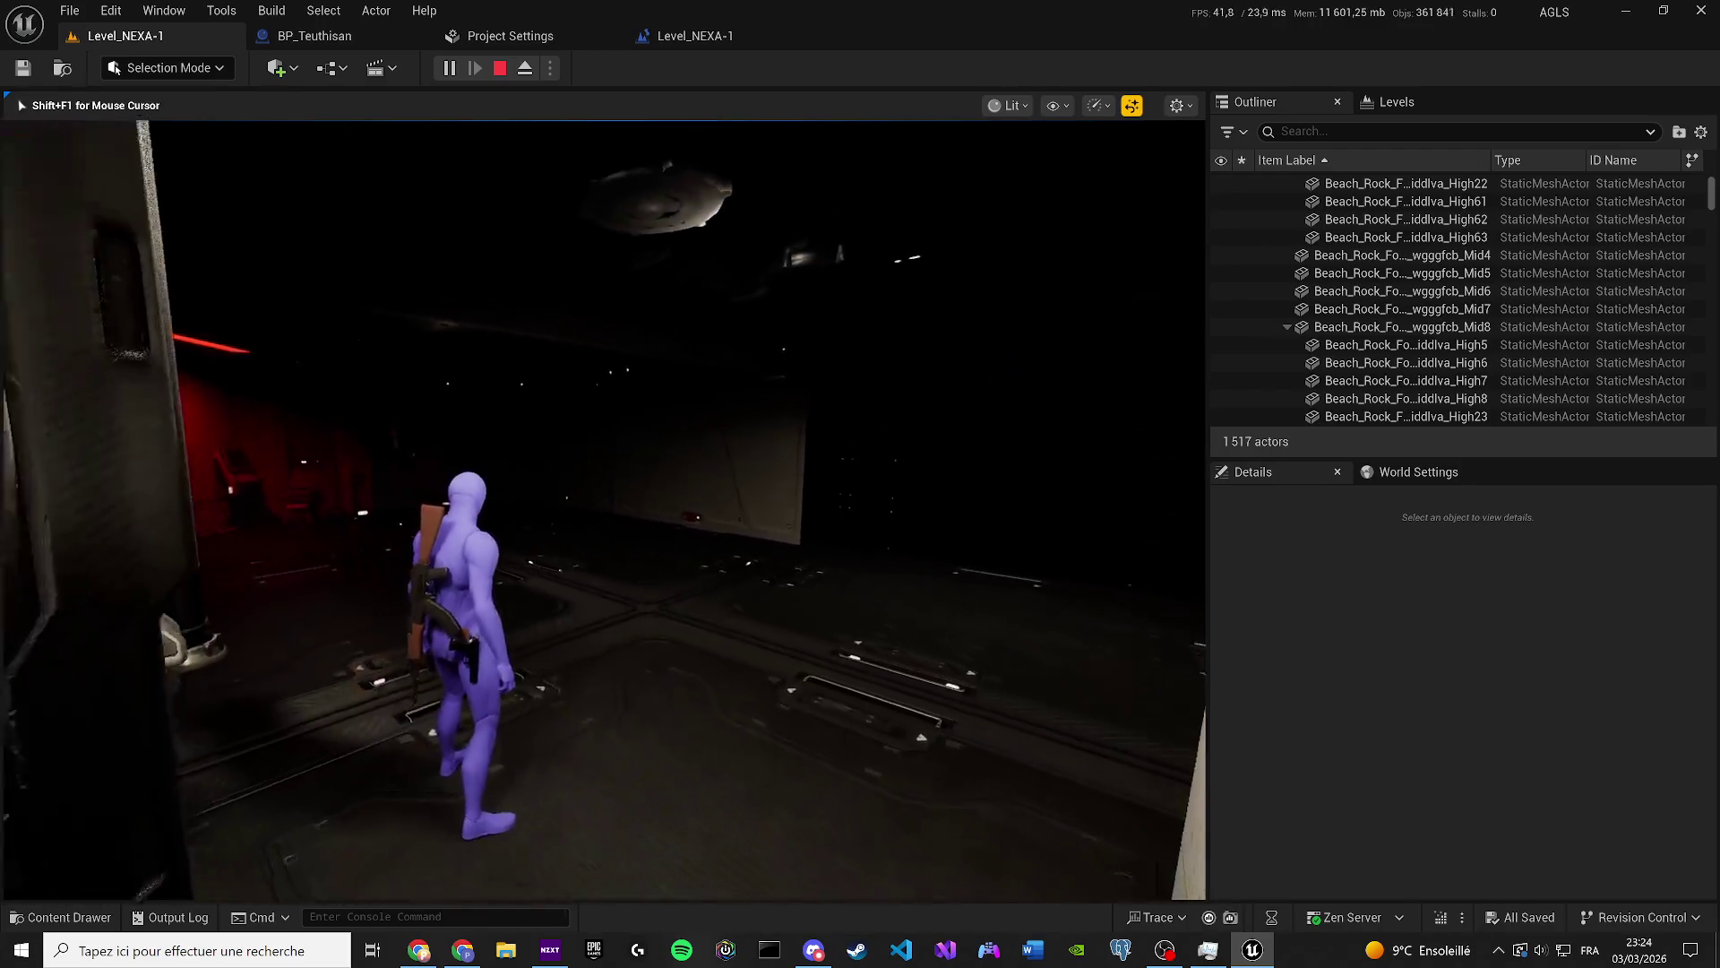
pyautogui.press('w')
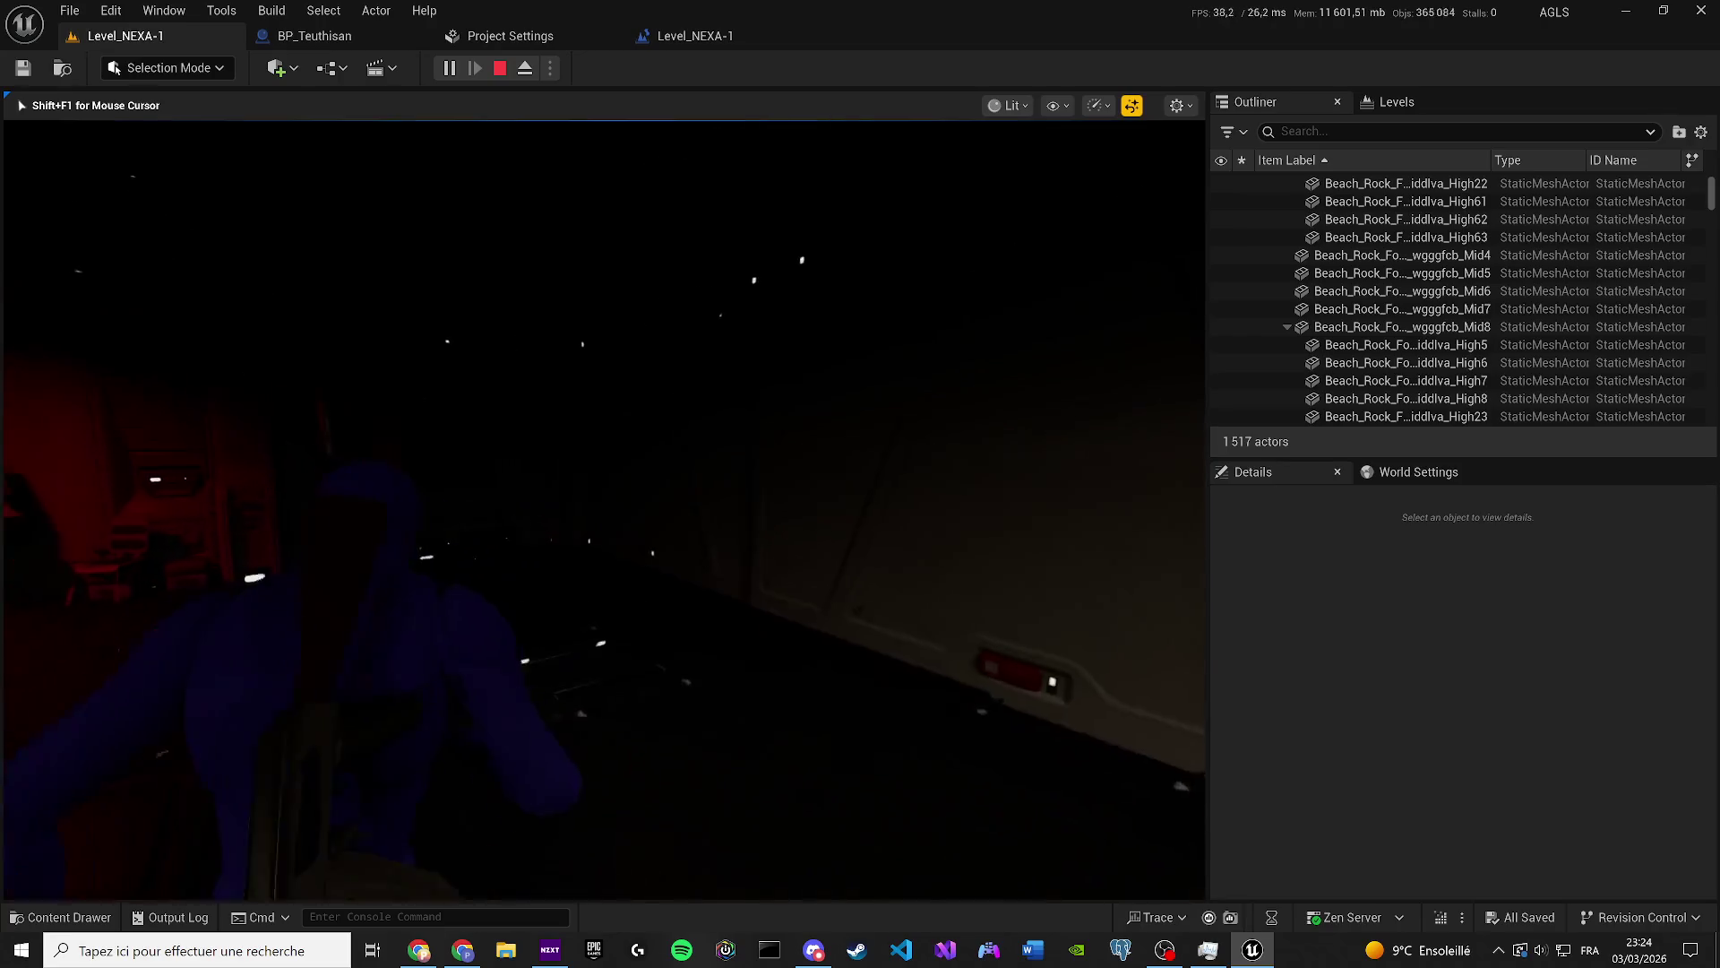
pyautogui.press('w')
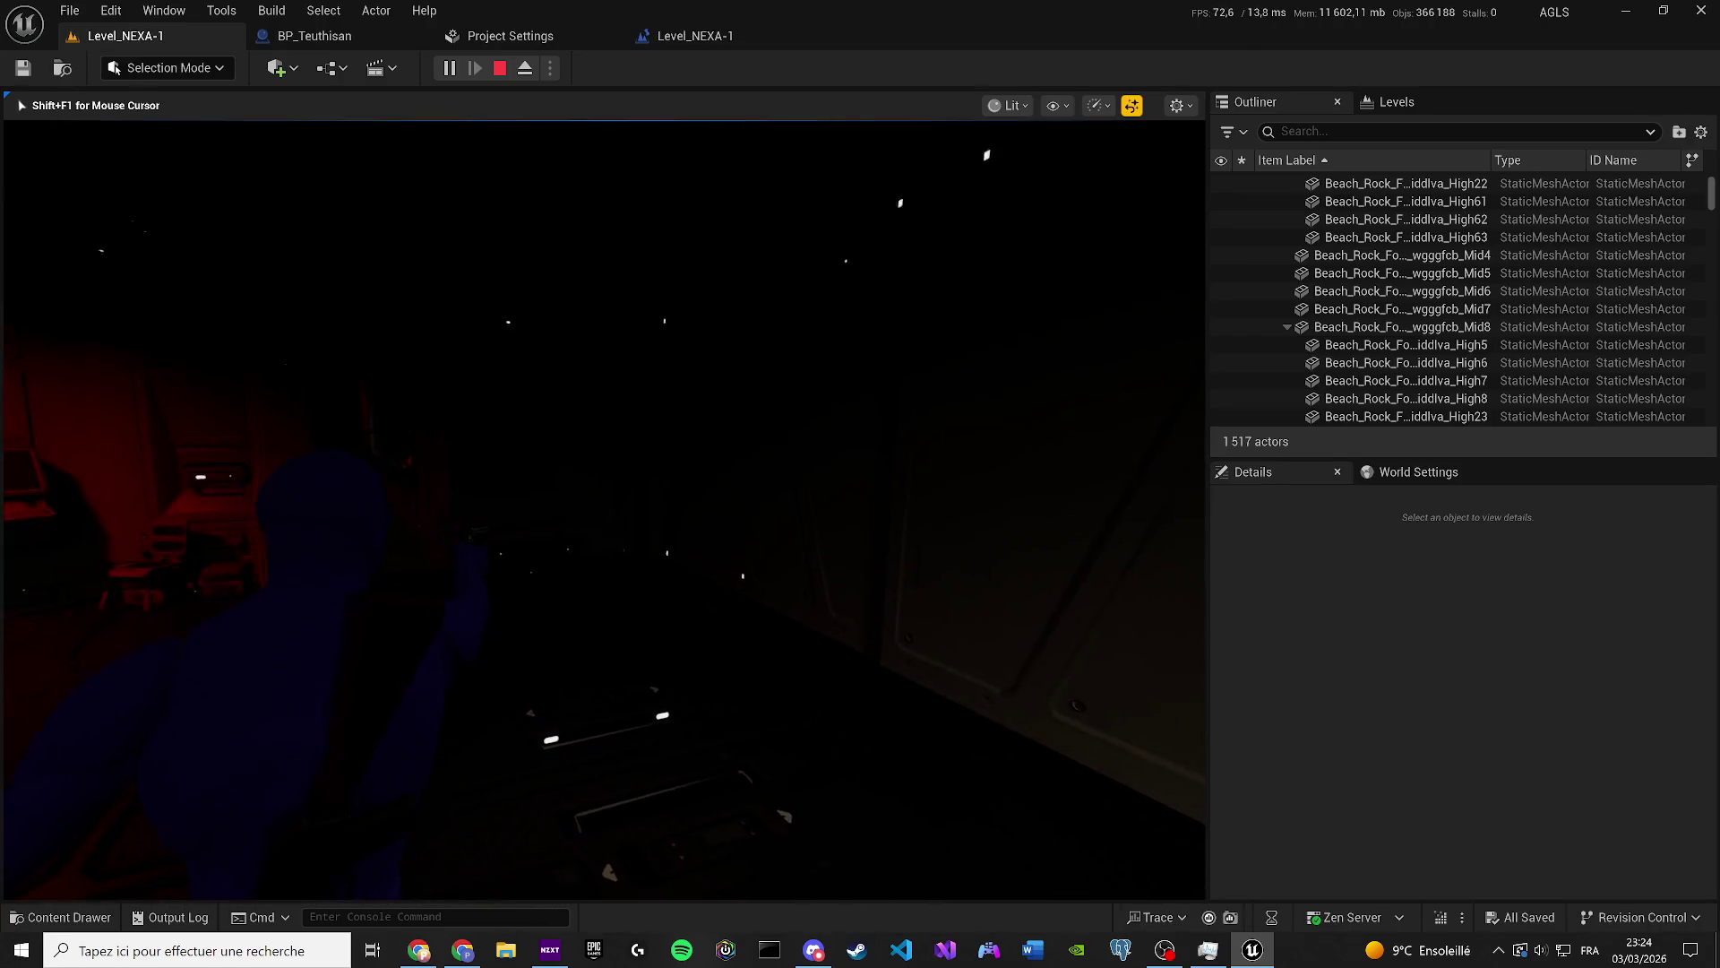
pyautogui.press("'")
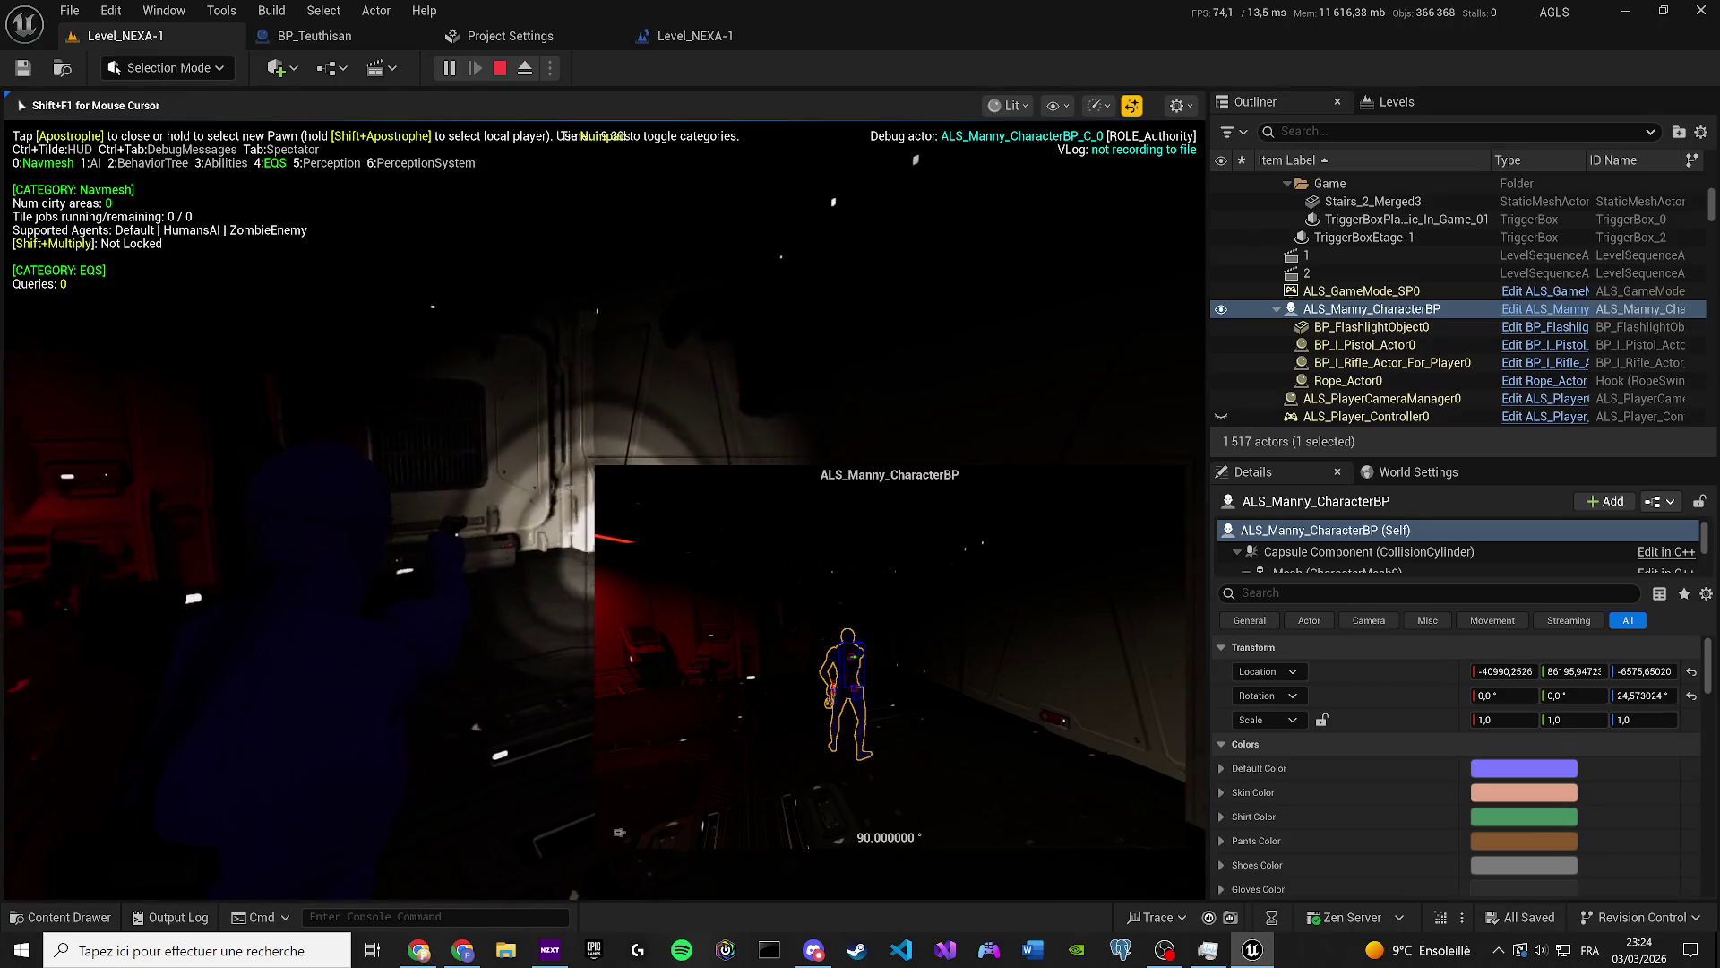
pyautogui.press('Escape')
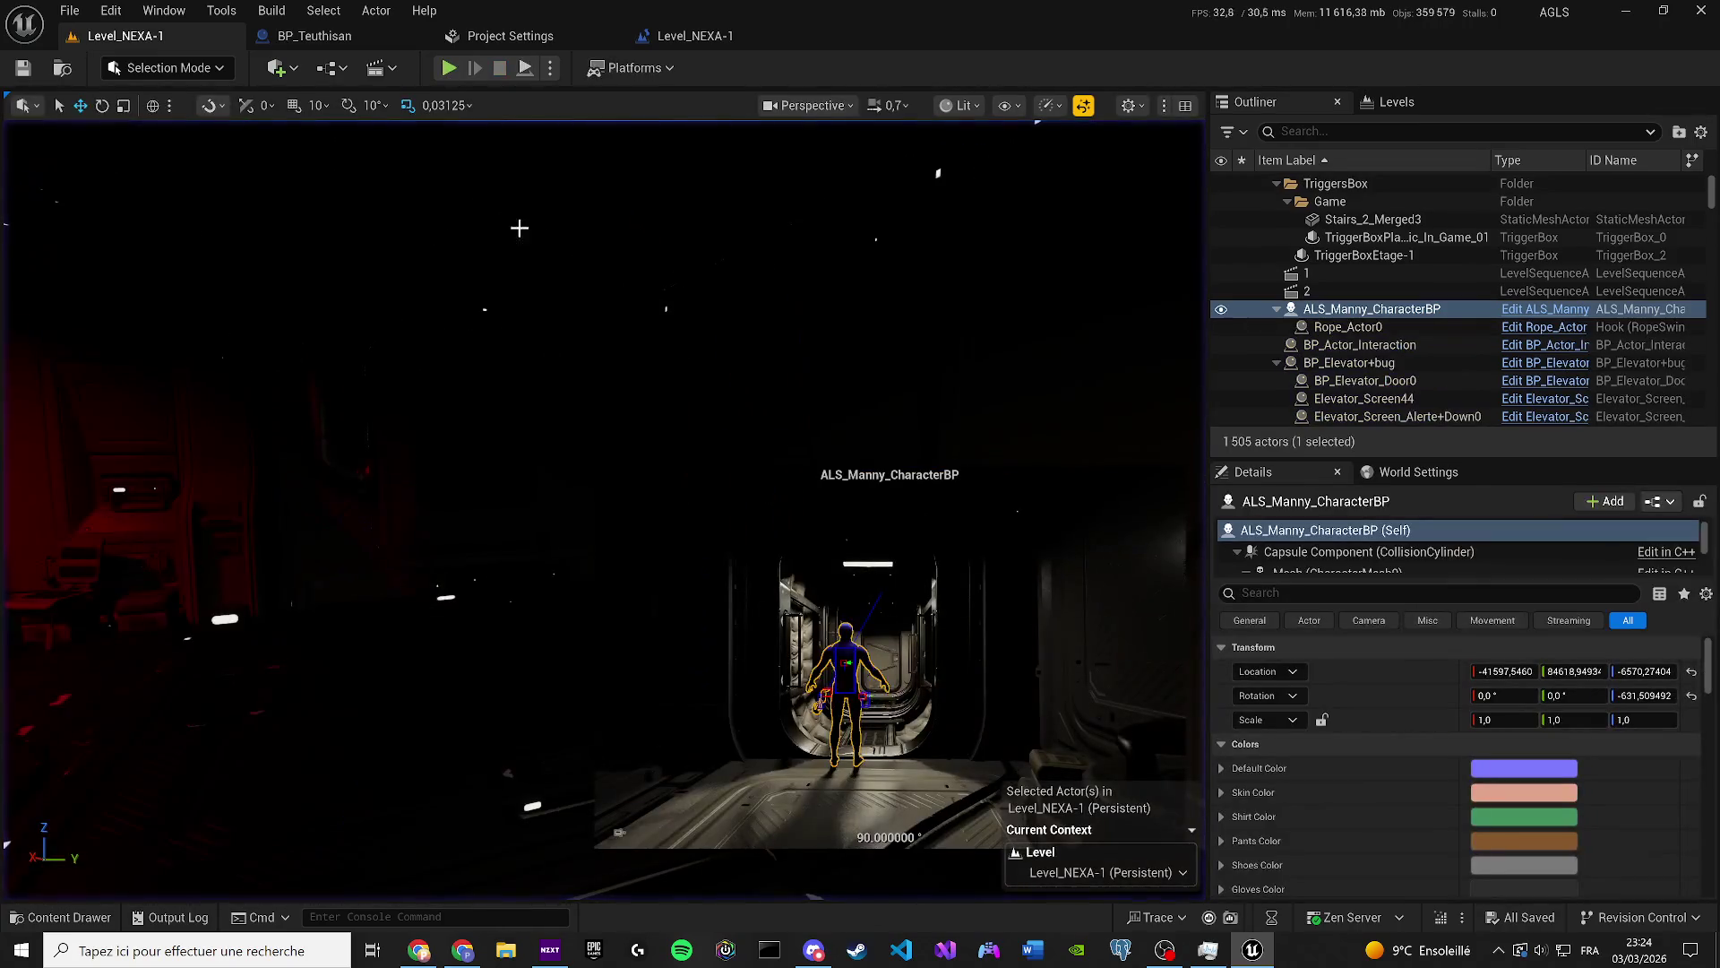